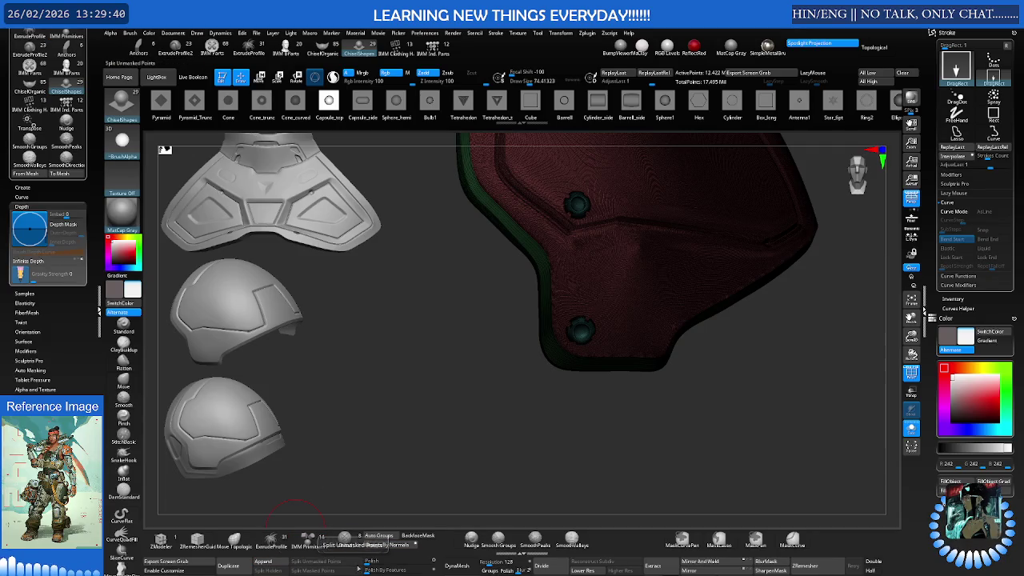
Enable BackfaceMask and insert a round inset over the seam screw on the plate front
left_click(419, 536)
left_click_drag(430, 519, 563, 288)
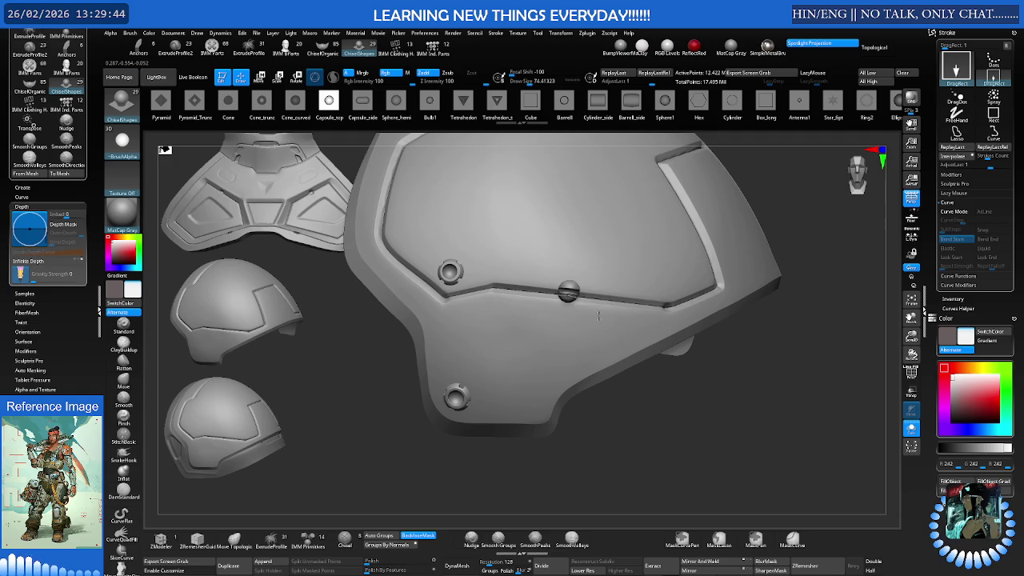
left_click(568, 292, "ctrl+alt+shift")
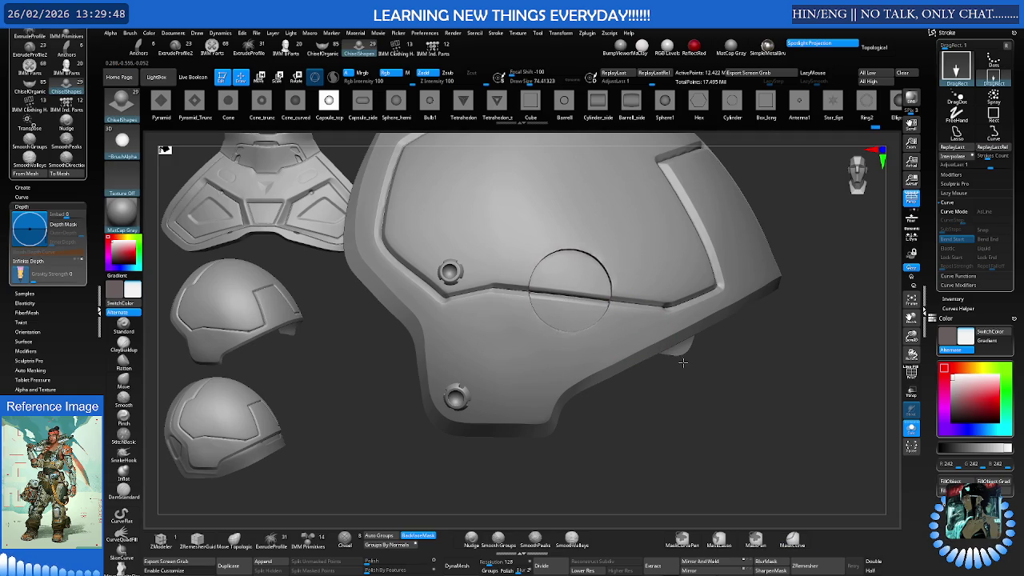
mouse_move(647, 352)
left_mouse_down()
mouse_move(590, 254)
mouse_move(664, 335)
mouse_move(642, 320)
mouse_move(621, 334)
mouse_move(674, 297)
mouse_move(654, 329)
left_mouse_up()
Insert a large Cone_curved ring over the central seam and view it from the side
left_click(261, 100)
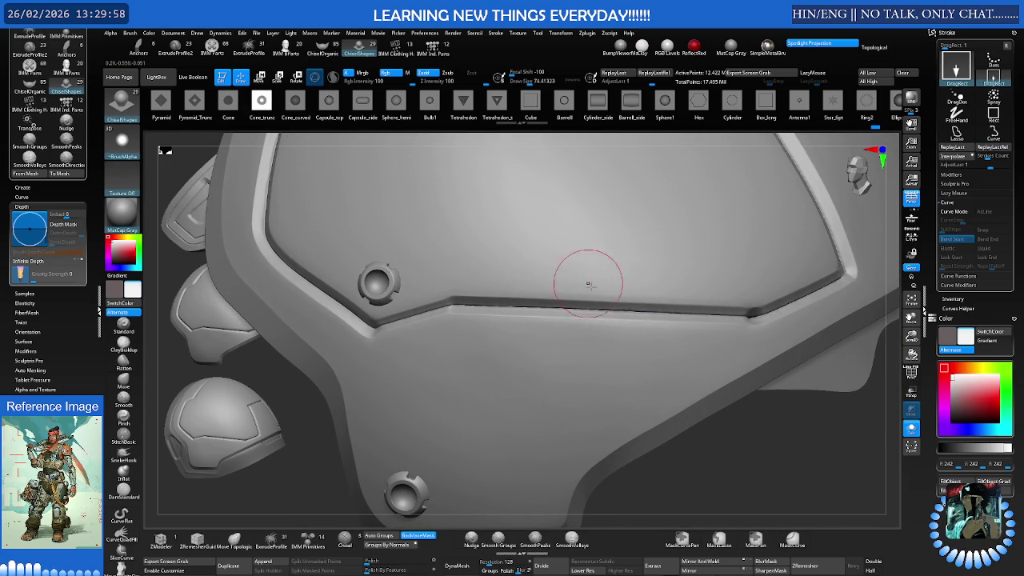
mouse_move(620, 307)
left_mouse_down()
mouse_move(656, 320)
mouse_move(647, 292)
left_mouse_up()
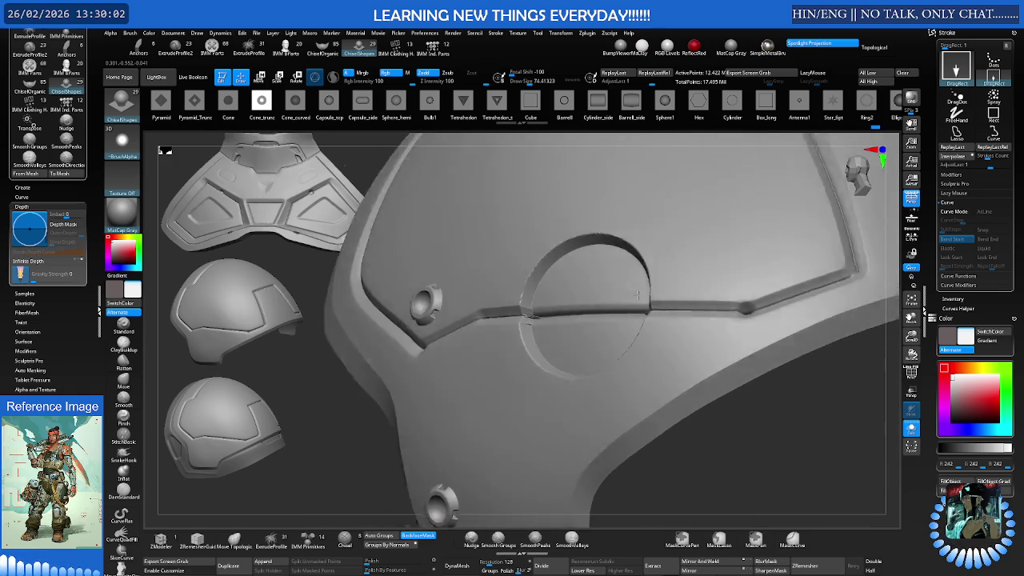
mouse_move(620, 304)
left_mouse_down()
mouse_move(598, 298)
mouse_move(589, 329)
left_mouse_up()
scroll(590, 328, "down", 2)
scroll(580, 322, "down", 2)
mouse_move(587, 319)
right_mouse_down()
mouse_move(611, 312)
mouse_move(589, 320)
mouse_move(590, 331)
mouse_move(549, 294)
mouse_move(551, 310)
mouse_move(560, 292)
mouse_move(543, 291)
right_mouse_up()
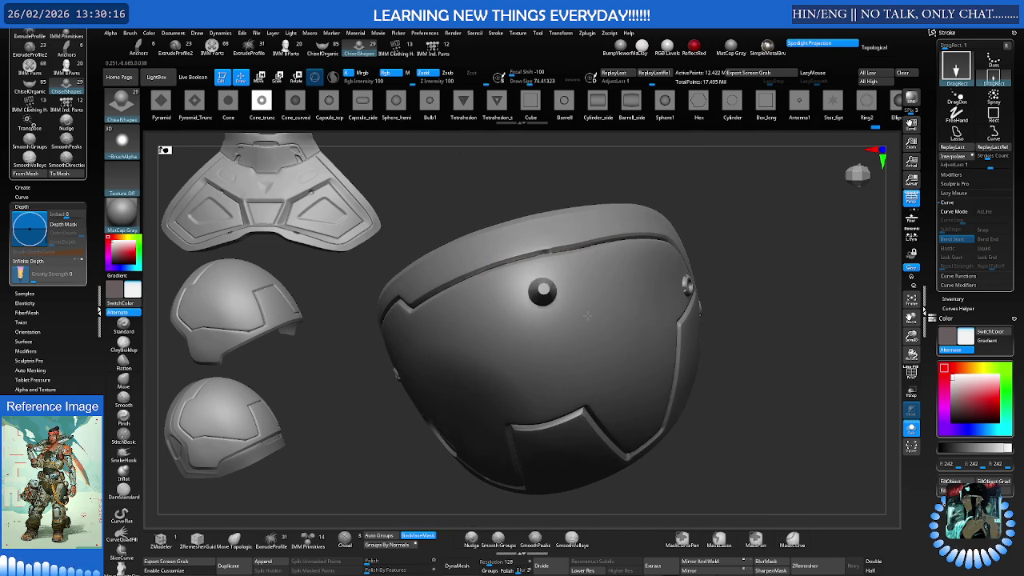
Shift-smooth the round knob flat, then orbit to check the panel gaps from every angle
left_click_drag(592, 306, 544, 286, "shift")
mouse_move(630, 314)
left_mouse_down("shift")
mouse_move(583, 320)
mouse_move(544, 298)
left_mouse_up("shift")
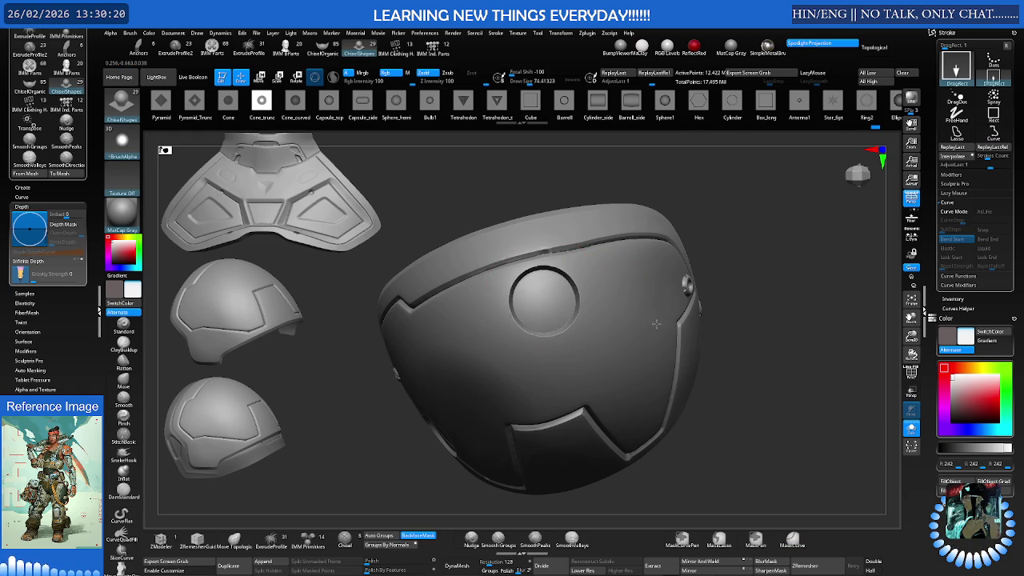
mouse_move(655, 322)
right_mouse_down()
mouse_move(610, 285)
mouse_move(586, 301)
mouse_move(577, 324)
mouse_move(604, 324)
mouse_move(589, 318)
mouse_move(656, 295)
mouse_move(594, 335)
right_mouse_up()
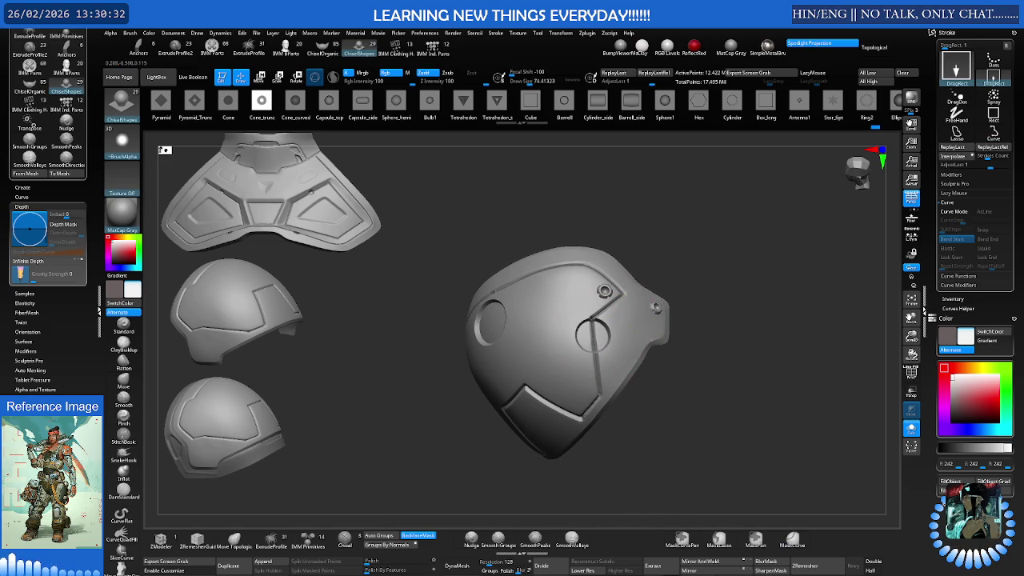
right_click_drag(673, 334, 663, 320)
right_click_drag(599, 327, 594, 332)
mouse_move(667, 334)
right_mouse_down()
mouse_move(675, 326)
mouse_move(655, 320)
mouse_move(606, 335)
right_mouse_up()
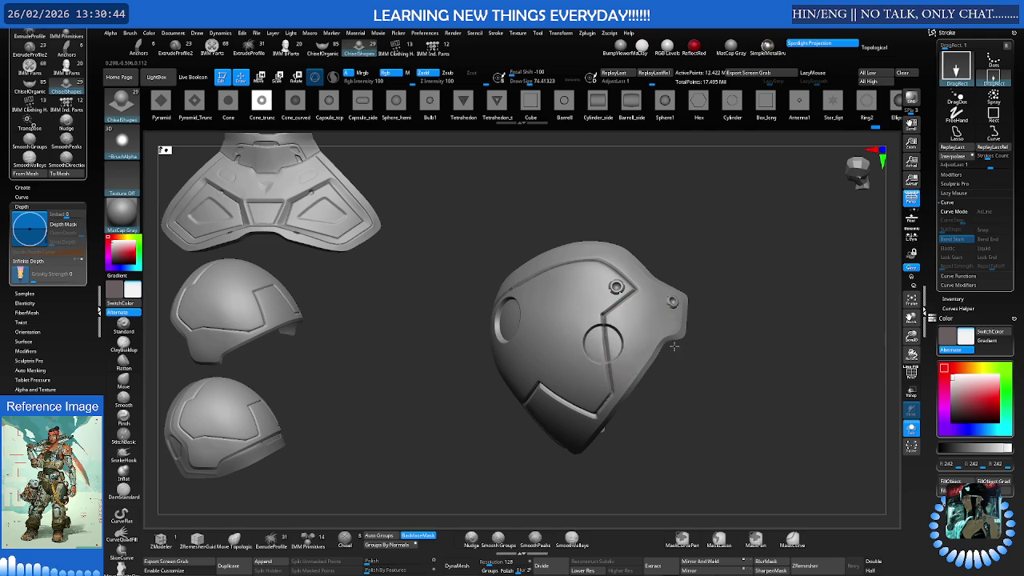
mouse_move(638, 349)
right_mouse_down()
mouse_move(656, 336)
mouse_move(663, 283)
mouse_move(640, 310)
mouse_move(667, 280)
mouse_move(667, 292)
mouse_move(645, 289)
right_mouse_up()
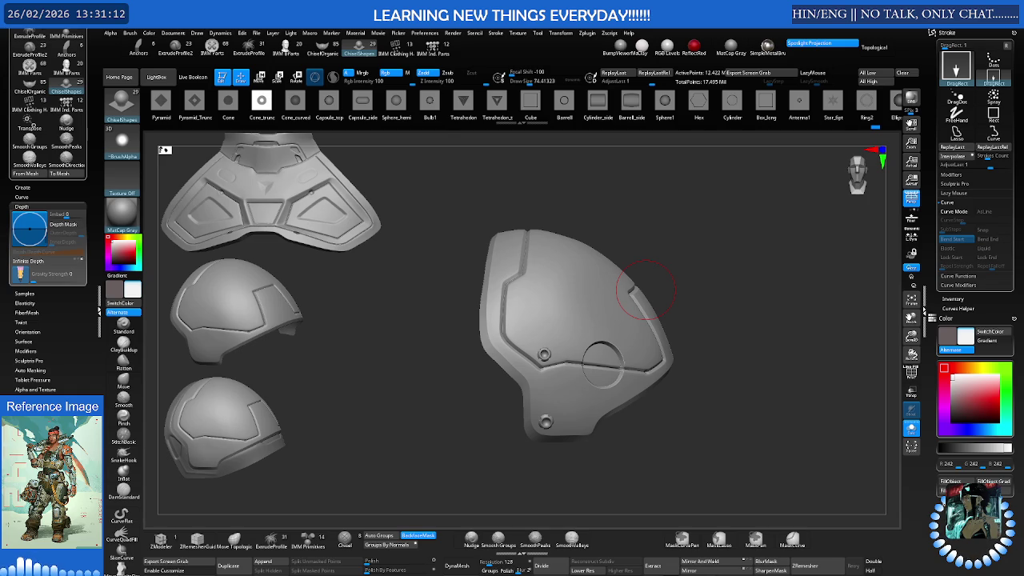
Mask the area beside the panel rim with a MaskCurve stroke along its edge
mouse_move(600, 320)
right_mouse_down()
mouse_move(679, 297)
mouse_move(517, 319)
right_mouse_up()
left_click_drag(517, 315, 555, 296)
left_click_drag(774, 220, 421, 318)
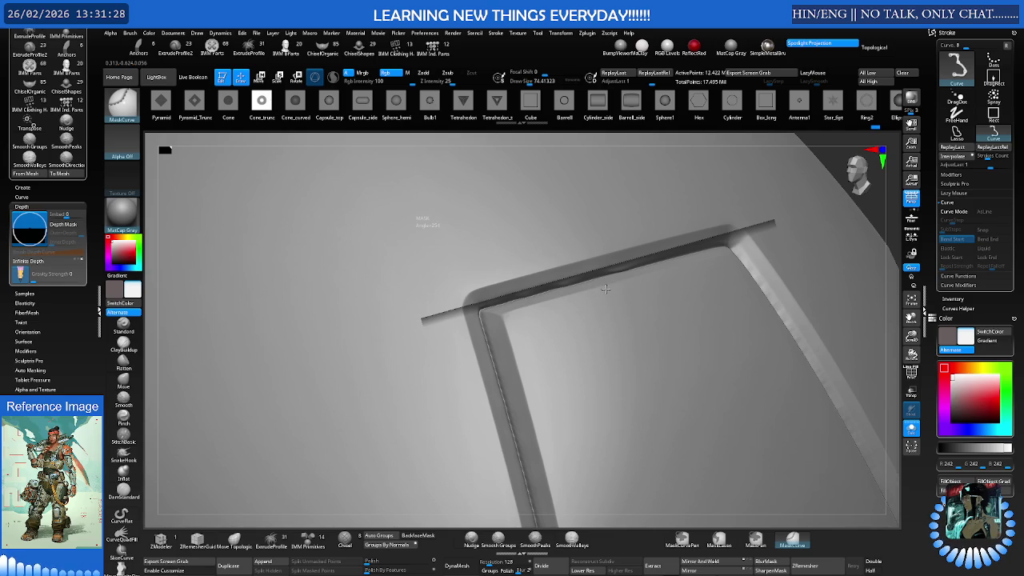
left_click(608, 289)
key("ctrl+z")
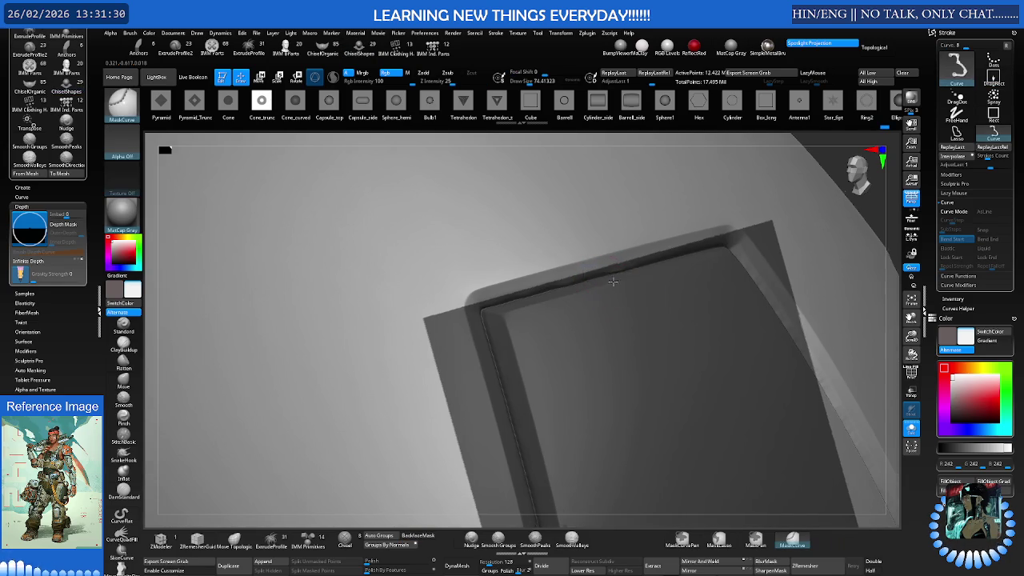
Switch to the Move brush (BMV) and turn the view to a new angle on the panel
key("b")
key("m")
key("v")
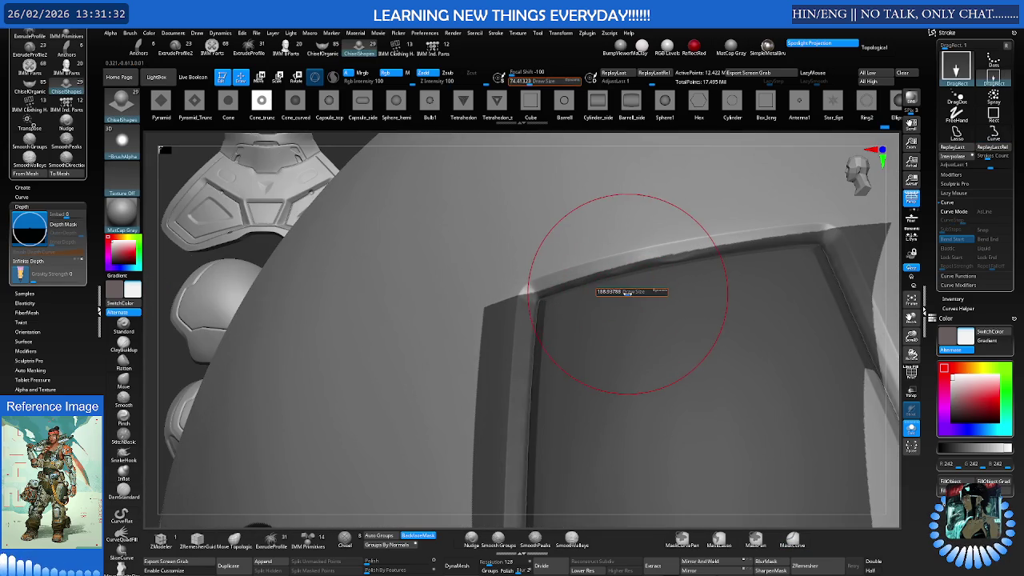
mouse_move(616, 292)
right_mouse_down()
mouse_move(578, 240)
mouse_move(508, 488)
right_mouse_up()
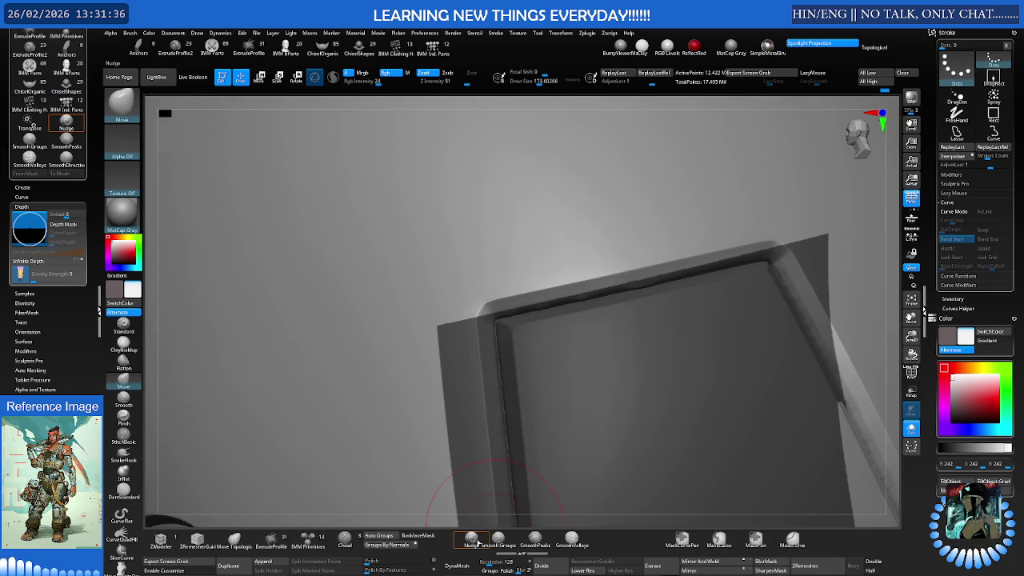
left_click(471, 540)
Raise Nudge Draw Size to 194, adjust Z Intensity, and flatten the top rim bulges
key("s")
left_click_drag(500, 288, 518, 288)
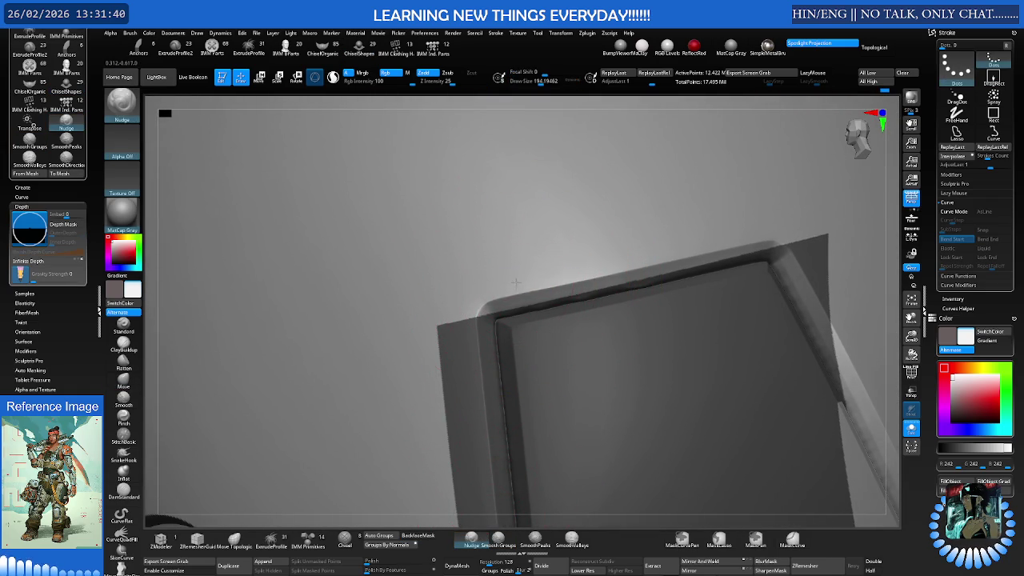
left_click_drag(448, 81, 472, 82)
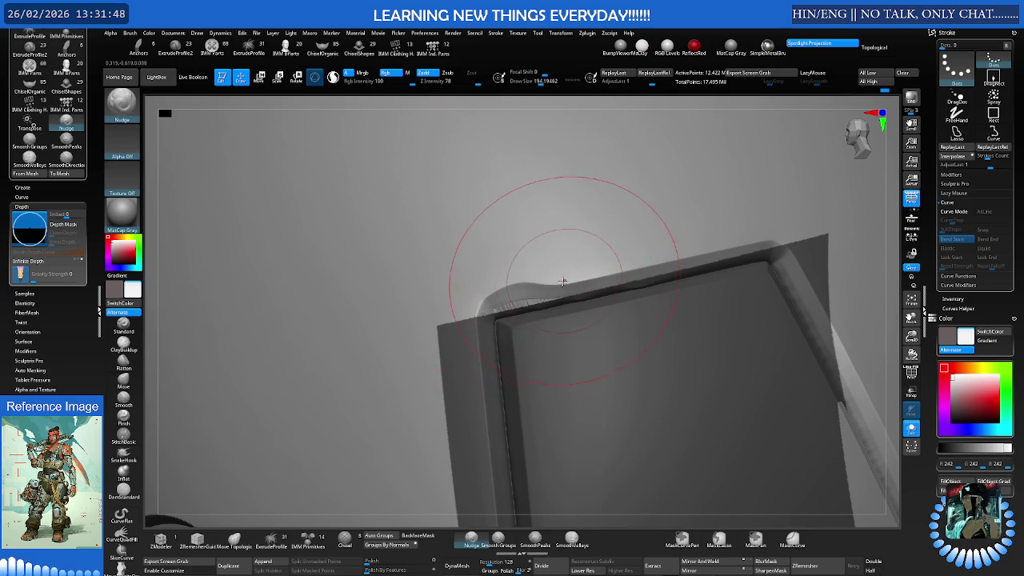
mouse_move(497, 291)
left_mouse_down()
mouse_move(561, 268)
mouse_move(660, 257)
left_mouse_up()
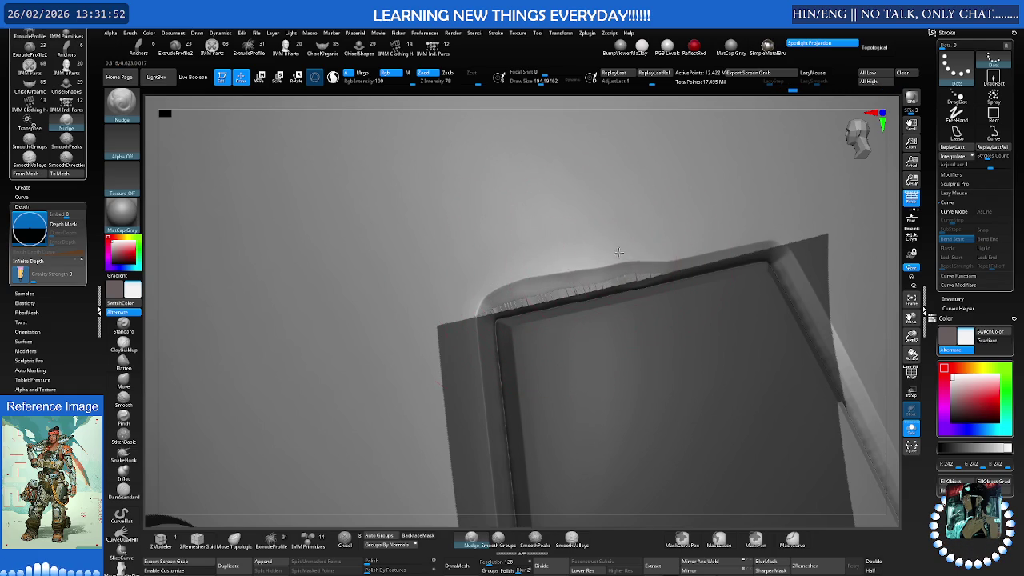
mouse_move(709, 228)
right_mouse_down()
mouse_move(653, 240)
mouse_move(646, 255)
right_mouse_up()
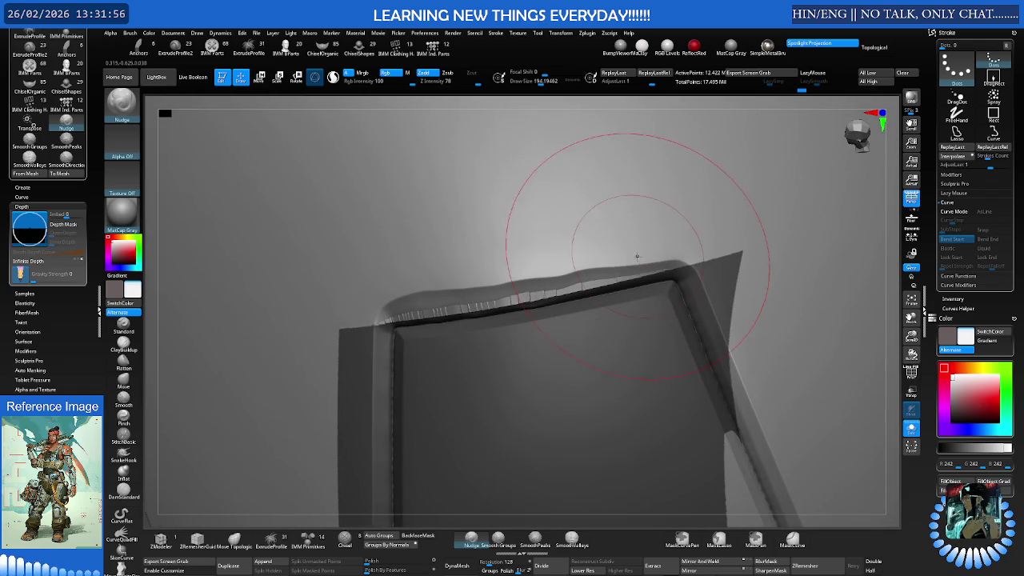
mouse_move(646, 254)
left_mouse_down()
mouse_move(632, 257)
mouse_move(650, 247)
left_mouse_up()
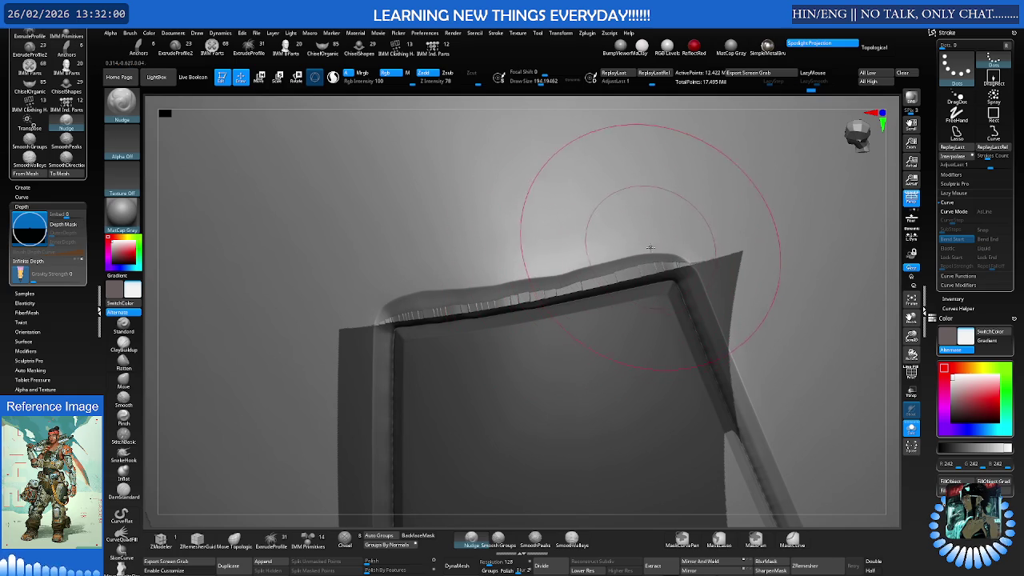
Lower Draw Size to 145 and even out the rest of the top rim, including its left part
key("bracketleft")
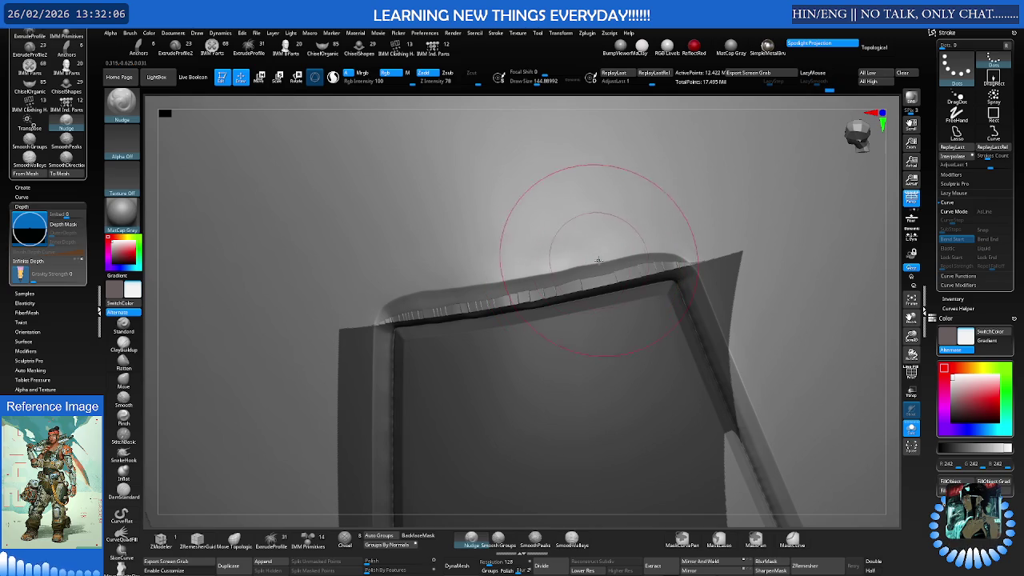
mouse_move(566, 259)
right_mouse_down()
mouse_move(554, 272)
mouse_move(530, 267)
right_mouse_up()
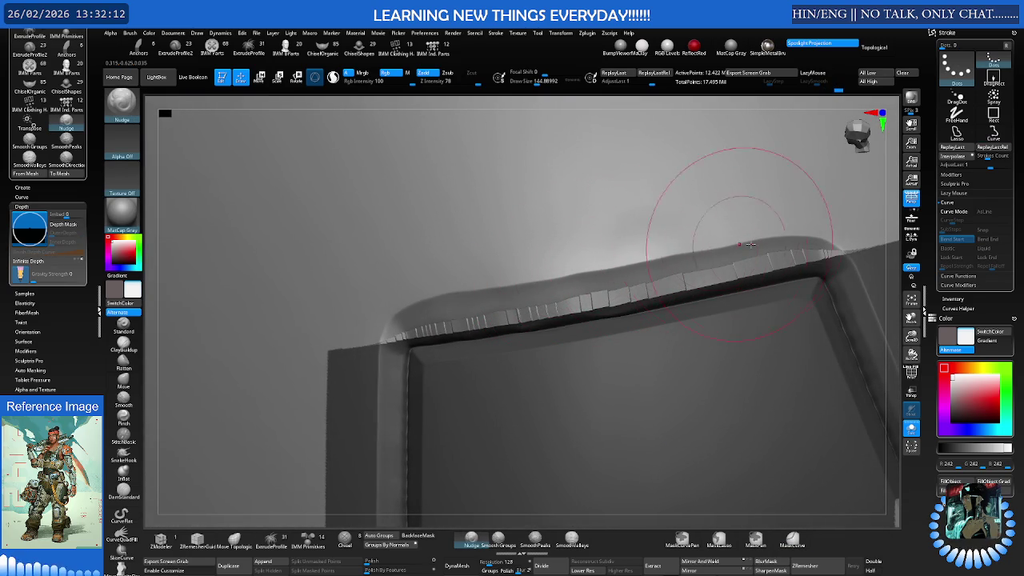
mouse_move(784, 233)
right_mouse_down()
mouse_move(800, 232)
mouse_move(768, 233)
right_mouse_up()
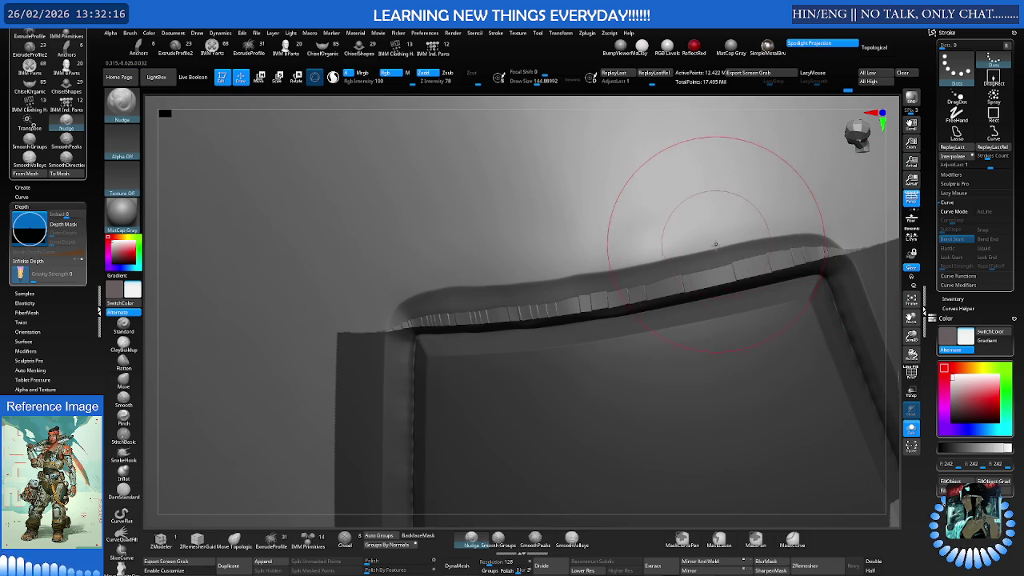
right_click_drag(625, 257, 514, 263)
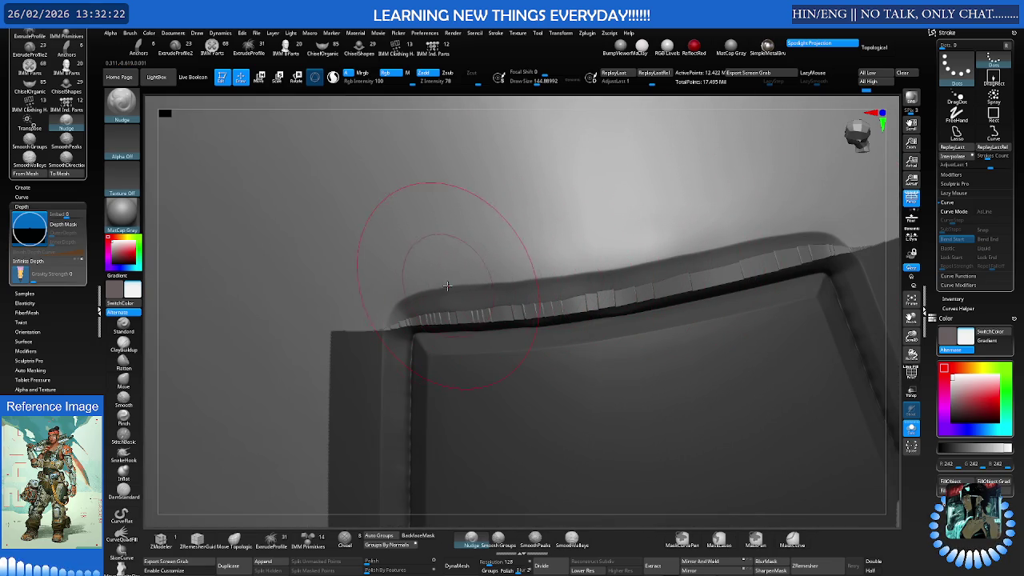
right_click_drag(411, 294, 423, 269)
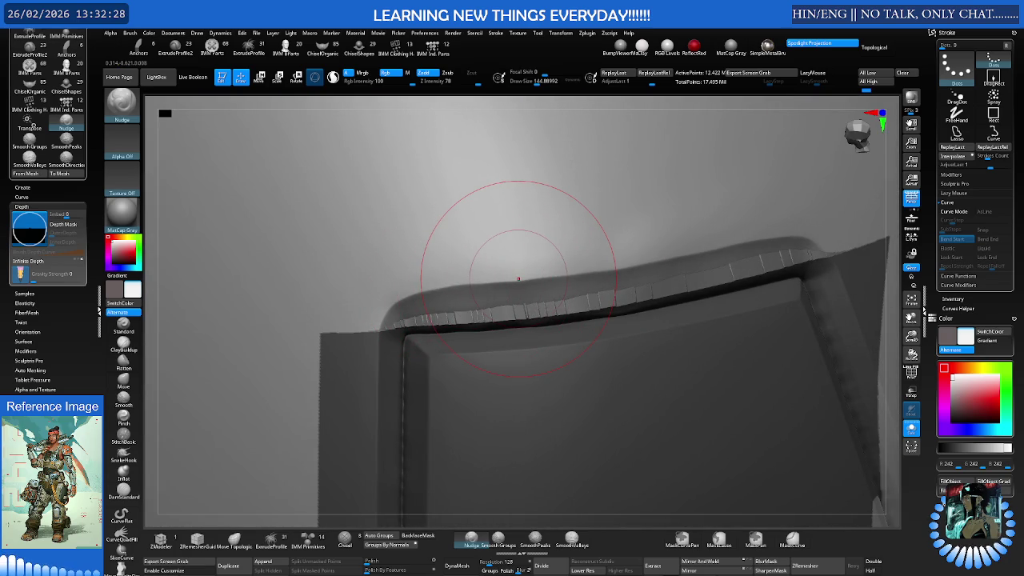
right_click_drag(514, 264, 612, 252)
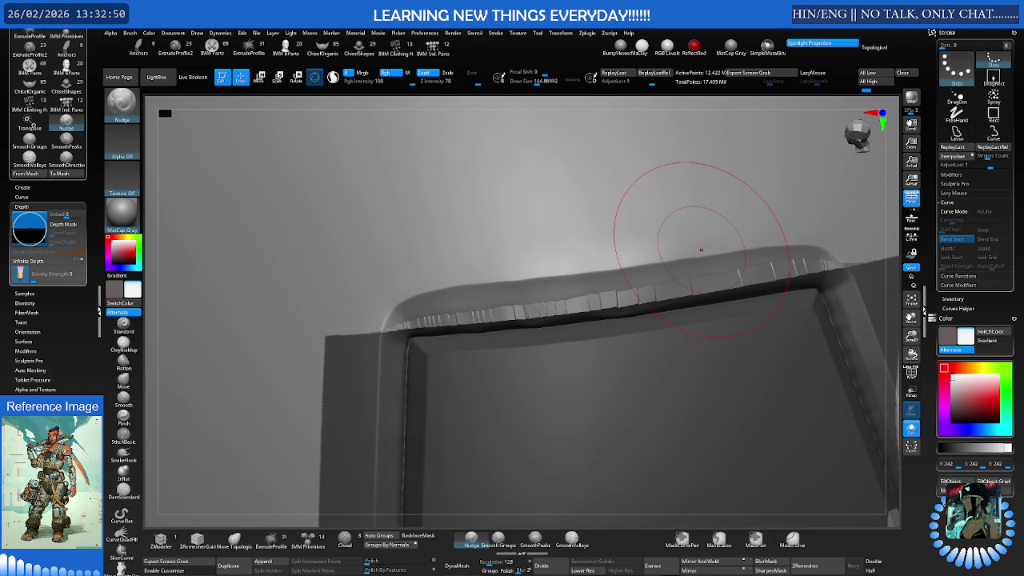
mouse_move(599, 251)
left_mouse_down()
mouse_move(626, 262)
mouse_move(608, 232)
left_mouse_up()
Toggle between smoothing, curve masking and the Nudge brush
key("shift")
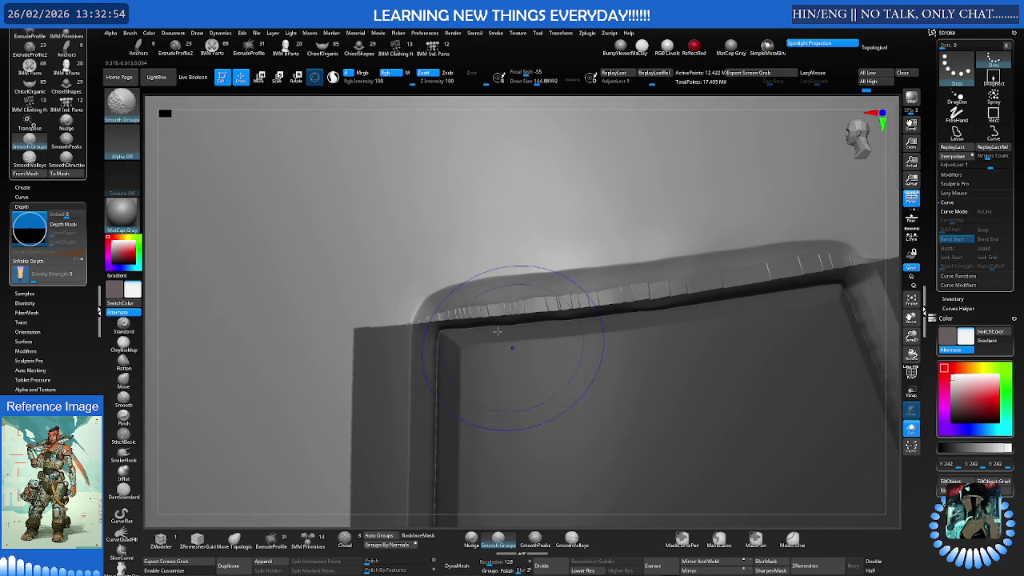
left_click_drag(20, 177, 89, 354)
left_click(67, 336)
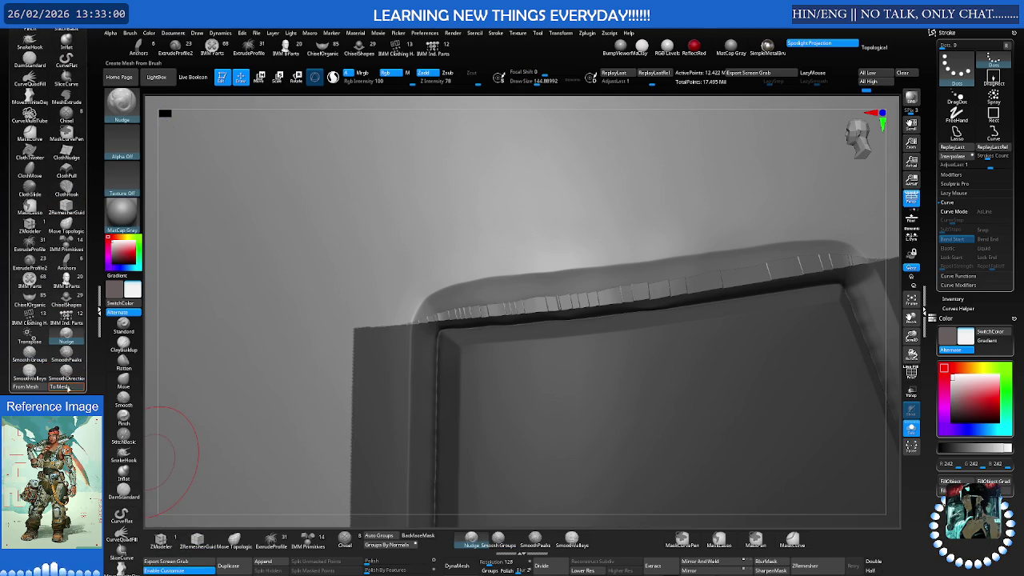
key("ctrl")
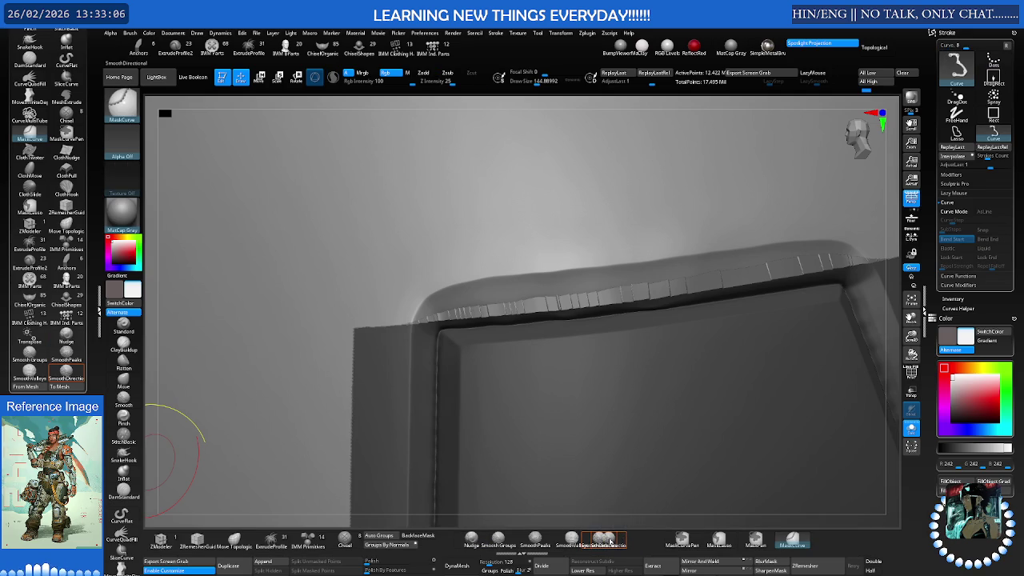
left_click(471, 542)
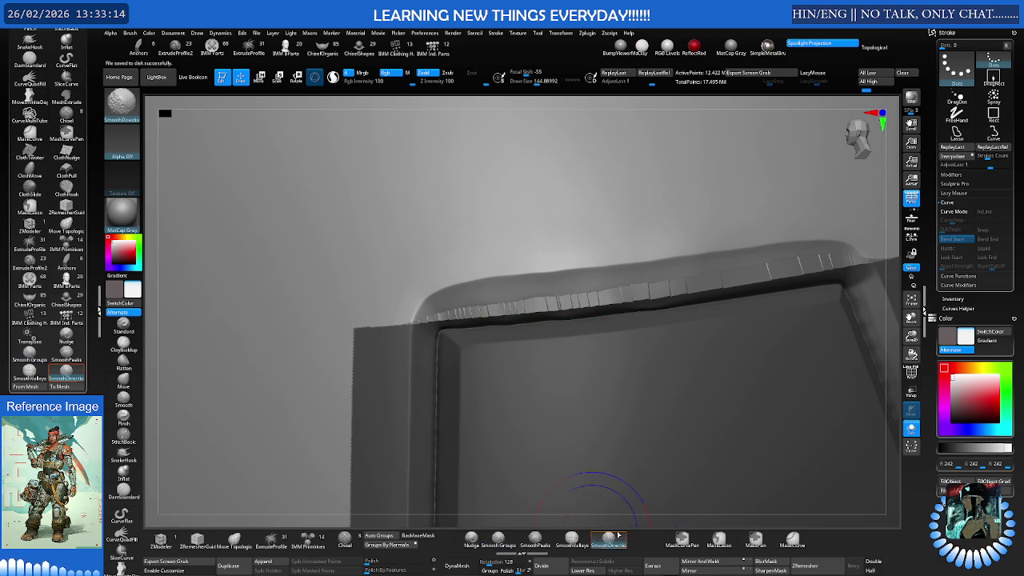
Reduce Draw Size to about 84 and SmoothDirectional the rim edge from left to right
key("shift")
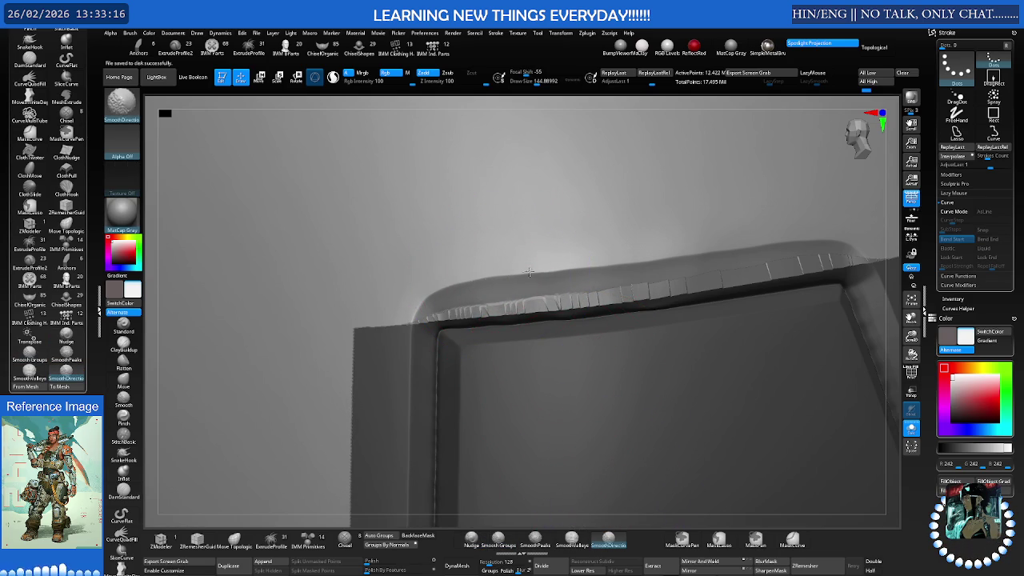
key("s")
left_click_drag(556, 277, 491, 286)
right_click_drag(491, 285, 560, 245, "ctrl")
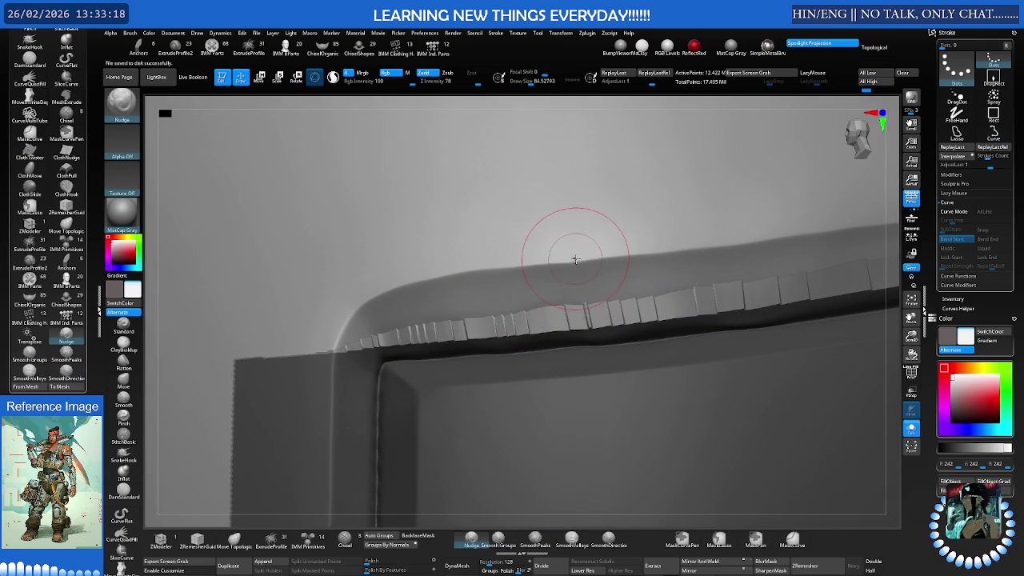
left_click_drag(555, 263, 519, 265, "shift")
mouse_move(456, 277)
left_mouse_down("shift")
mouse_move(440, 276)
mouse_move(683, 249)
left_mouse_up("shift")
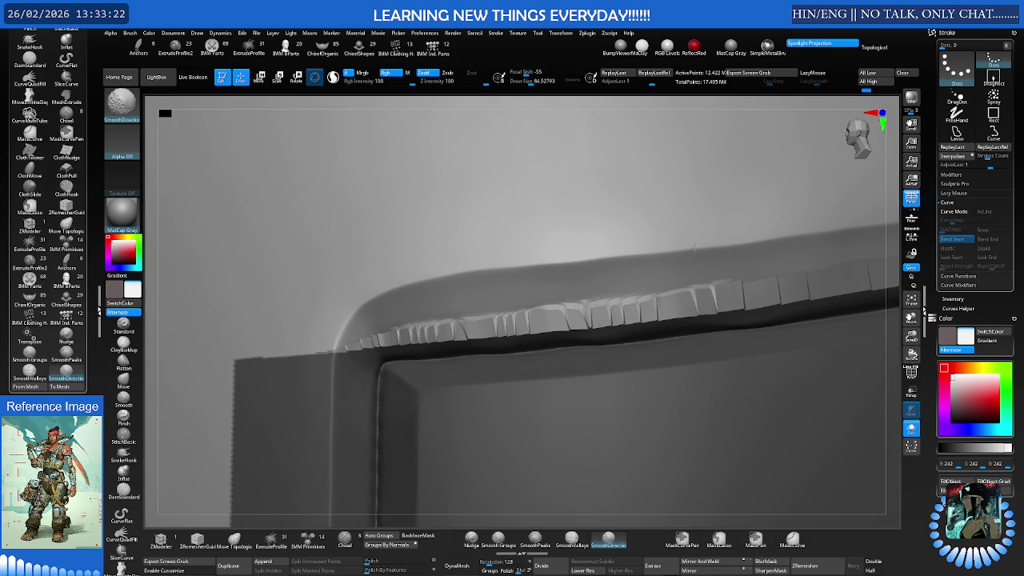
Smooth the right part of the rim, then reframe the view on its top edge
right_click_drag(647, 235, 594, 297)
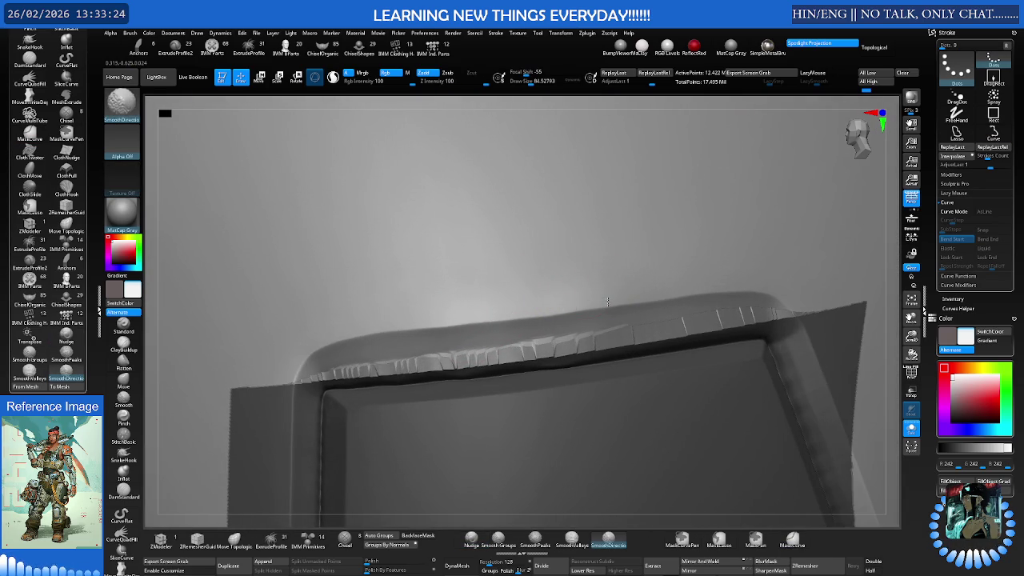
left_click_drag(616, 293, 674, 290, "shift")
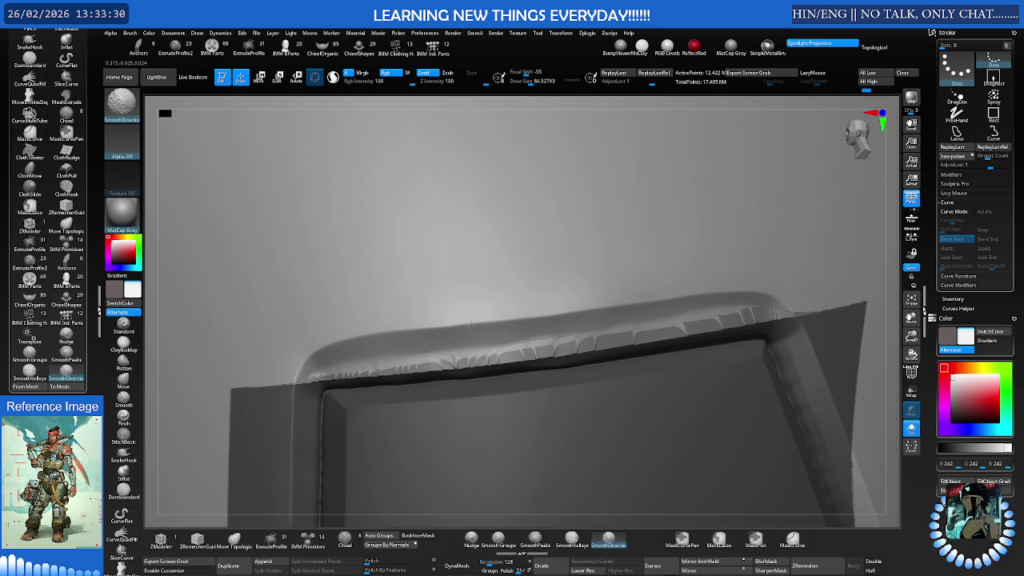
mouse_move(559, 311)
right_mouse_down("ctrl")
mouse_move(528, 296)
mouse_move(681, 319)
mouse_move(715, 356)
right_mouse_up("ctrl")
mouse_move(393, 355)
right_mouse_down("ctrl")
mouse_move(512, 344)
mouse_move(562, 285)
right_mouse_up("ctrl")
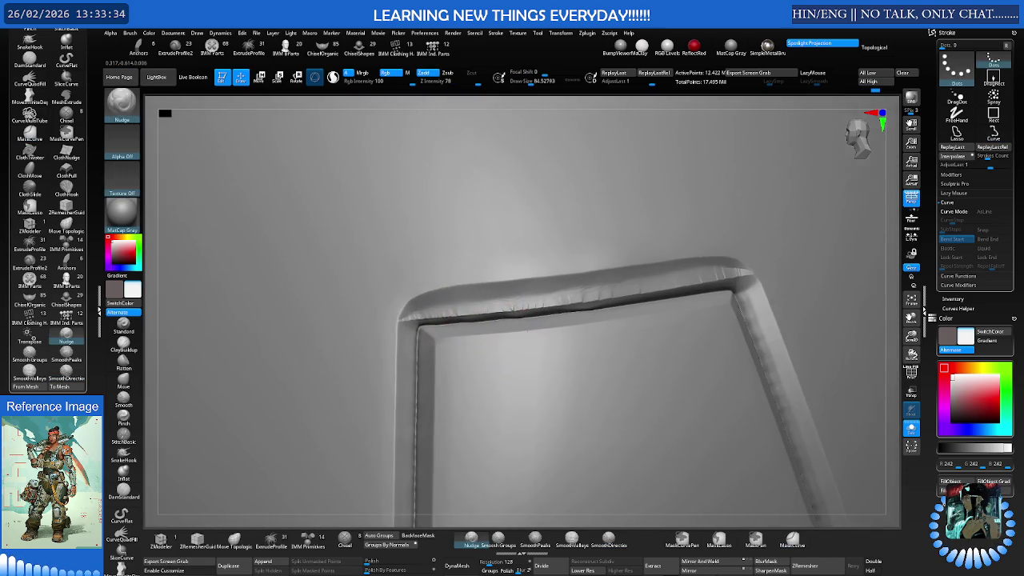
key("shift")
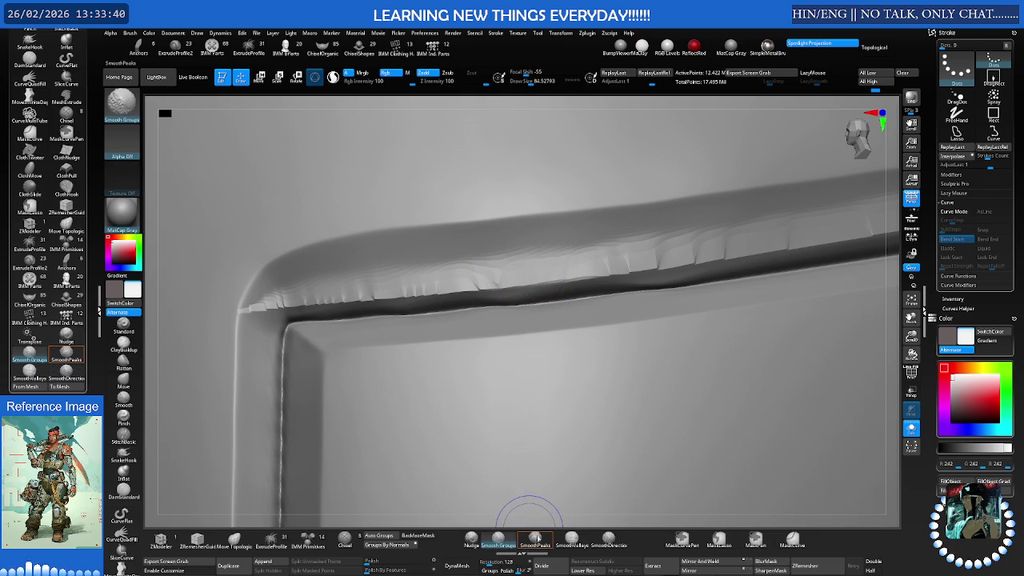
Flatten the ridges along the rim's upper and lower edges near the corner with SmoothPeaks
left_click(535, 542)
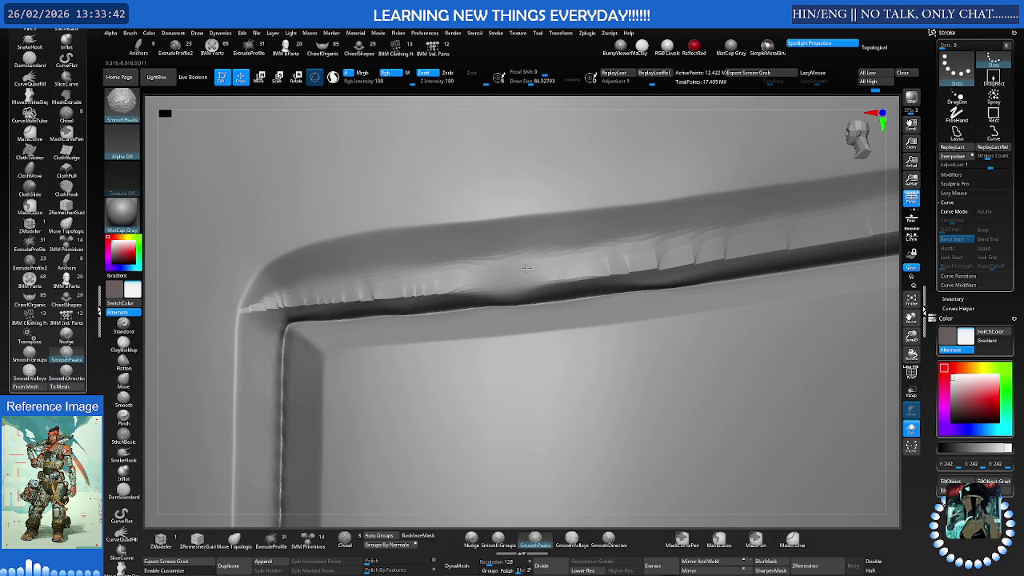
right_click_drag(457, 269, 550, 281)
left_click_drag(550, 281, 398, 290)
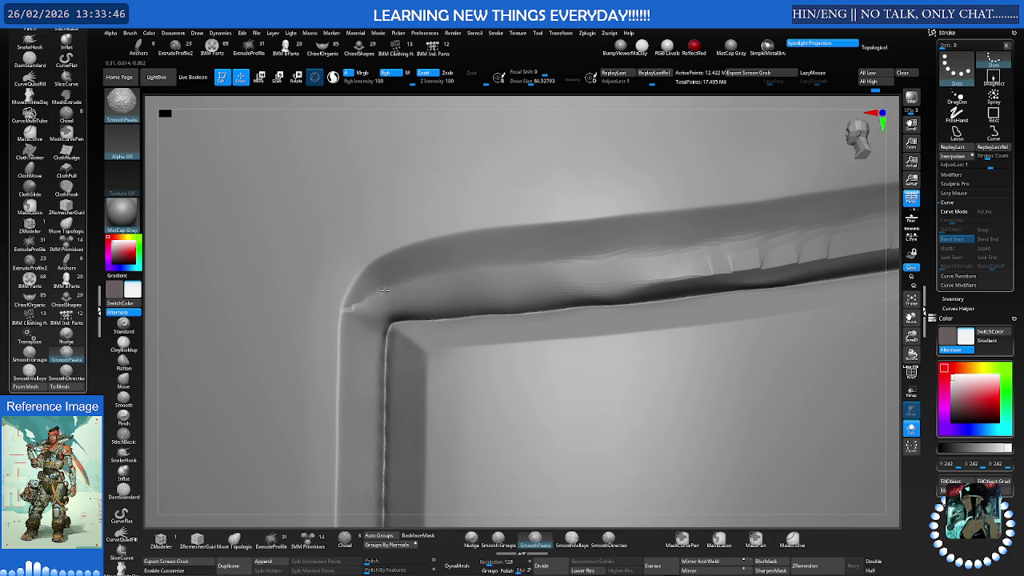
mouse_move(535, 275)
left_mouse_down()
mouse_move(708, 263)
mouse_move(648, 257)
left_mouse_up()
right_click_drag(661, 256, 491, 274)
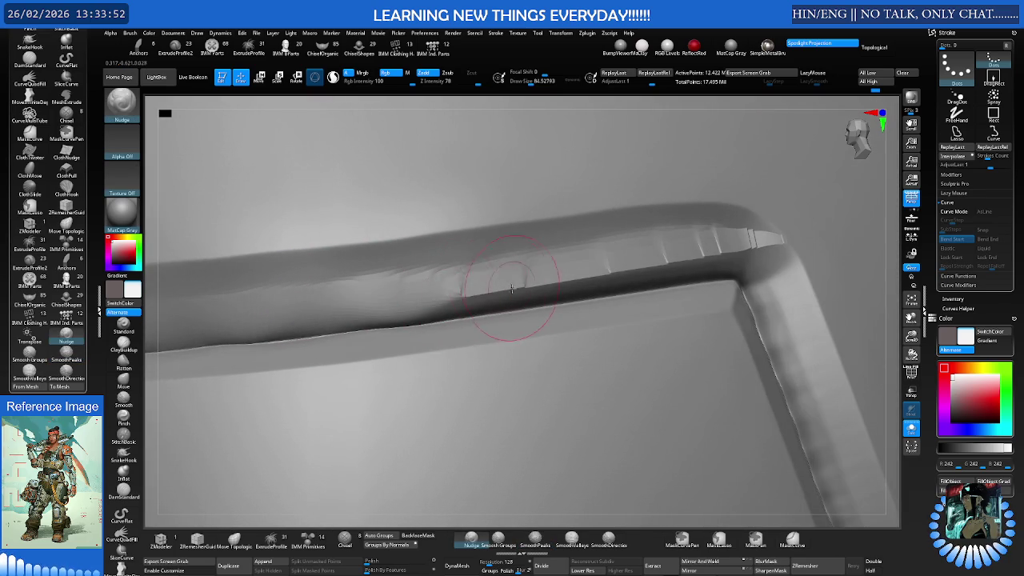
mouse_move(439, 283)
left_mouse_down()
mouse_move(559, 276)
mouse_move(538, 266)
left_mouse_up()
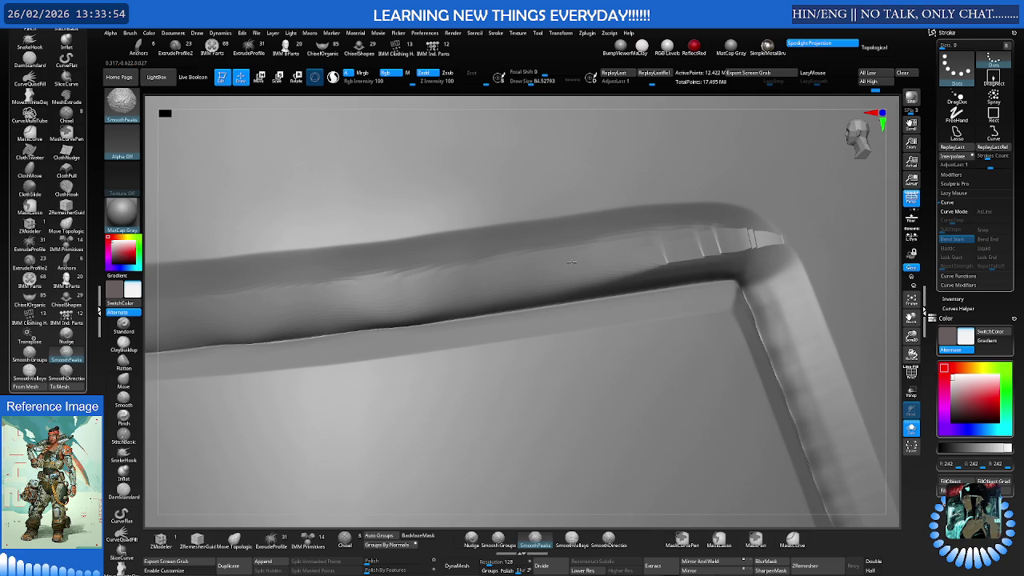
left_click_drag(625, 255, 745, 248)
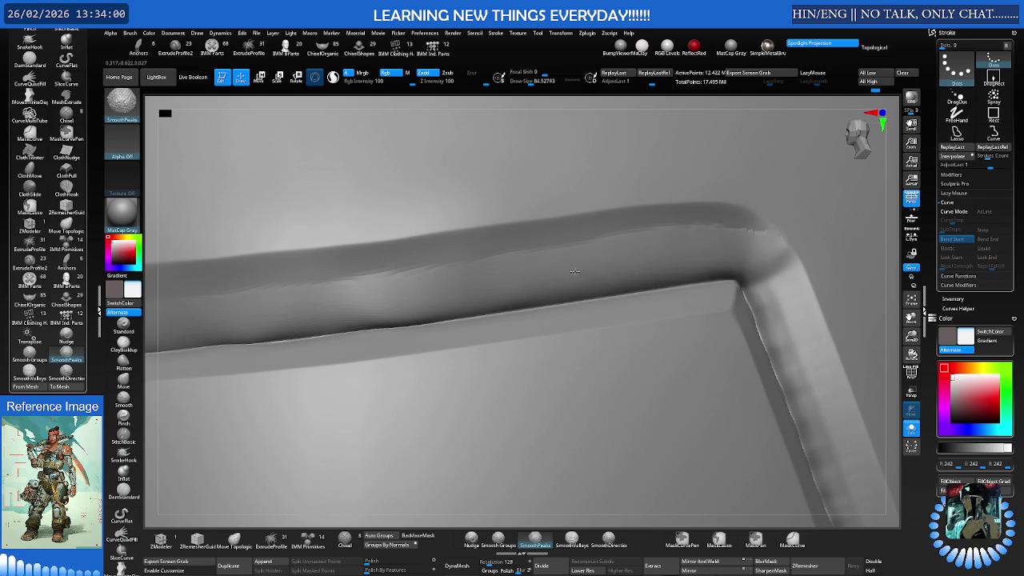
left_click_drag(713, 253, 690, 253)
left_click_drag(626, 250, 503, 289)
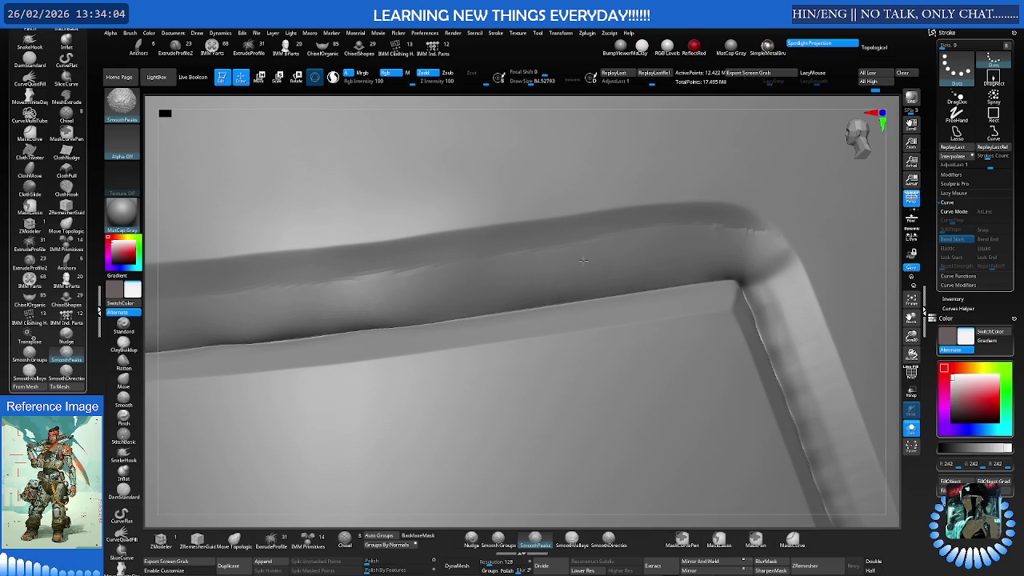
Change Draw Size to about 74, then to about 123, toggling between Nudge and smoothing
key("n")
mouse_move(618, 258)
right_mouse_down()
mouse_move(613, 281)
mouse_move(651, 293)
mouse_move(654, 284)
right_mouse_up()
key("s")
left_click_drag(654, 284, 646, 288)
key("shift")
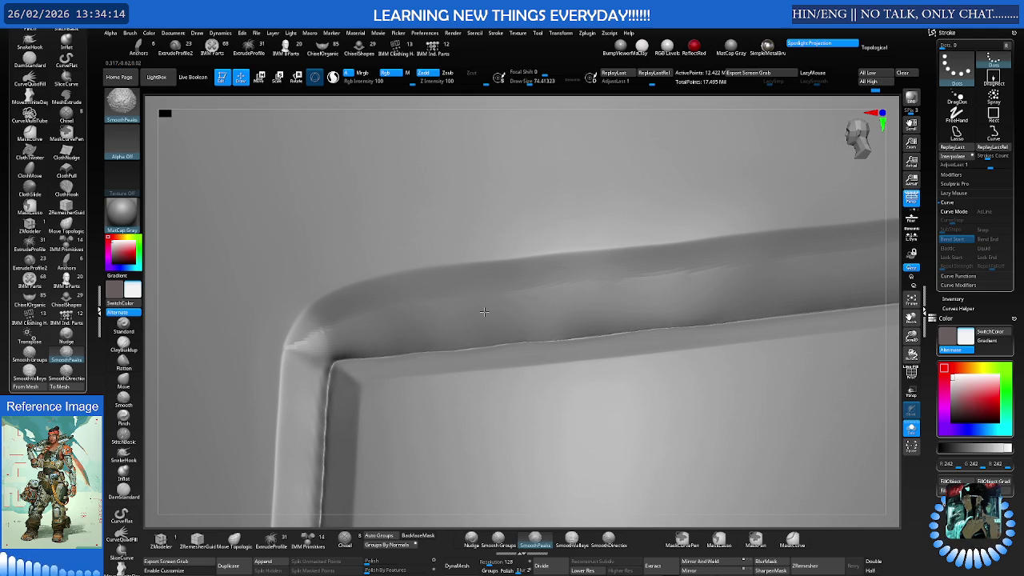
key("space")
right_click_drag(528, 360, 547, 377)
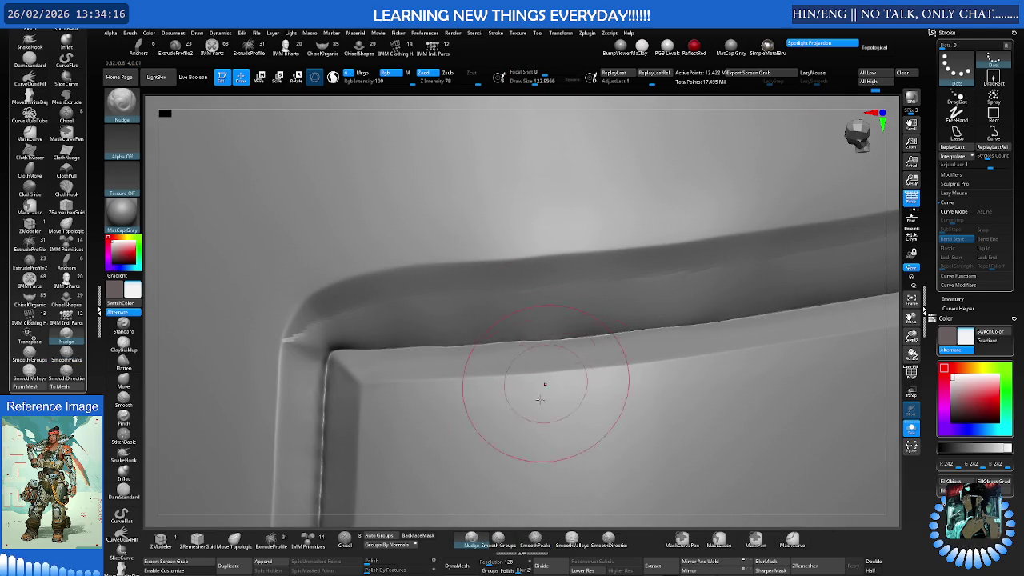
key("shift")
key("shift")
key("shift")
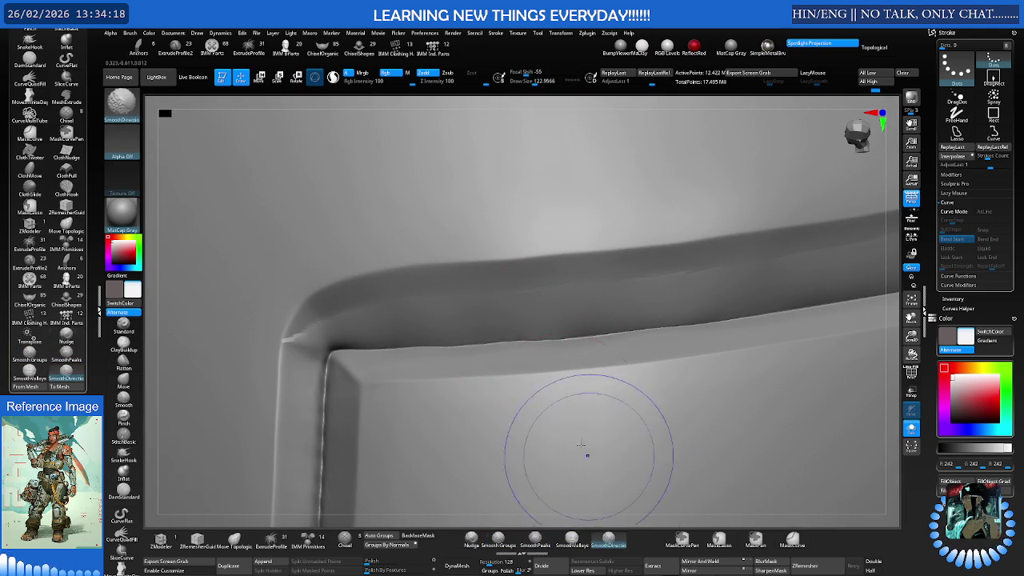
SmoothDirectional the seam up toward the corner and down the full side rim
right_click_drag(596, 468, 501, 332)
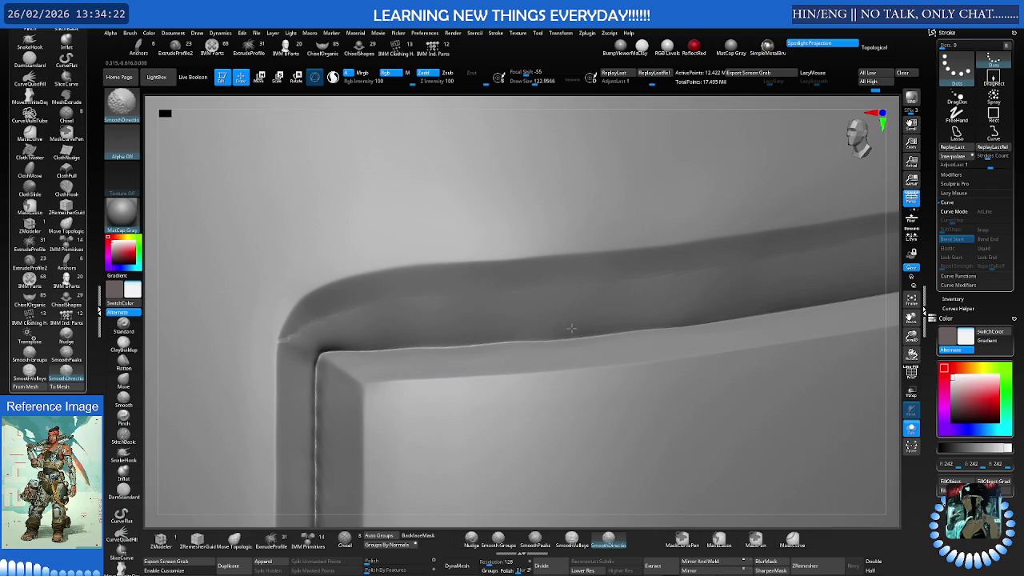
right_click_drag(436, 338, 491, 331)
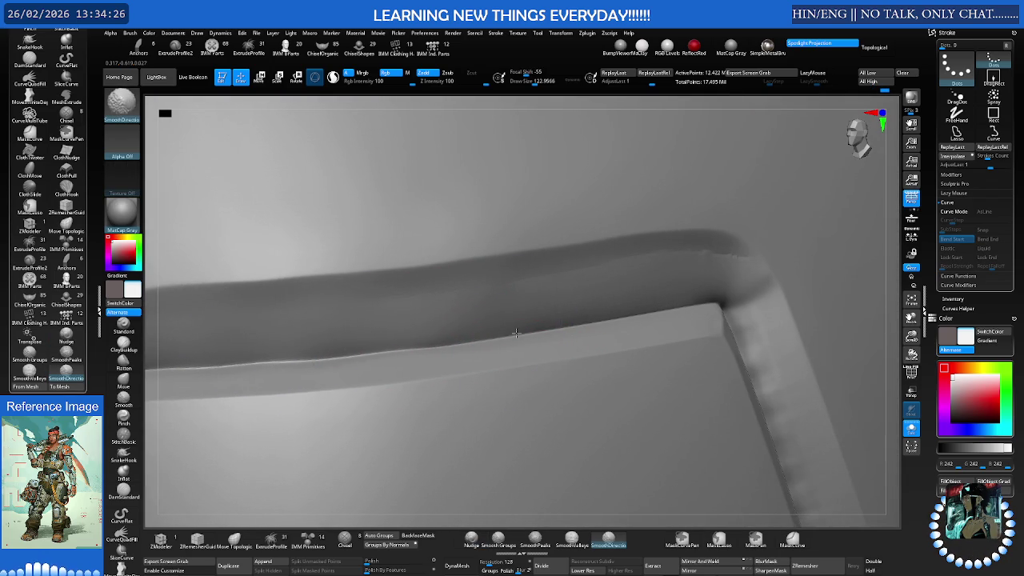
mouse_move(672, 303)
right_mouse_down()
mouse_move(697, 320)
mouse_move(680, 263)
right_mouse_up()
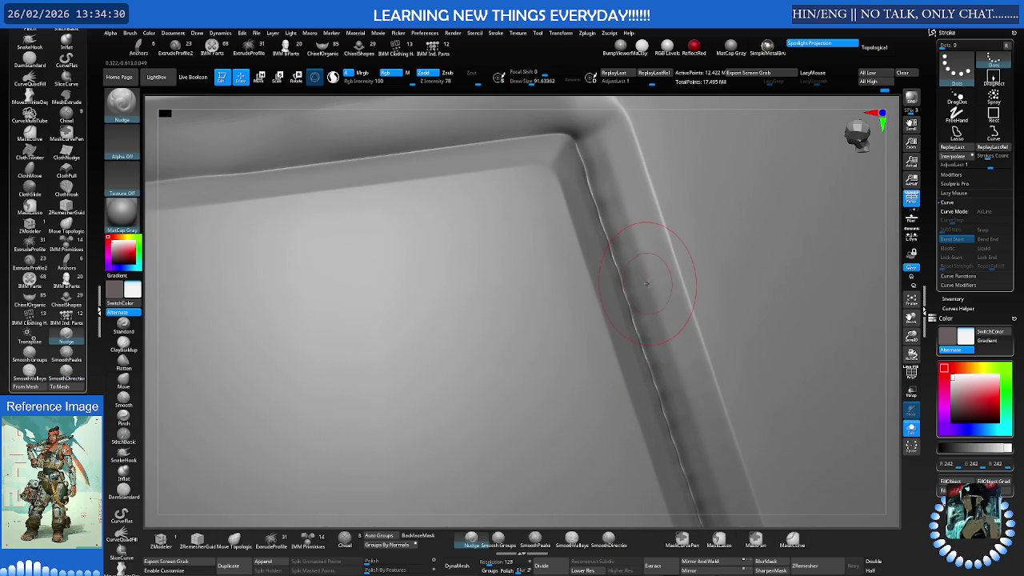
key("shift")
left_click_drag(594, 202, 584, 162, "shift")
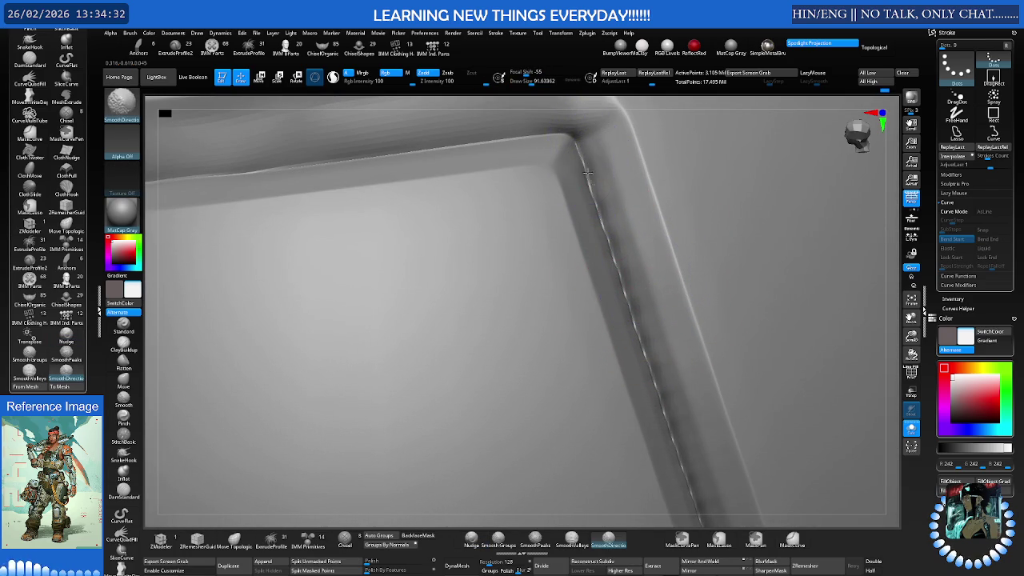
left_click_drag(605, 216, 626, 286, "shift")
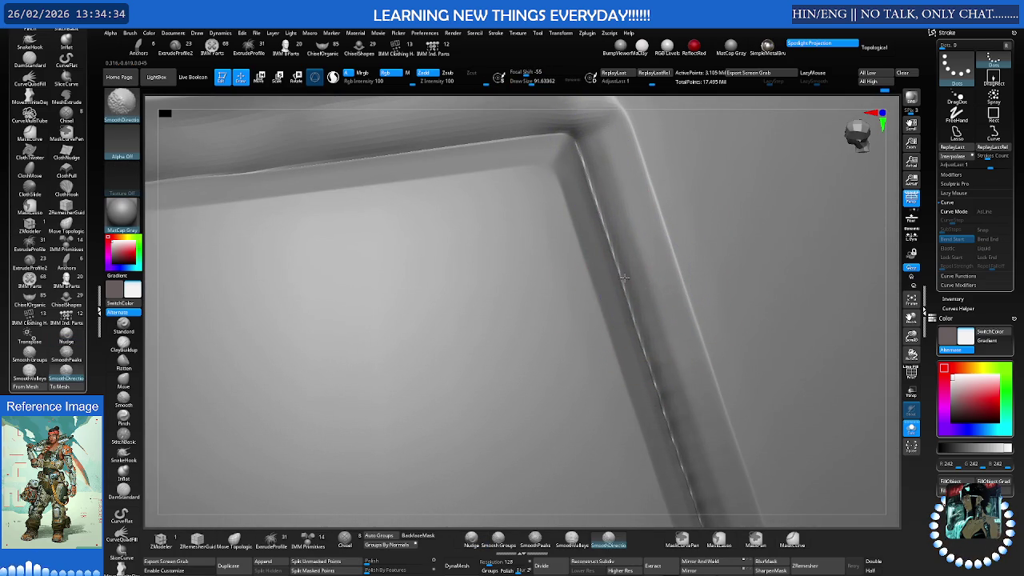
left_click_drag(640, 334, 689, 488, "shift")
scroll(466, 269, "up", 3)
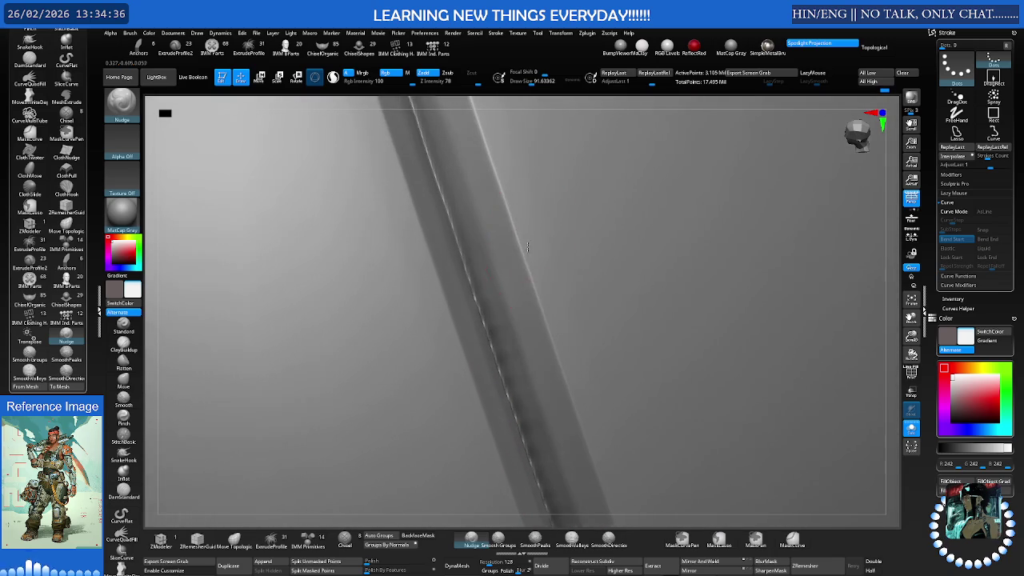
left_click_drag(466, 270, 492, 349, "shift")
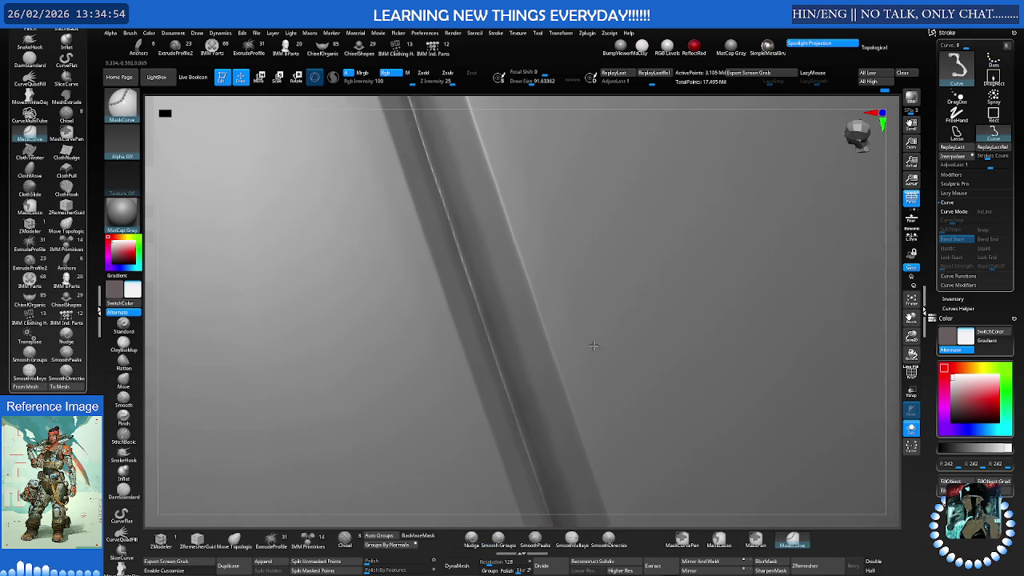
Orbit to the panel's top-left corner and SmoothDirectional its upper rim edge toward the upper right
right_click_drag(670, 348, 505, 300)
key("shift")
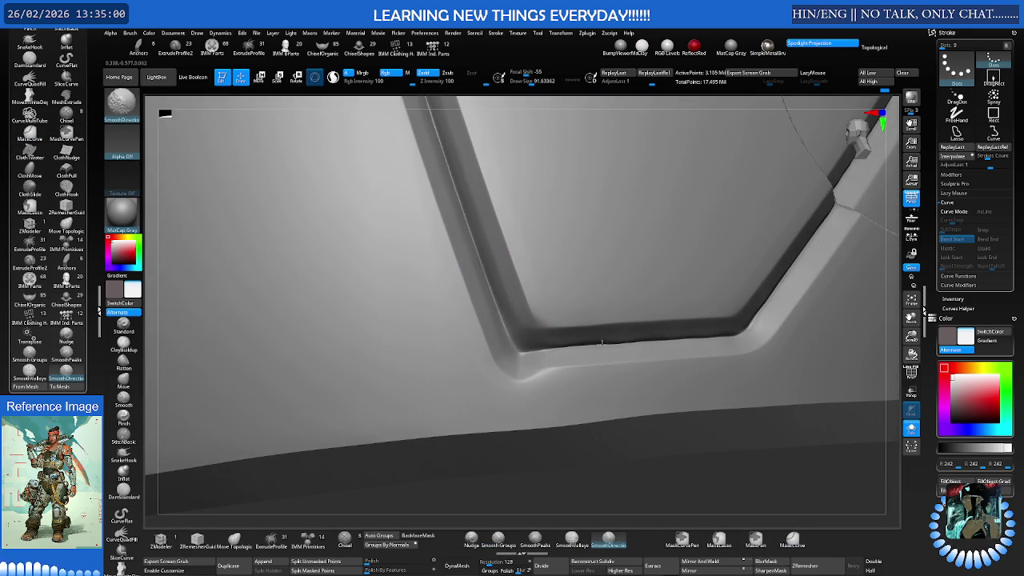
mouse_move(685, 320)
right_mouse_down()
mouse_move(514, 291)
mouse_move(602, 340)
right_mouse_up()
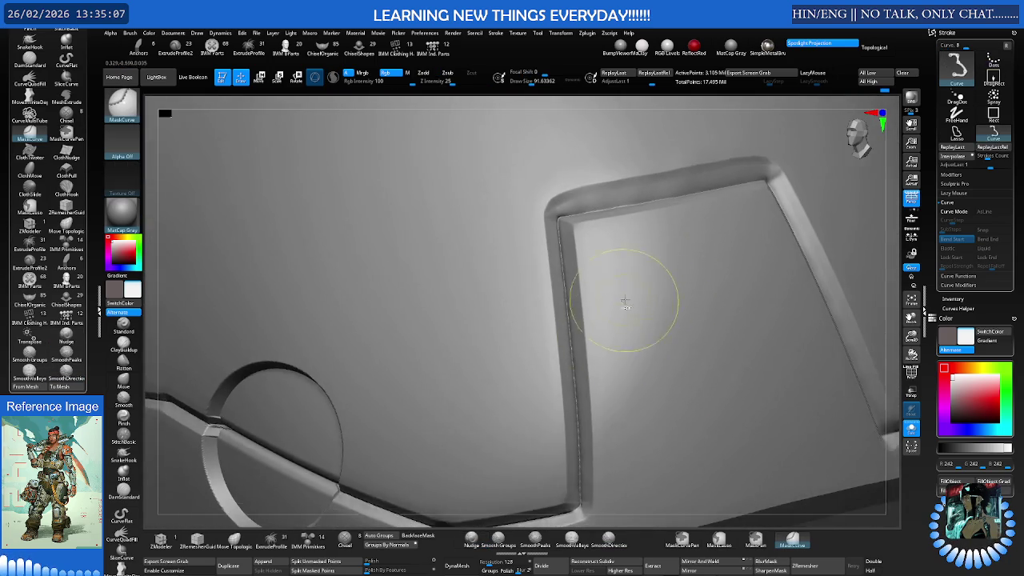
right_click_drag(624, 297, 652, 253)
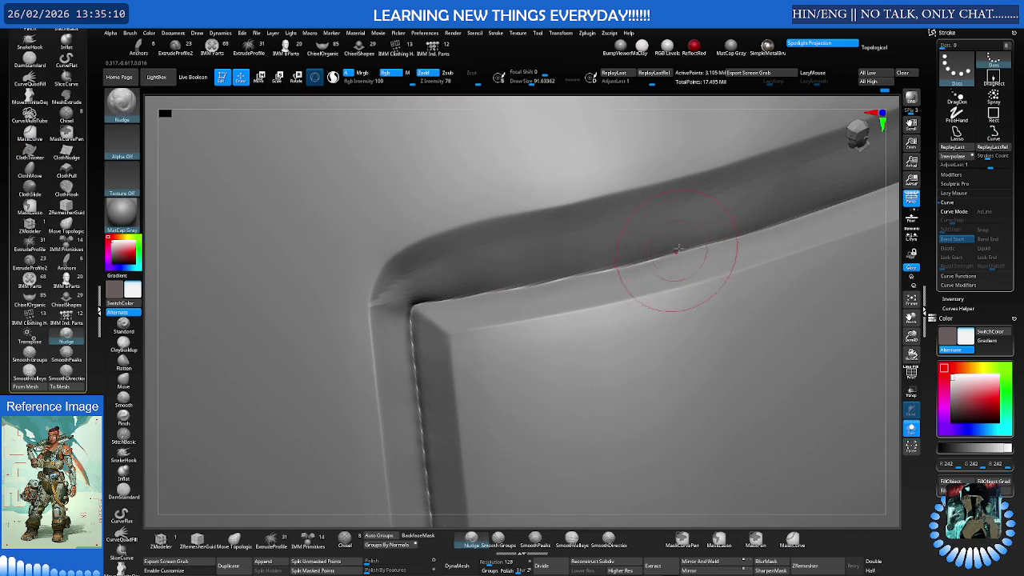
mouse_move(486, 284)
right_mouse_down()
mouse_move(507, 297)
mouse_move(494, 314)
right_mouse_up()
left_click_drag(625, 280, 652, 270)
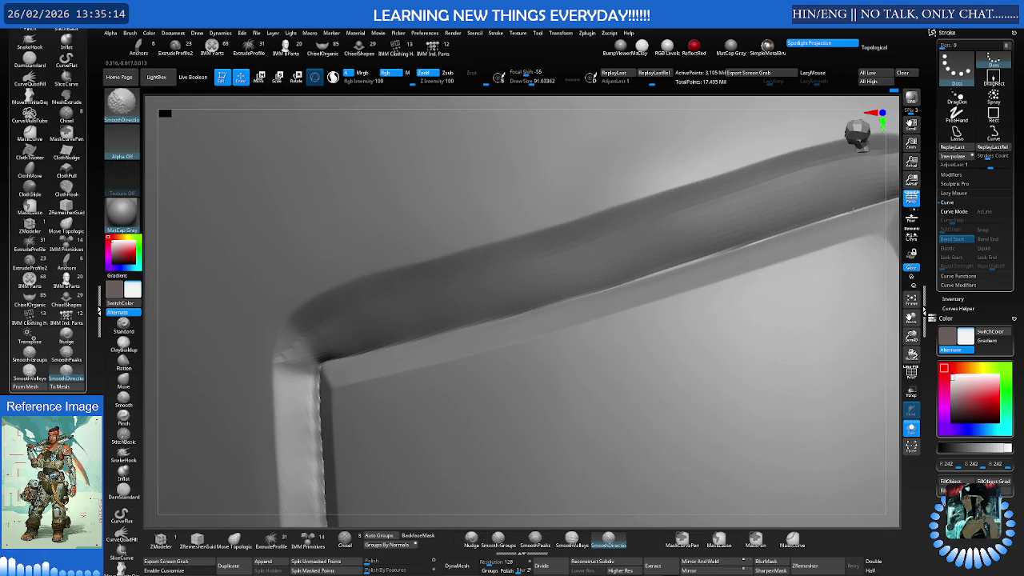
key("shift")
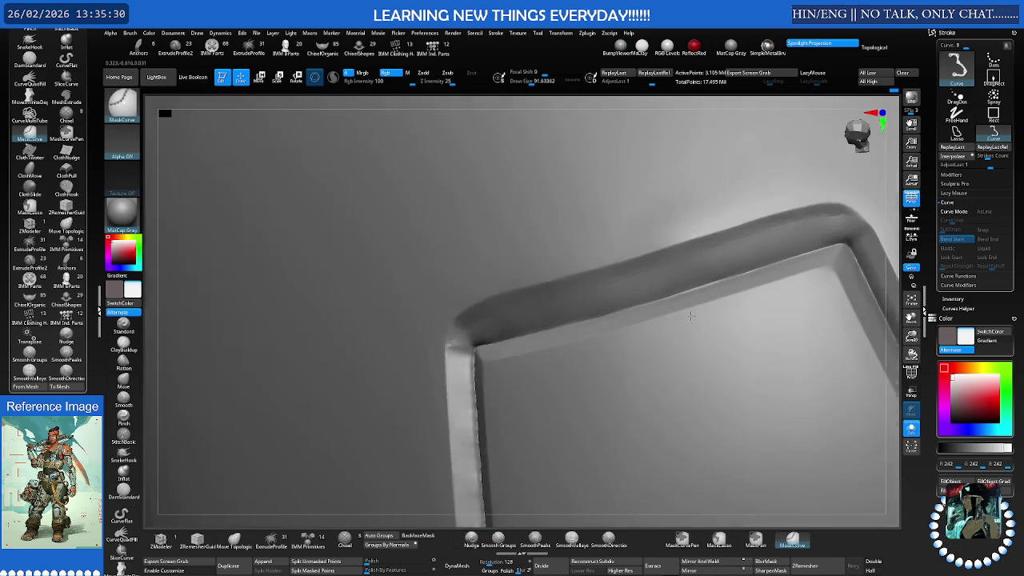
Smooth along the panel's top edge and around the rim corner
mouse_move(720, 336)
right_mouse_down("ctrl")
mouse_move(637, 320)
mouse_move(631, 272)
right_mouse_up("ctrl")
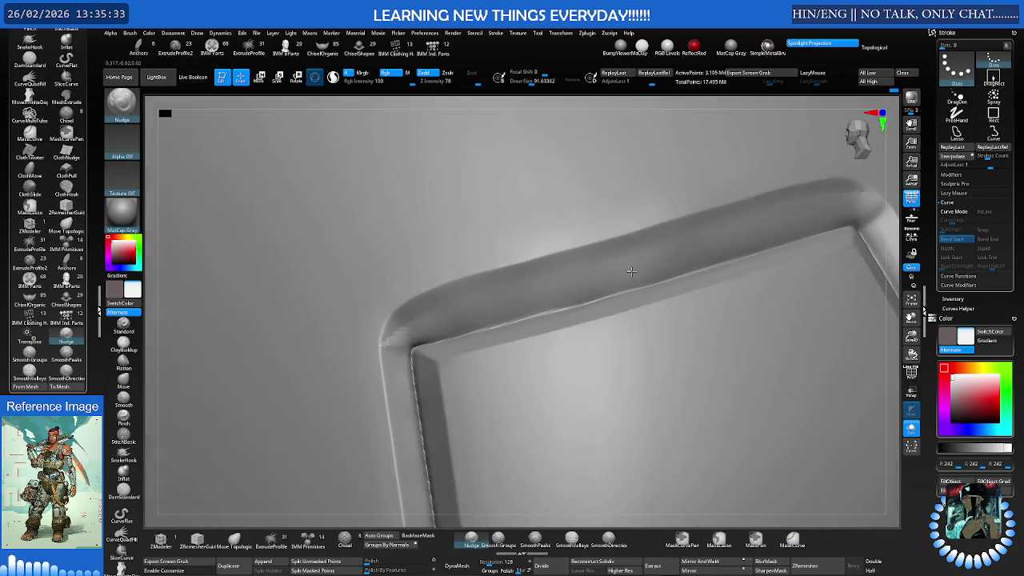
left_click_drag(631, 272, 580, 239, "shift")
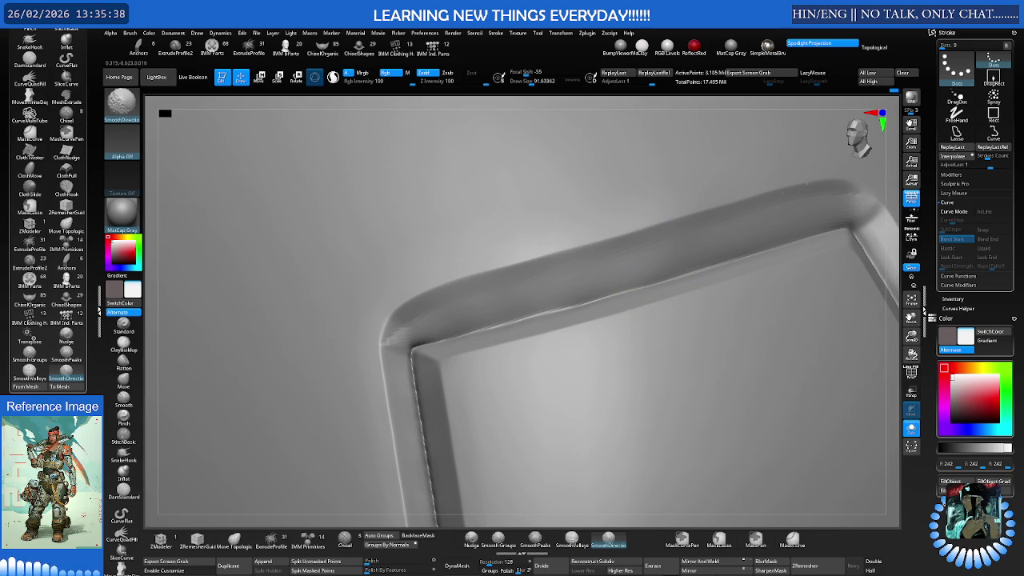
right_click_drag(423, 297, 447, 328)
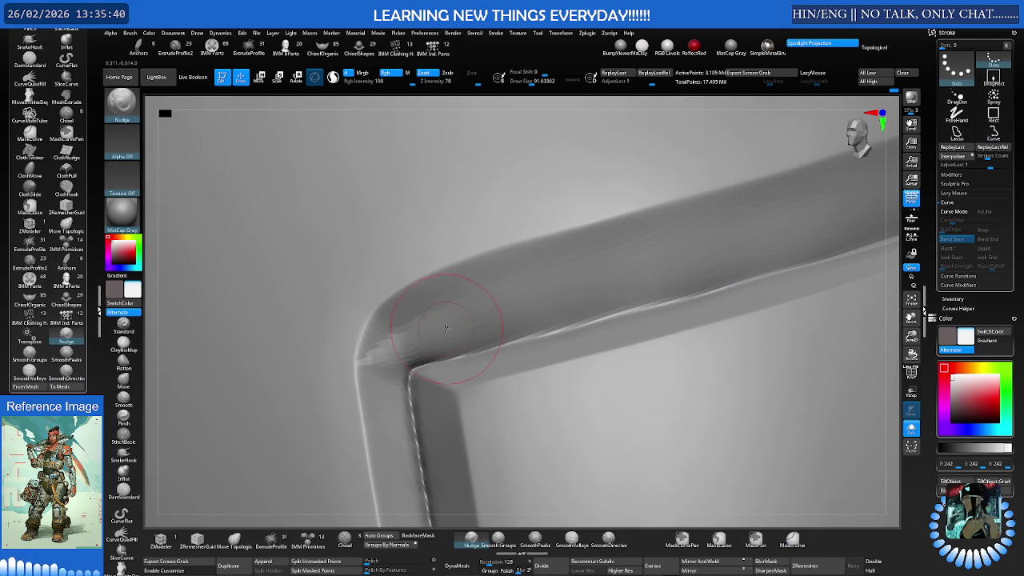
right_click_drag(423, 365, 533, 473)
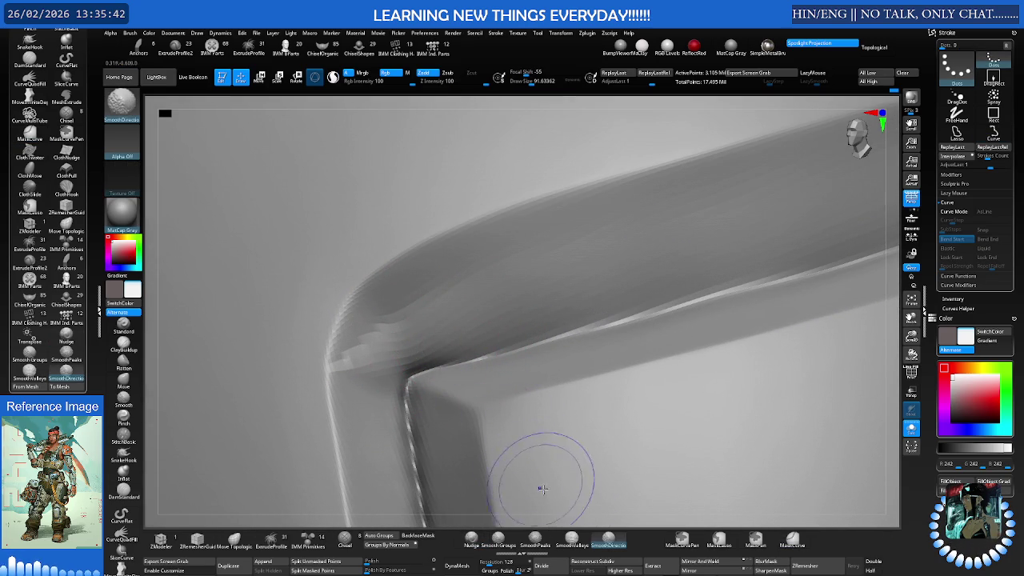
Set Draw Size to about 88, switch to the standard Smooth brush, then exit Edit mode
key("s")
left_click_drag(396, 338, 409, 338)
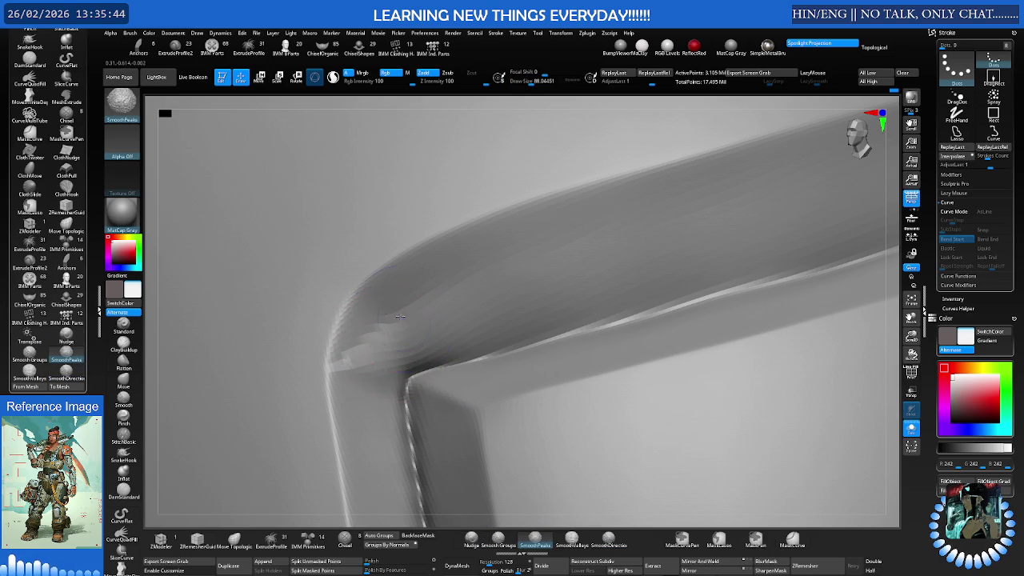
right_click_drag(369, 344, 389, 320)
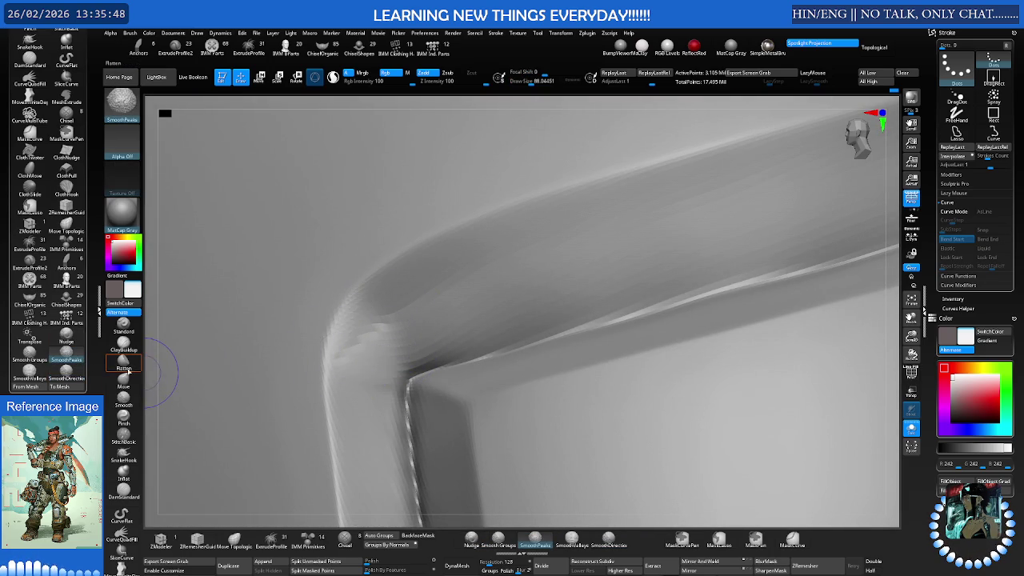
left_click(123, 404)
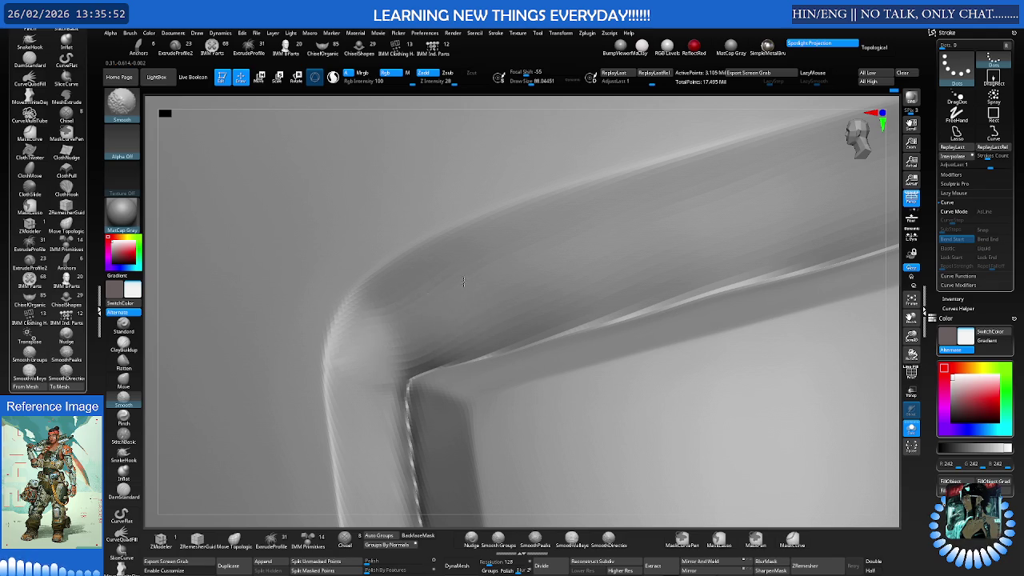
mouse_move(409, 314)
right_mouse_down()
mouse_move(465, 307)
mouse_move(456, 290)
mouse_move(524, 293)
right_mouse_up()
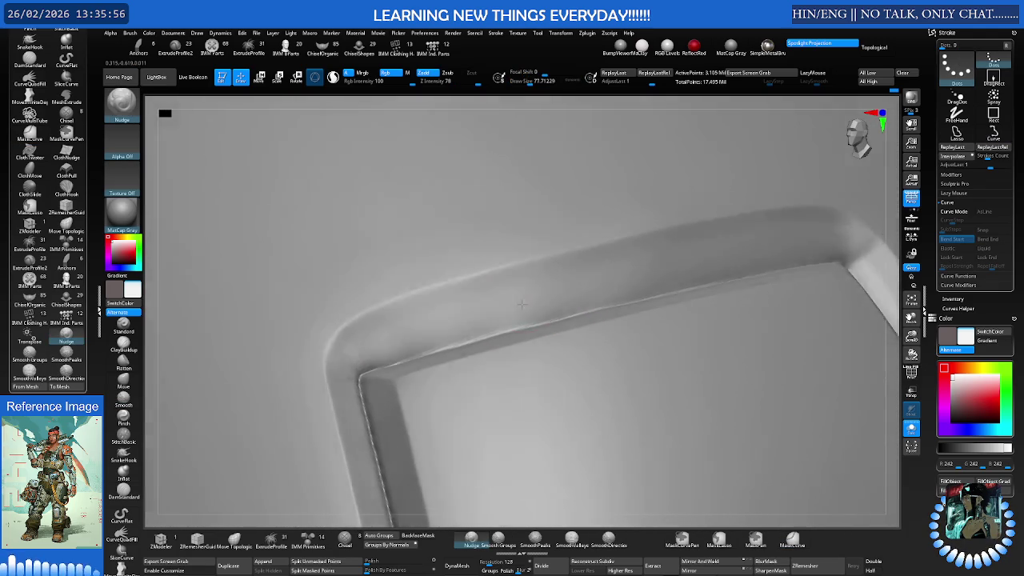
right_click_drag(618, 270, 650, 271, "shift")
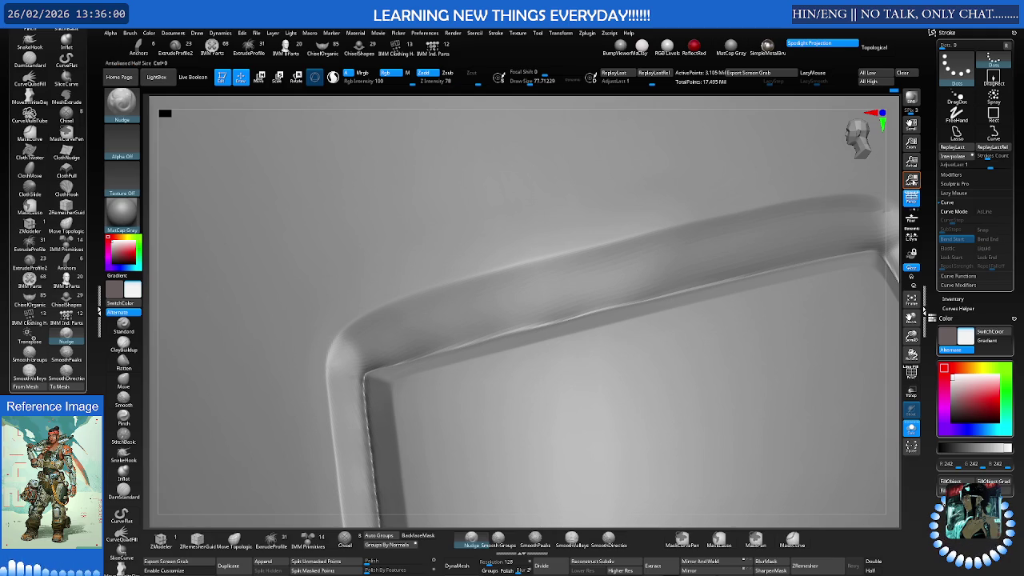
right_click_drag(606, 225, 663, 232)
left_click(663, 232, "ctrl+shift")
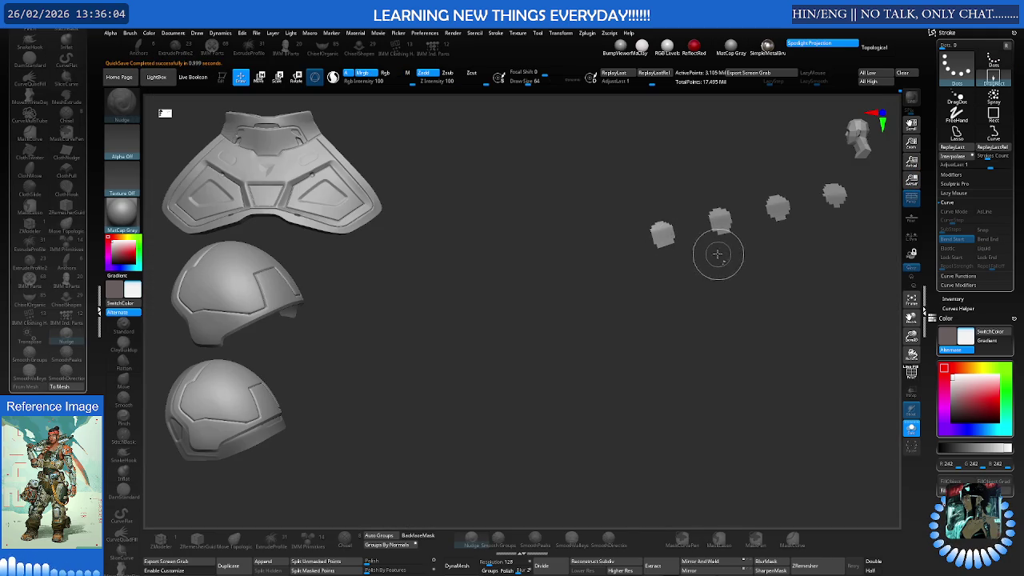
Paint several curved fur strands across the canvas with the insert brush
mouse_move(723, 261)
left_mouse_down("ctrl")
mouse_move(679, 254)
mouse_move(556, 382)
left_mouse_up("ctrl")
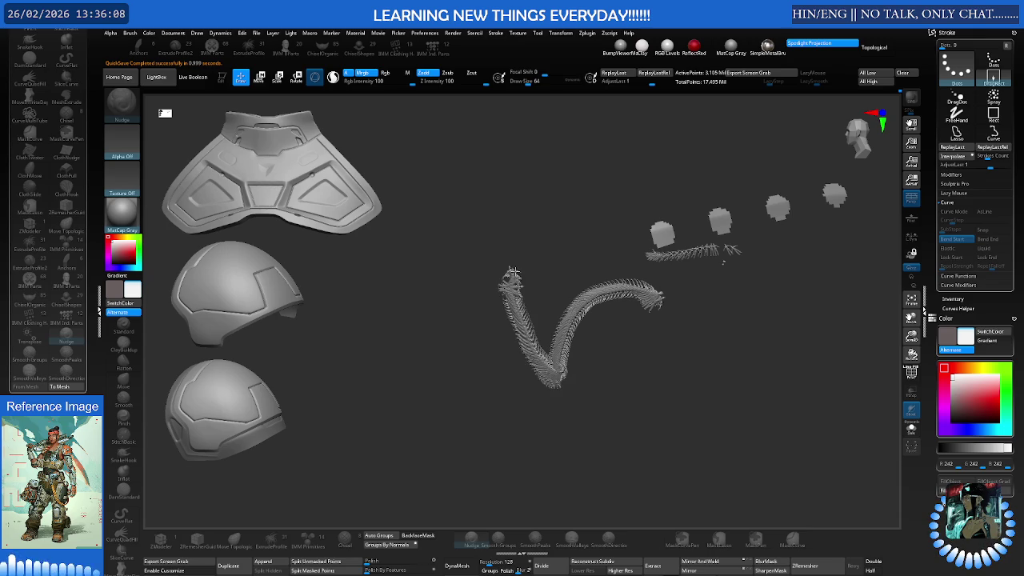
left_click_drag(556, 382, 590, 206)
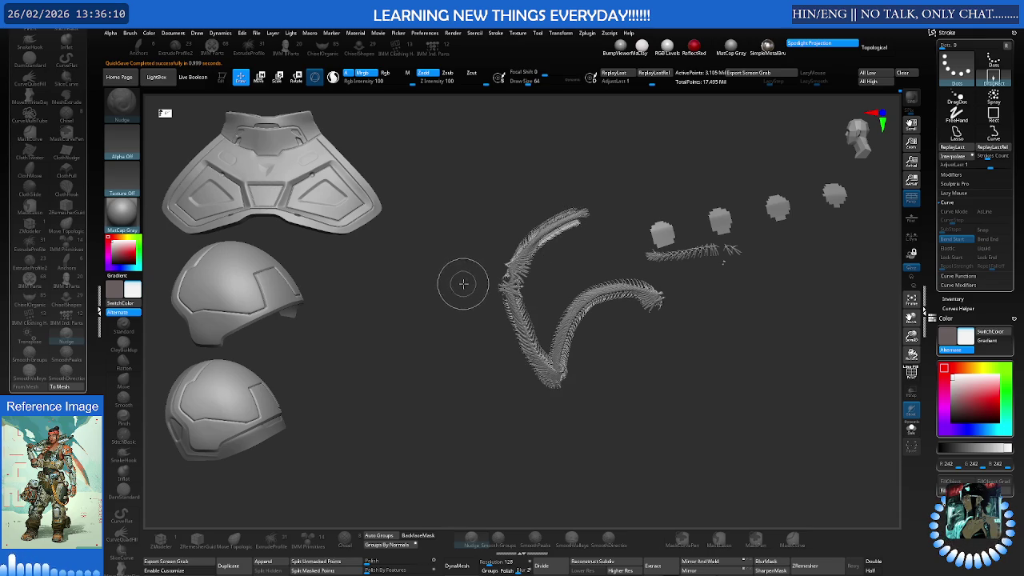
left_click_drag(499, 204, 456, 300)
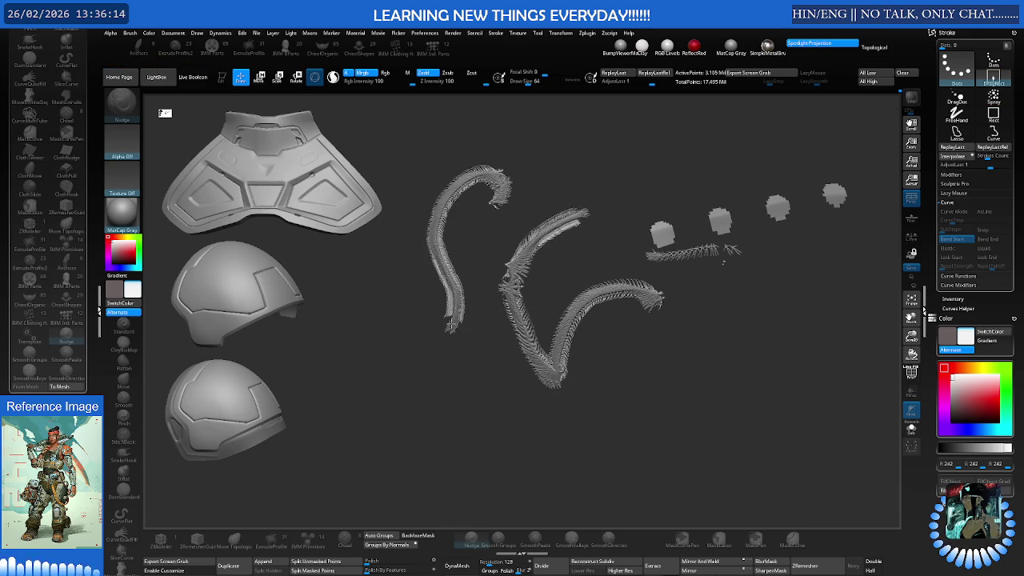
left_click_drag(423, 345, 418, 396)
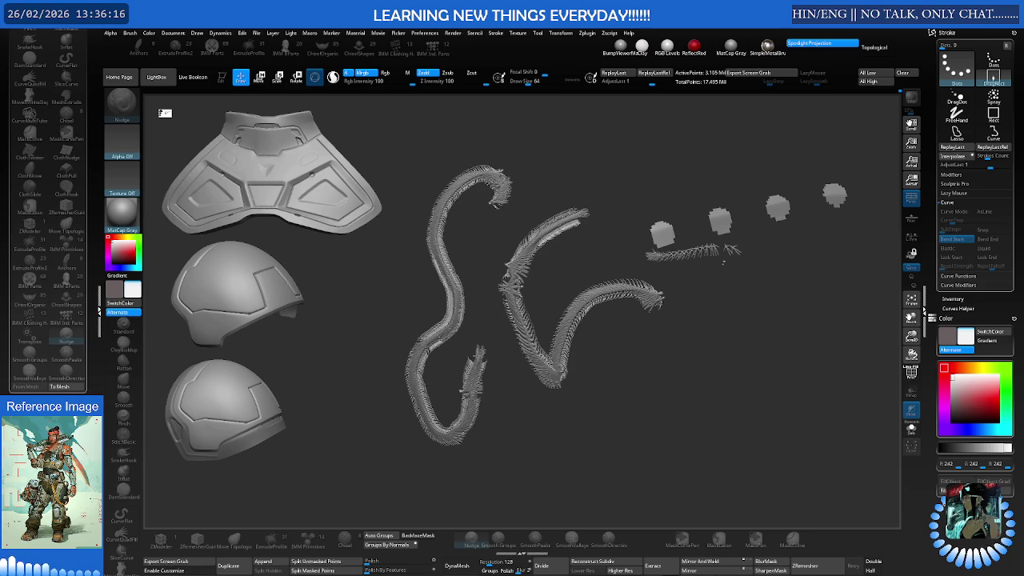
left_click_drag(488, 258, 543, 175)
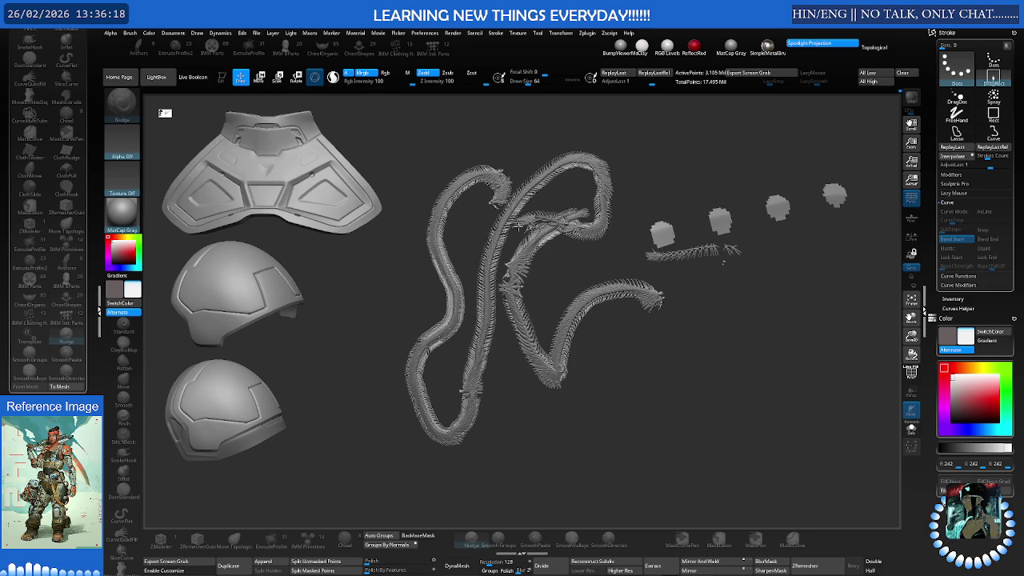
left_click_drag(523, 222, 651, 190)
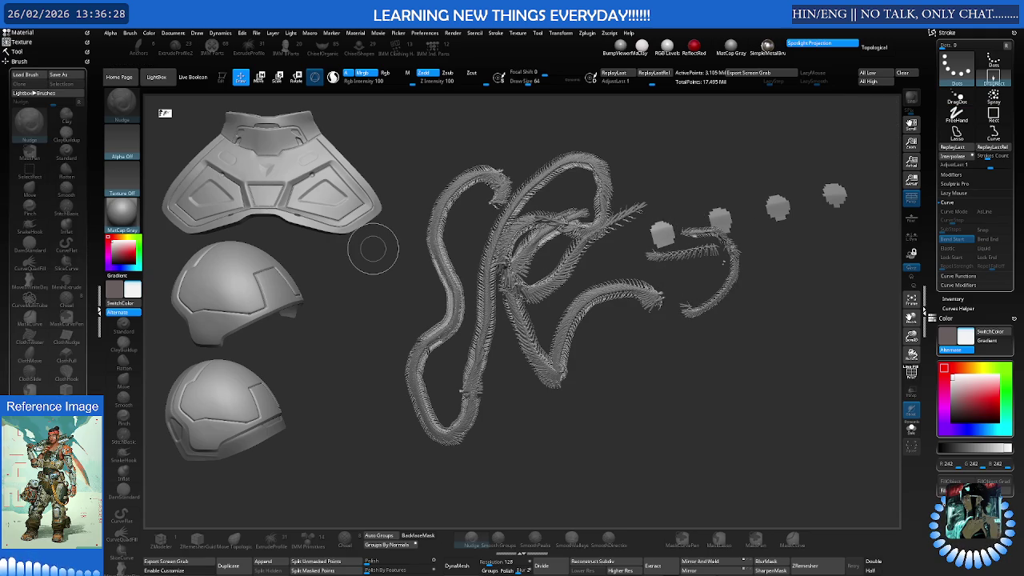
Collapse the left tray, add two looping fur strands, and drag in a human body figure
left_click(20, 61)
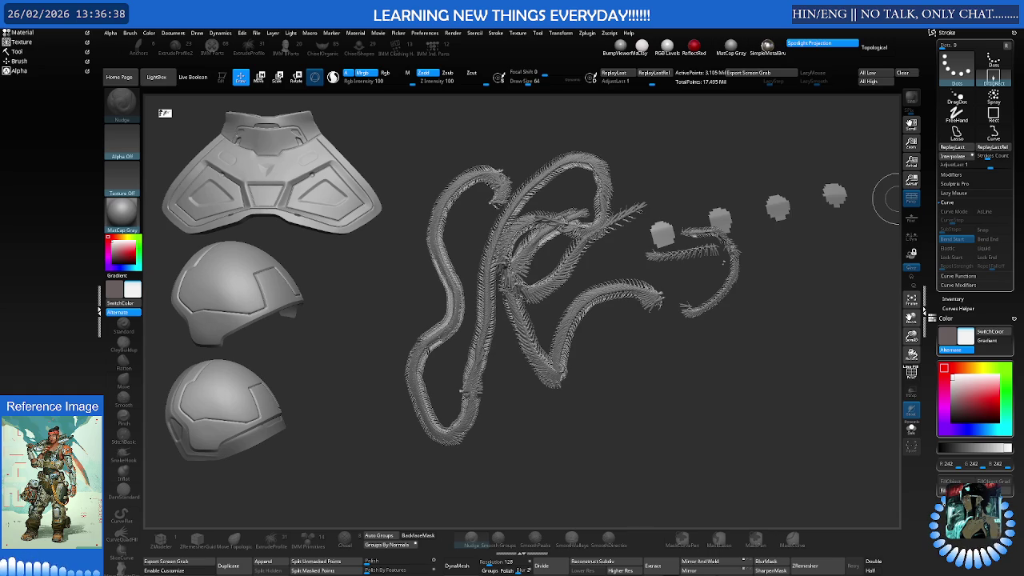
mouse_move(683, 278)
left_mouse_down()
mouse_move(651, 380)
mouse_move(707, 427)
left_mouse_up()
left_click_drag(719, 327, 737, 413)
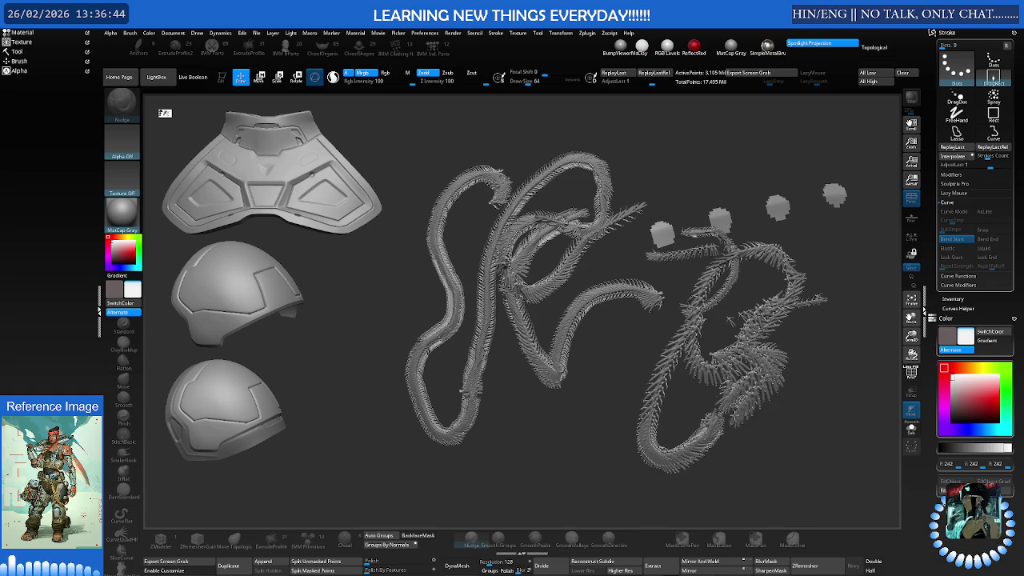
key("b")
left_click_drag(703, 157, 708, 403)
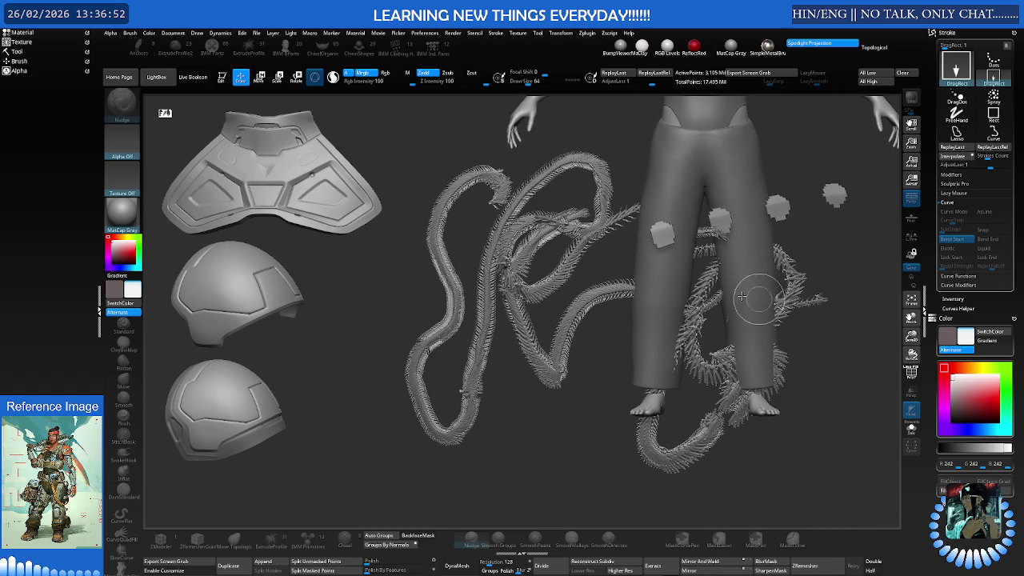
Re-enable Edit, clear the canvas strokes with Ctrl+N, and rotate out to the shoulder and chest
left_click(222, 77)
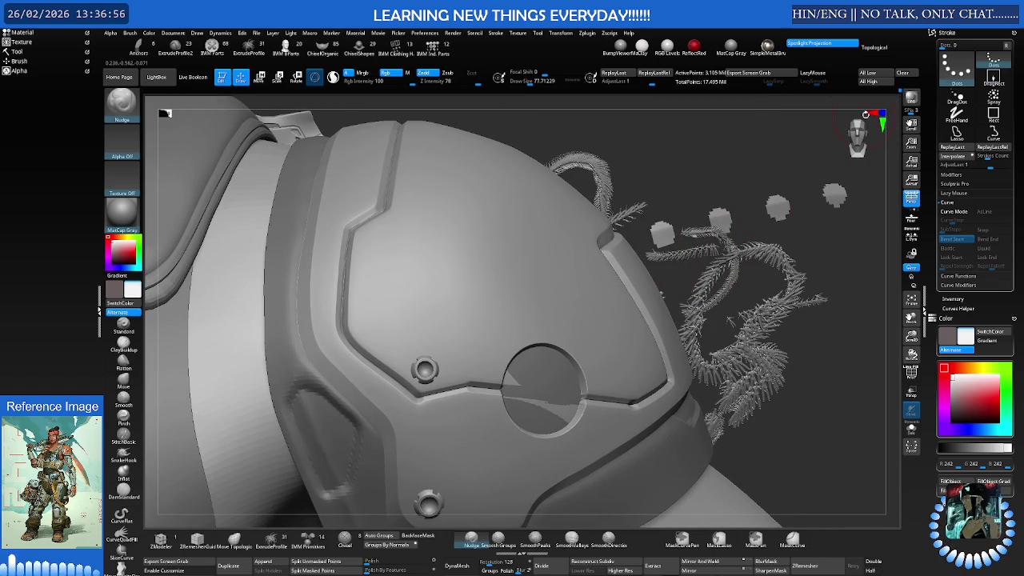
left_click(902, 73)
mouse_move(736, 229)
left_mouse_down()
mouse_move(621, 251)
mouse_move(742, 249)
mouse_move(654, 280)
mouse_move(664, 298)
mouse_move(685, 277)
mouse_move(663, 306)
mouse_move(560, 320)
left_mouse_up()
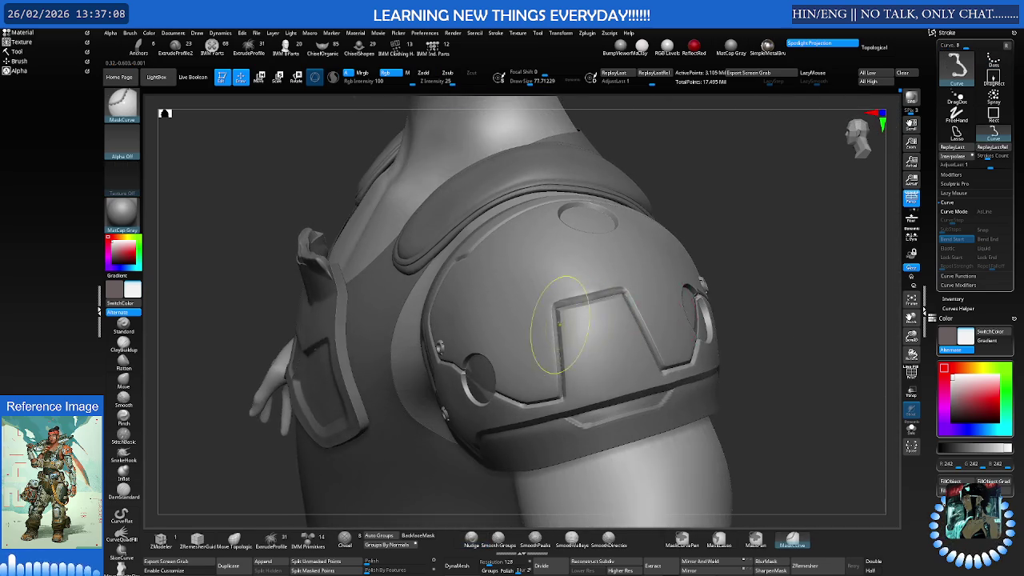
Orbit down onto the shoulder plate and turn on PolyF to inspect its polygroups
scroll(607, 295, "up", 5)
scroll(654, 272, "up", 3)
mouse_move(654, 272)
left_mouse_down()
mouse_move(573, 295)
mouse_move(633, 298)
left_mouse_up()
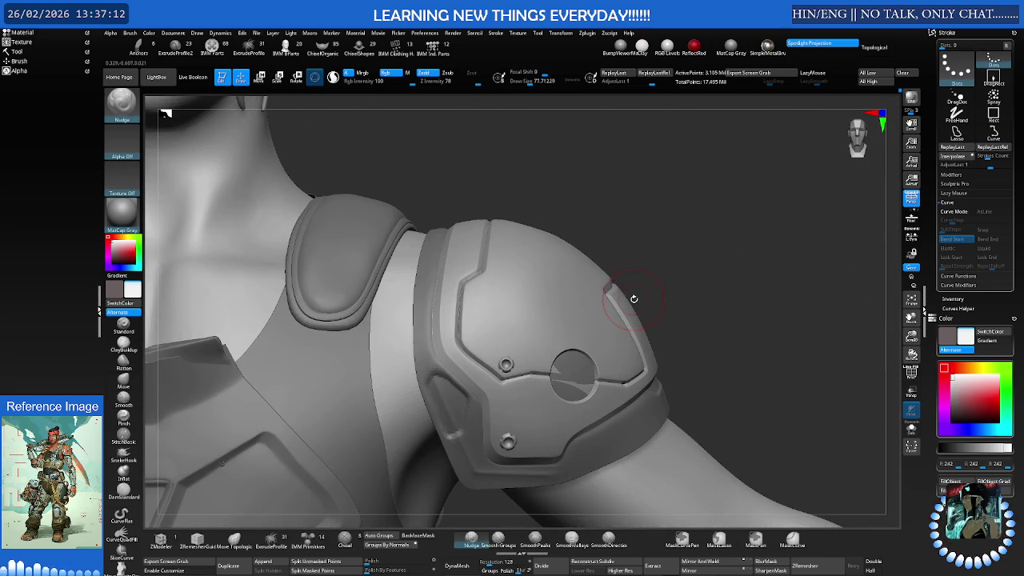
key("ctrl")
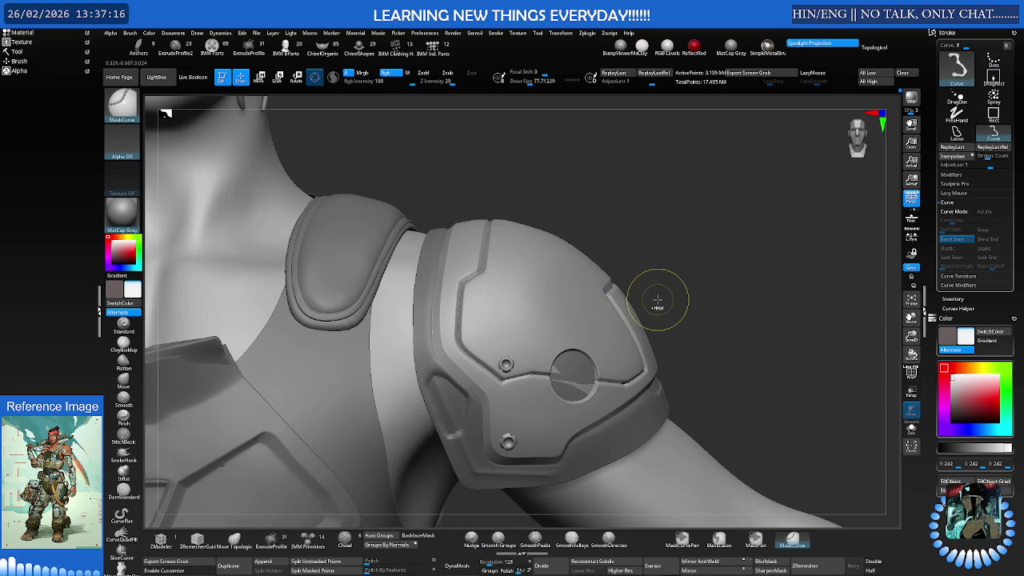
mouse_move(651, 301)
left_mouse_down()
mouse_move(537, 290)
mouse_move(567, 290)
left_mouse_up()
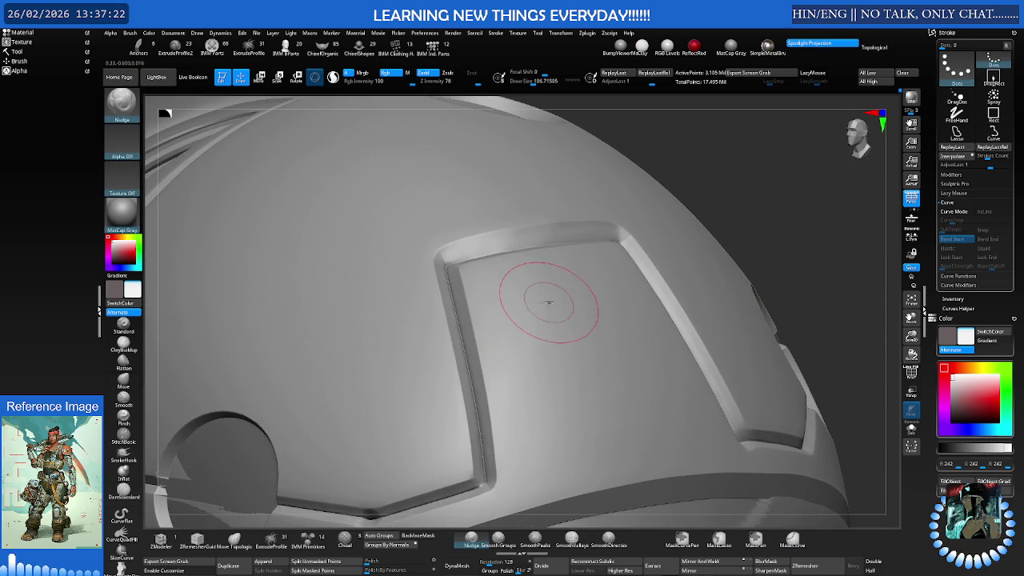
key("shift+f")
Hide PolyF again and draw a Ctrl+Shift curve mask line down the raised panel
mouse_move(514, 297)
right_mouse_down()
mouse_move(505, 300)
mouse_move(515, 279)
mouse_move(526, 284)
mouse_move(491, 267)
mouse_move(537, 283)
mouse_move(520, 265)
right_mouse_up()
key("shift+f")
key("ctrl")
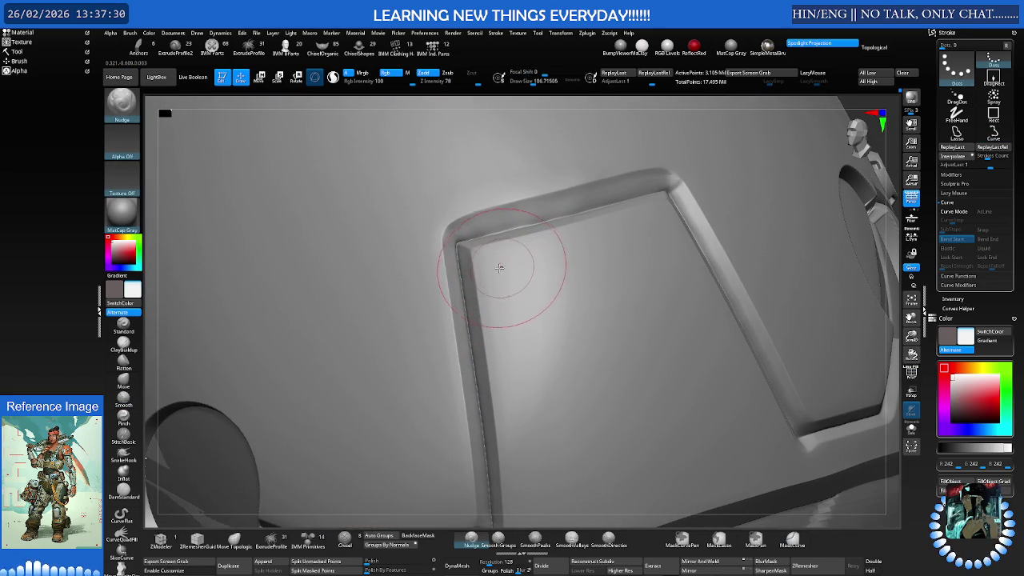
left_click_drag(552, 524, 516, 298, "ctrl")
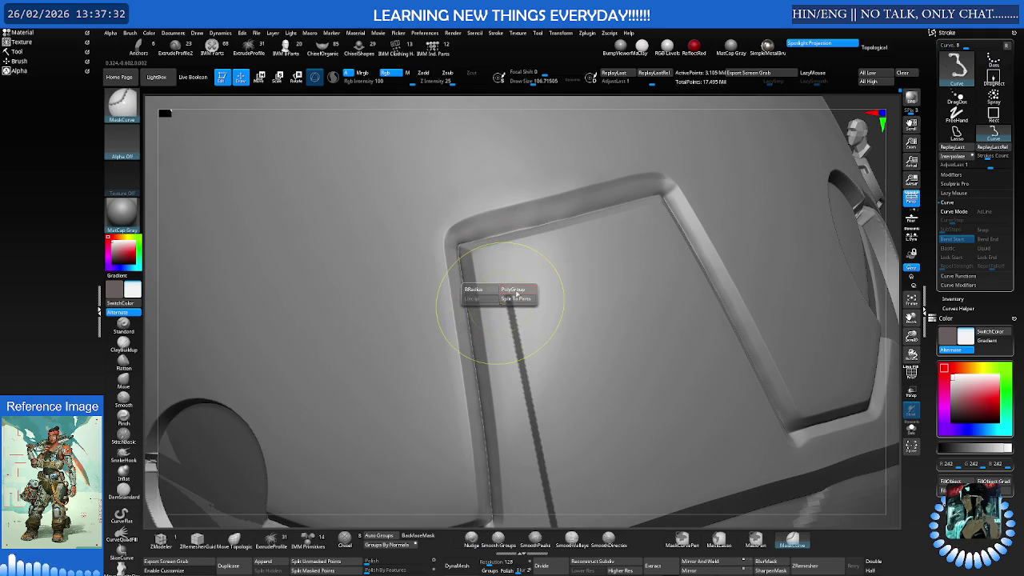
Replace the unwanted mask line with a MaskCurve line down the panel's inner edge
right_click_drag(521, 273, 517, 248)
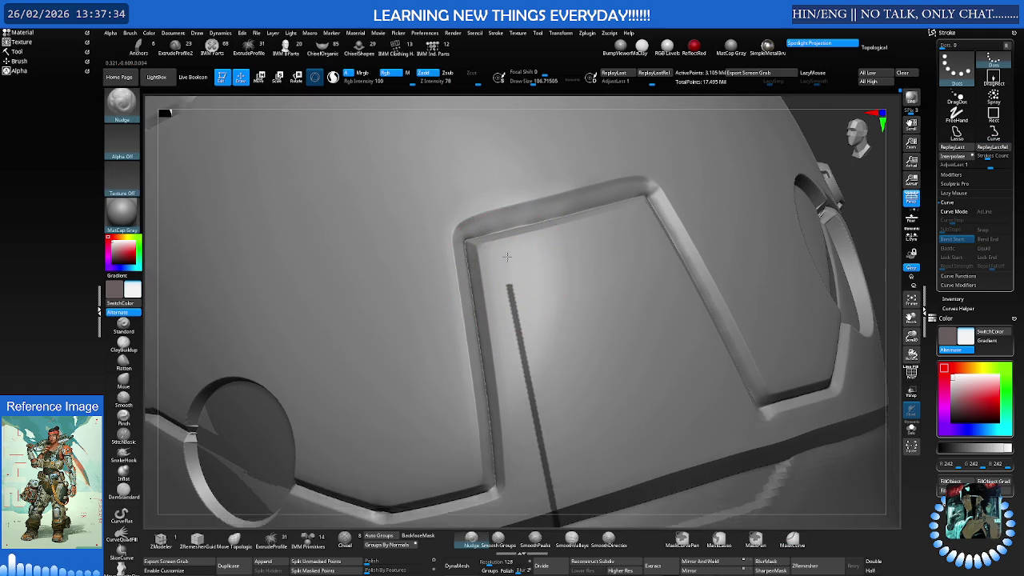
key("ctrl+z")
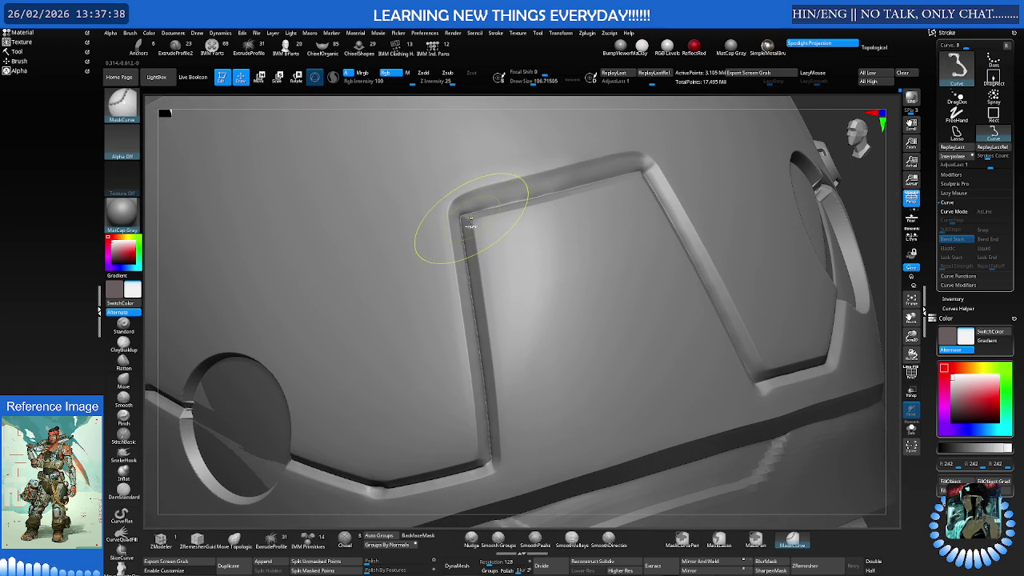
left_click_drag(484, 302, 505, 495, "ctrl")
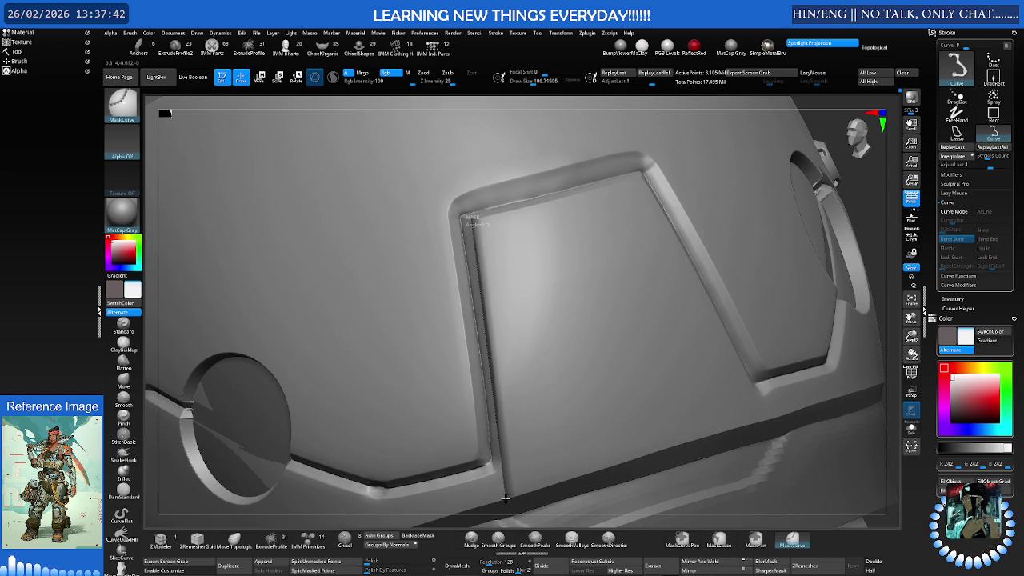
left_click_drag(625, 177, 627, 176, "ctrl")
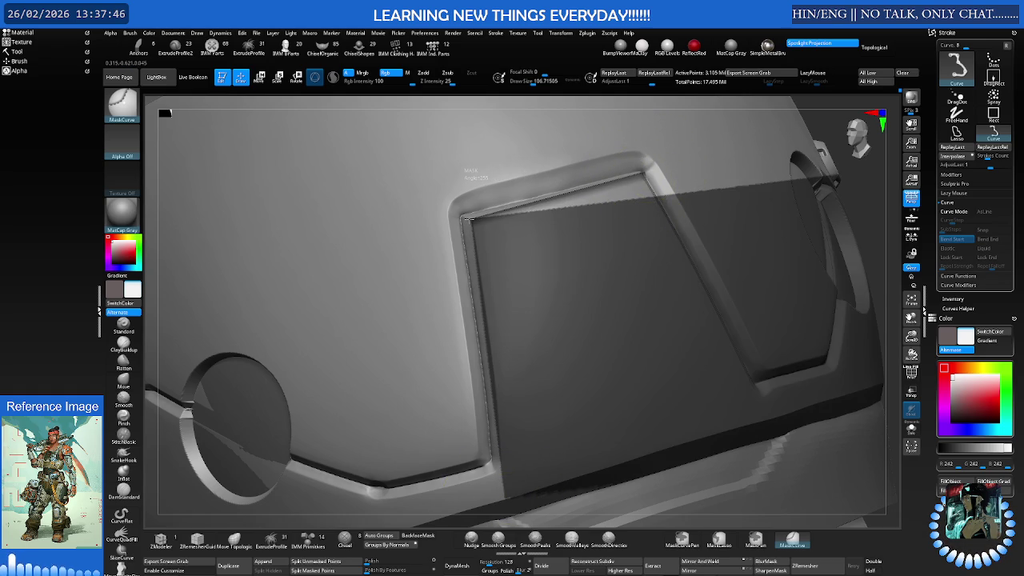
Mask straight lines along the panel's corner edge and side edge, then apply SharpenMask
right_click_drag(624, 214, 593, 214)
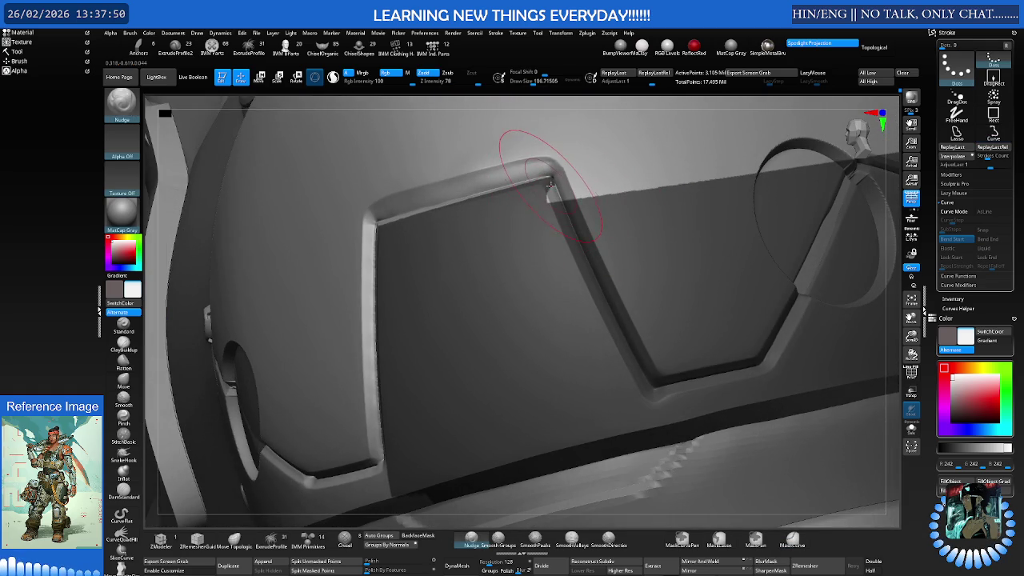
key("ctrl")
left_click_drag(607, 330, 666, 444, "ctrl")
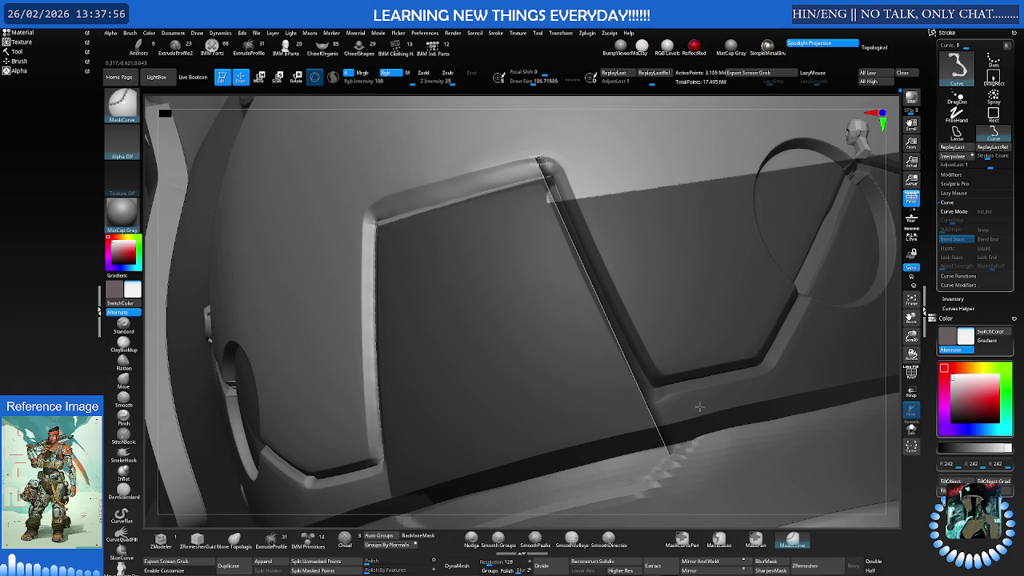
right_click_drag(685, 432, 675, 415)
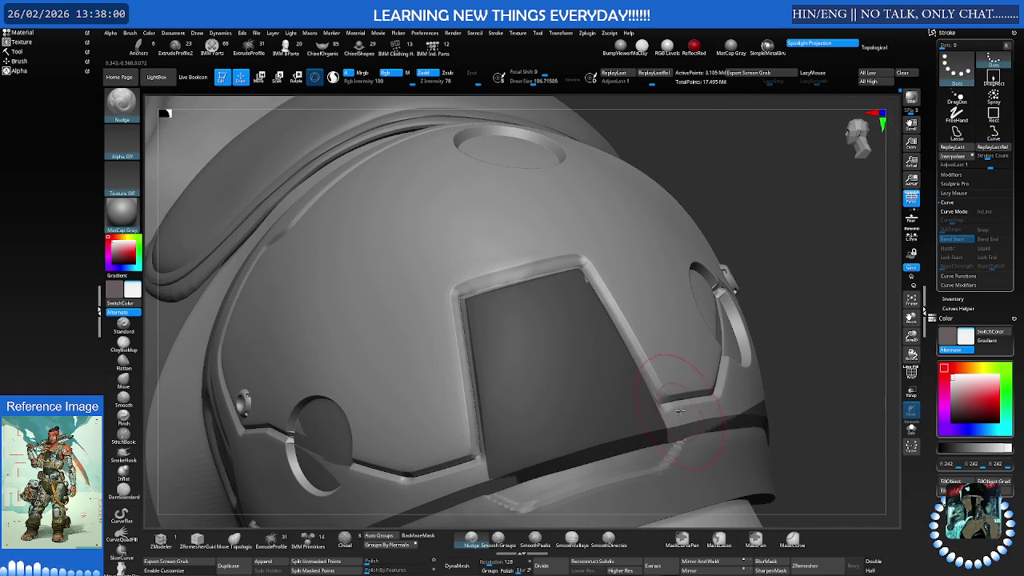
key("ctrl")
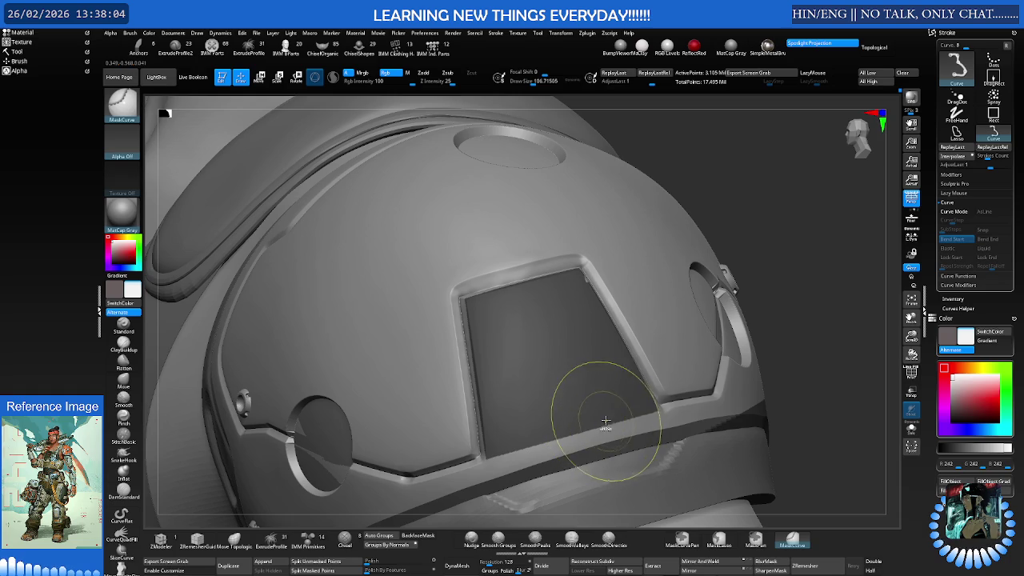
left_click_drag(483, 456, 605, 411)
mouse_move(605, 411)
right_mouse_down()
mouse_move(538, 376)
mouse_move(602, 354)
mouse_move(598, 364)
mouse_move(516, 341)
right_mouse_up()
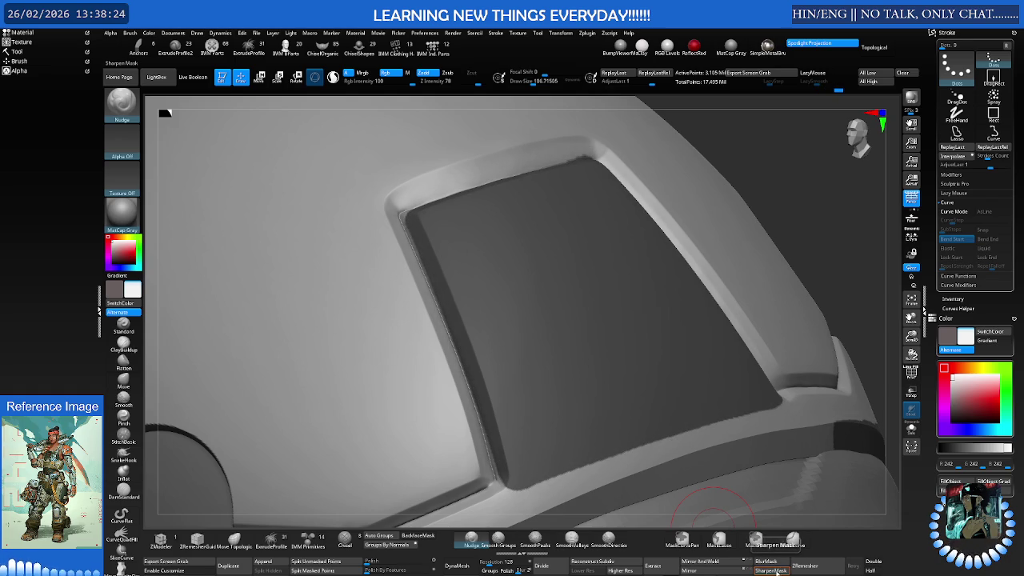
left_click(774, 570)
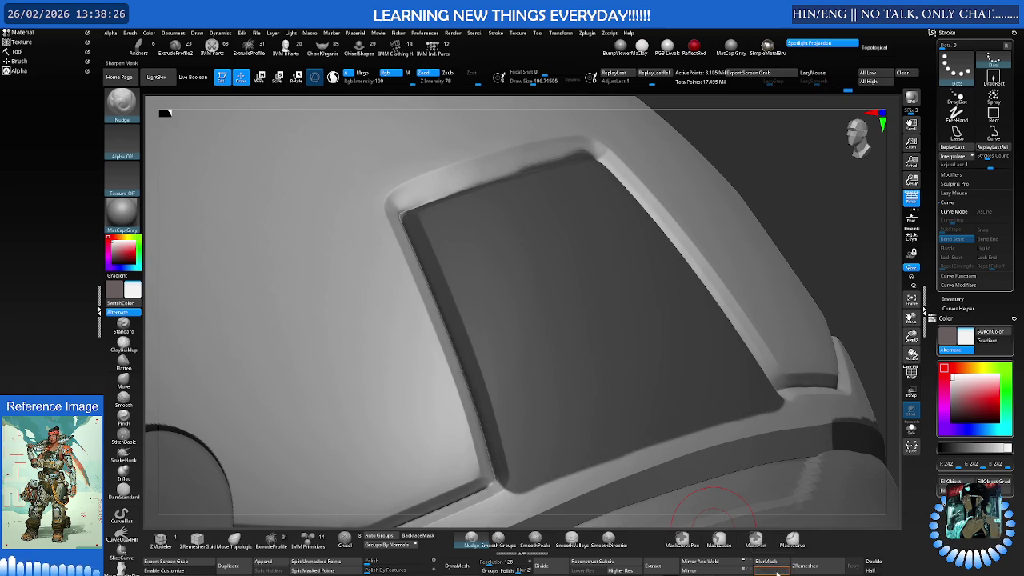
Redo the straight mask line along the panel's lower edge from its corner
right_click_drag(560, 320, 762, 304)
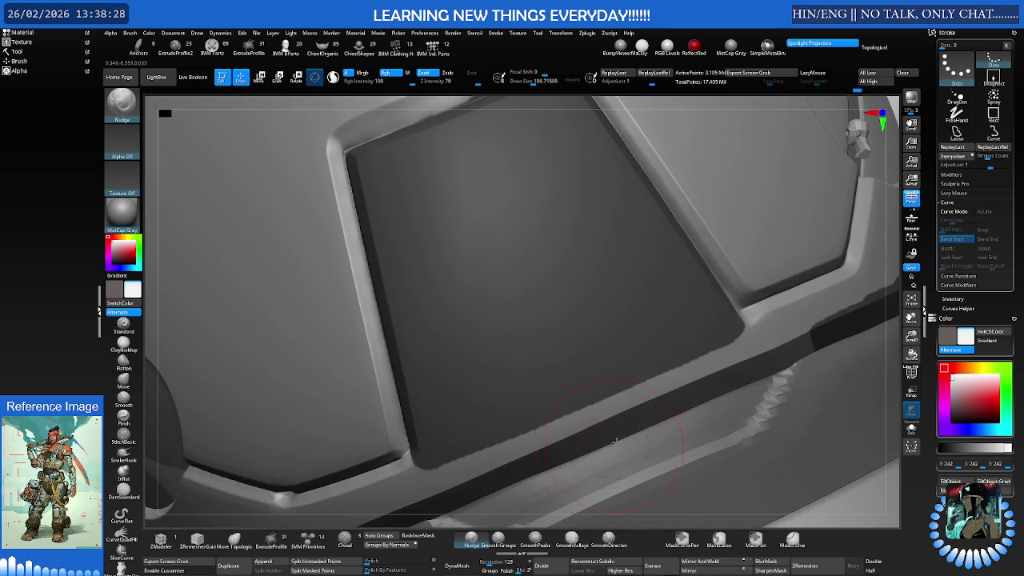
mouse_move(762, 304)
left_mouse_down()
mouse_move(407, 457)
mouse_move(431, 448)
left_mouse_up()
key("ctrl+z")
left_click_drag(744, 314, 412, 451)
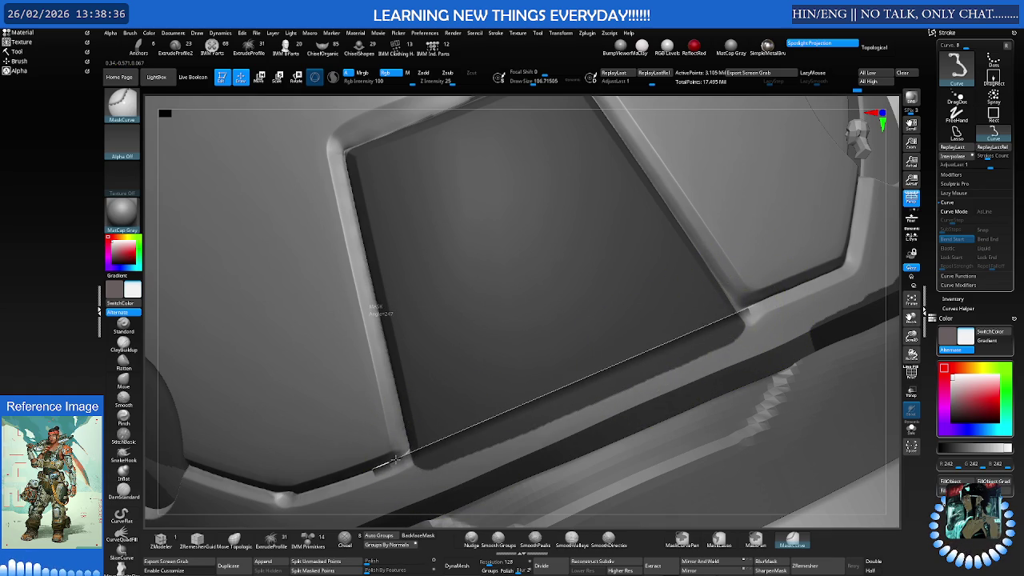
left_click_drag(443, 416, 442, 416)
Mask along the panel's upper edge and orbit to check the inner corner
mouse_move(512, 365)
right_mouse_down()
mouse_move(430, 328)
mouse_move(514, 279)
mouse_move(434, 347)
right_mouse_up()
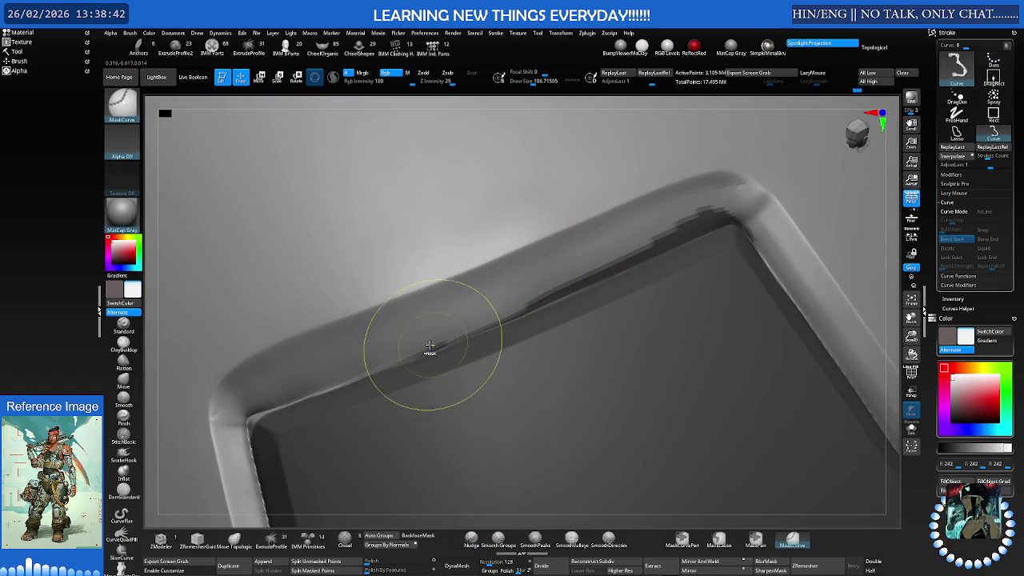
left_click_drag(392, 367, 767, 210)
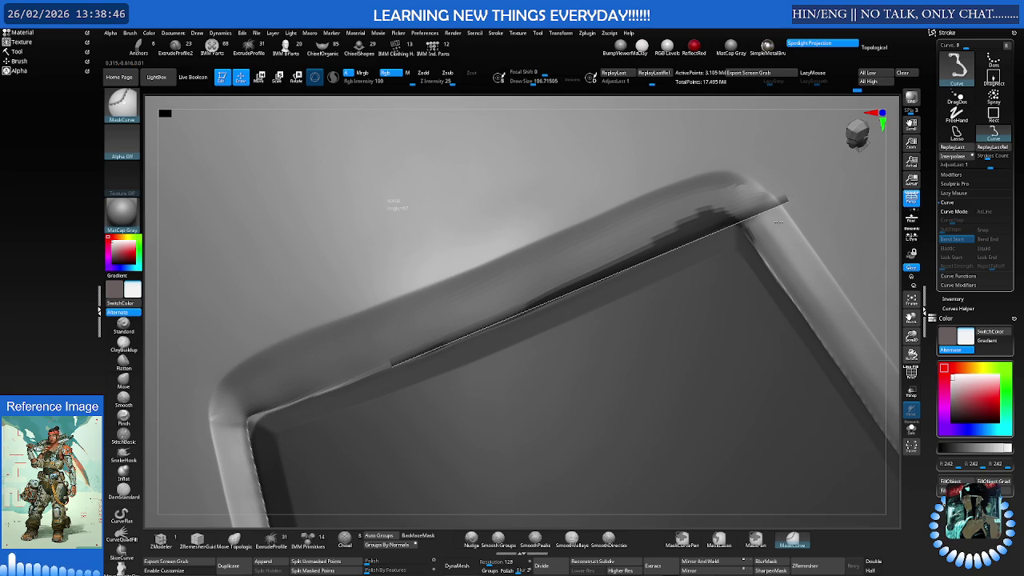
left_click_drag(775, 223, 773, 234)
mouse_move(567, 308)
right_mouse_down()
mouse_move(646, 313)
mouse_move(576, 297)
mouse_move(590, 293)
mouse_move(498, 300)
mouse_move(601, 304)
mouse_move(533, 324)
mouse_move(571, 336)
mouse_move(587, 320)
mouse_move(475, 319)
mouse_move(520, 302)
mouse_move(461, 312)
mouse_move(731, 377)
right_mouse_up()
key("b")
key("n")
key("u")
left_click(718, 543)
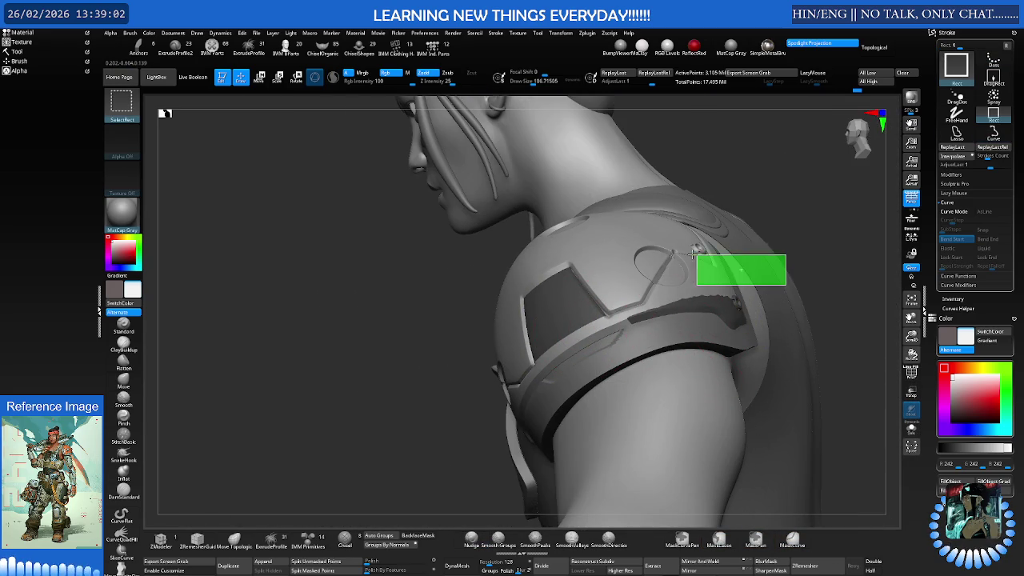
Hide everything except the shoulder armour piece using SelectRect
left_click_drag(698, 250, 697, 251, "ctrl+shift")
left_click_drag(764, 276, 628, 360)
left_click(760, 272, "ctrl+shift")
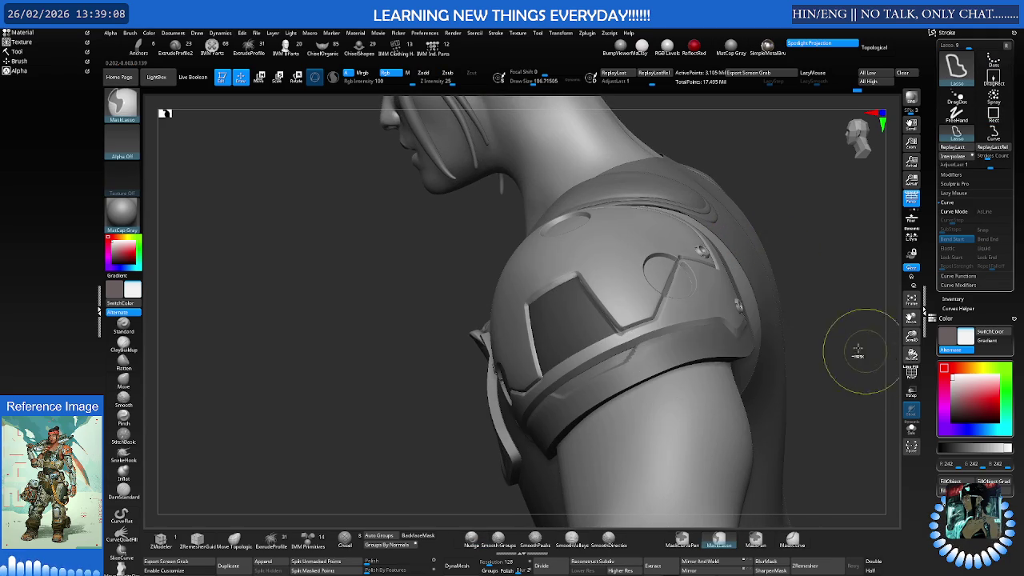
left_click(704, 289, "ctrl+shift")
mouse_move(715, 339)
left_mouse_down()
mouse_move(713, 248)
mouse_move(689, 263)
left_mouse_up()
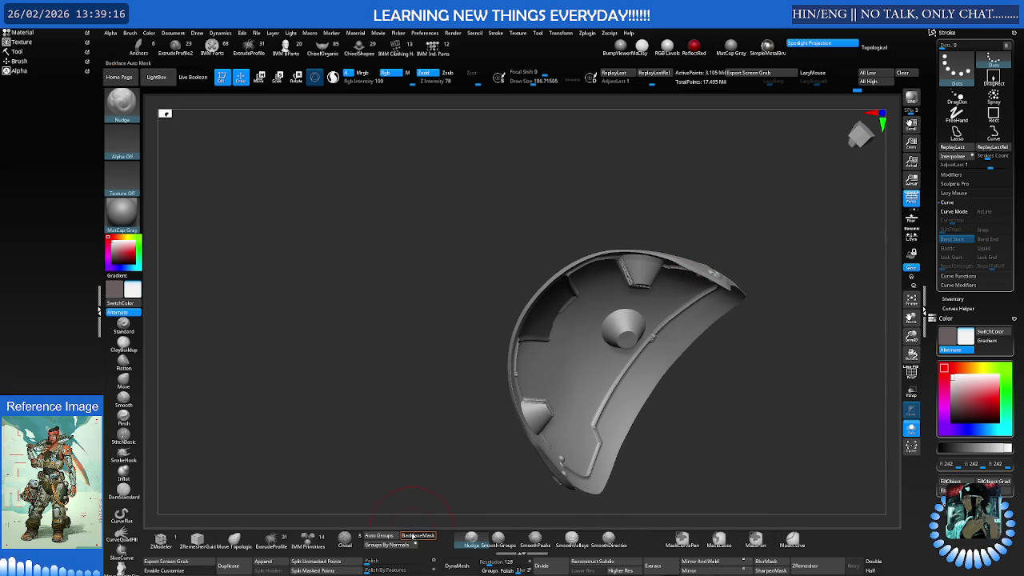
right_click_drag(473, 369, 588, 376, "ctrl")
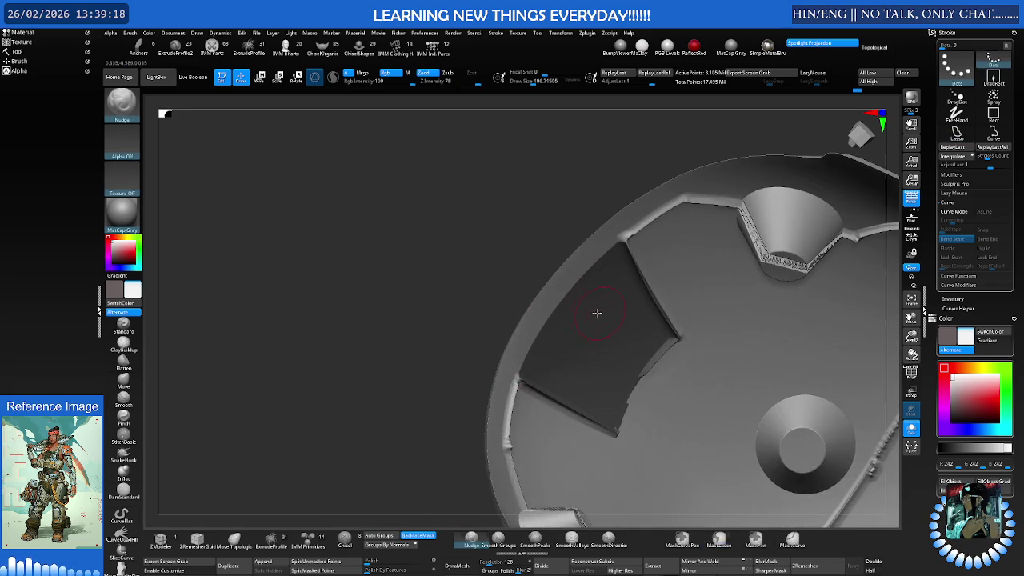
Paint a MaskPen mask onto the dark inset panel
left_click(755, 539)
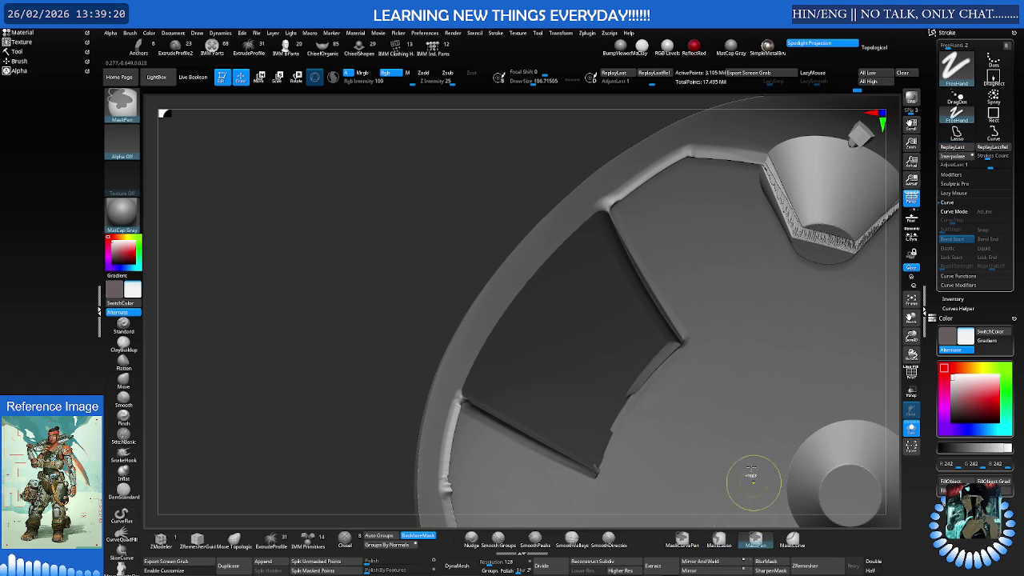
left_click_drag(553, 344, 592, 360, "ctrl")
mouse_move(592, 360)
right_mouse_down()
mouse_move(606, 349)
mouse_move(570, 324)
right_mouse_up()
mouse_move(488, 304)
left_mouse_down("ctrl")
mouse_move(428, 352)
mouse_move(584, 475)
left_mouse_up("ctrl")
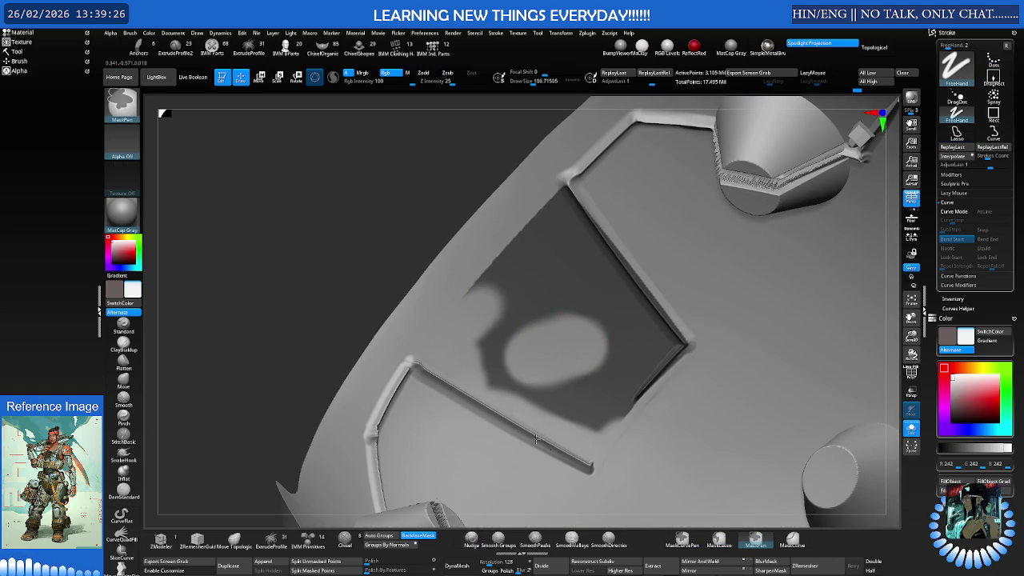
Erase the stray mask patches, leaving the recessed panel unmasked
left_click_drag(520, 428, 544, 312, "ctrl+alt")
mouse_move(543, 312)
right_mouse_down()
mouse_move(655, 293)
mouse_move(580, 297)
right_mouse_up()
mouse_move(580, 297)
left_mouse_down("ctrl+alt")
mouse_move(491, 336)
mouse_move(505, 274)
mouse_move(580, 199)
left_mouse_up("ctrl+alt")
mouse_move(576, 256)
left_mouse_down("ctrl+alt")
mouse_move(599, 233)
mouse_move(616, 296)
mouse_move(600, 316)
mouse_move(672, 352)
mouse_move(608, 404)
left_mouse_up("ctrl+alt")
left_click_drag(548, 387, 655, 395, "shift")
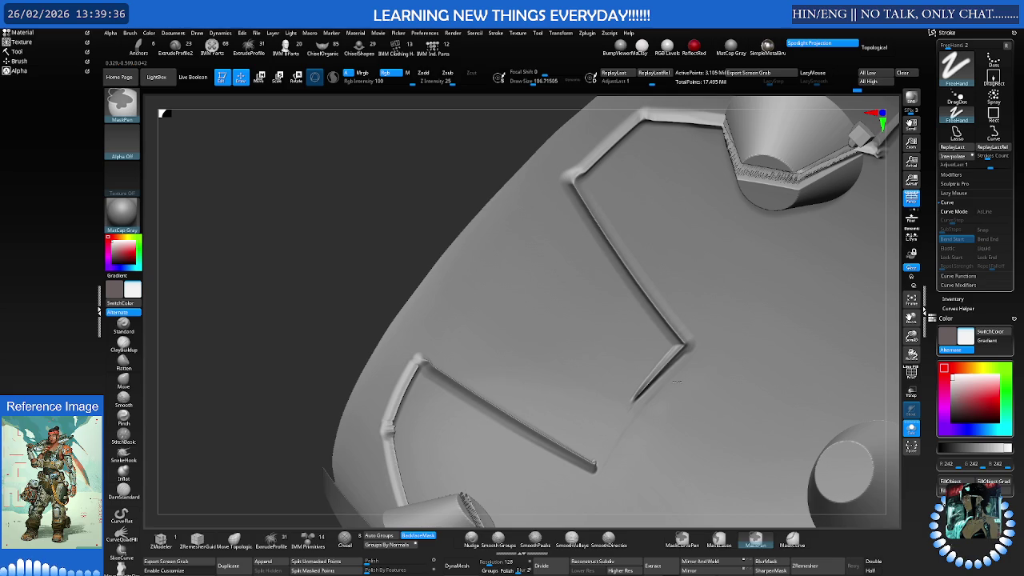
mouse_move(574, 445)
right_mouse_down()
mouse_move(643, 370)
mouse_move(600, 361)
mouse_move(651, 297)
right_mouse_up()
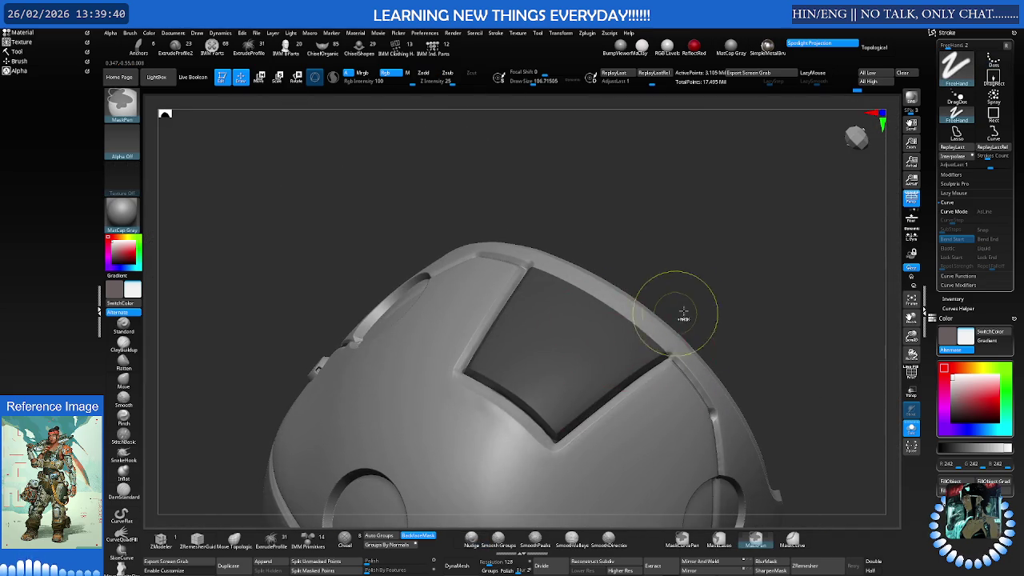
Invert the mask and pull the panel outward with the Transpose gizmo centred on it
left_click(704, 304, "ctrl")
key("w")
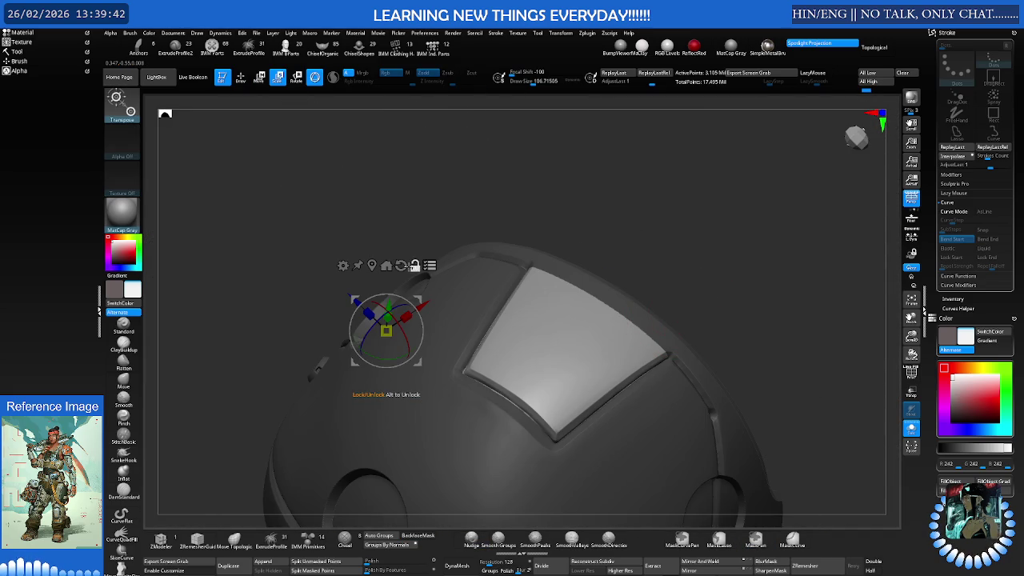
left_click(401, 265)
mouse_move(563, 320)
right_mouse_down()
mouse_move(551, 316)
mouse_move(567, 310)
right_mouse_up()
left_click_drag(569, 376, 526, 340)
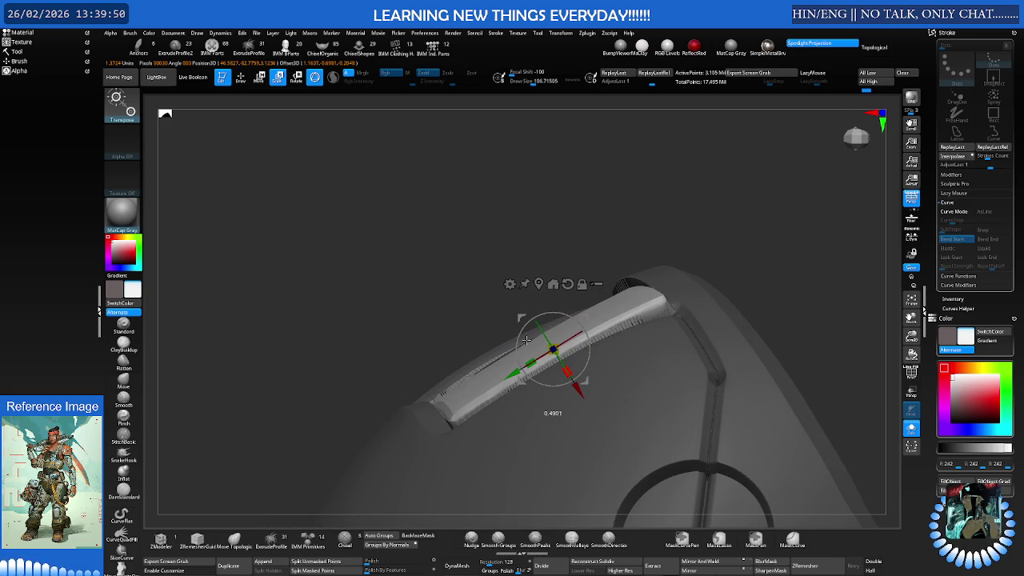
Adjust the raised panel to close its cutout and inspect it from several angles
right_click_drag(525, 339, 593, 311)
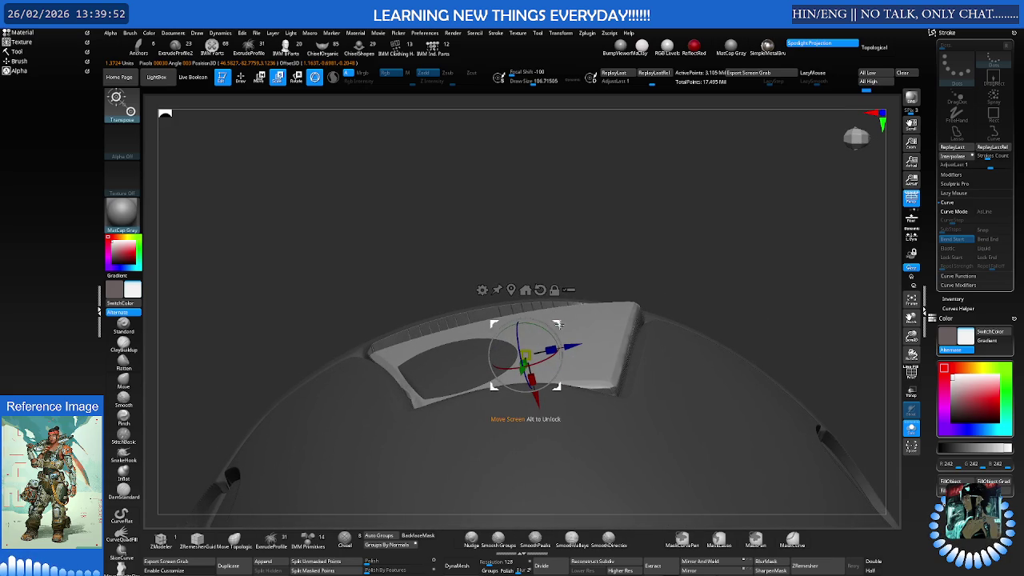
left_click_drag(560, 324, 590, 307)
mouse_move(590, 308)
right_mouse_down()
mouse_move(561, 314)
mouse_move(613, 298)
right_mouse_up()
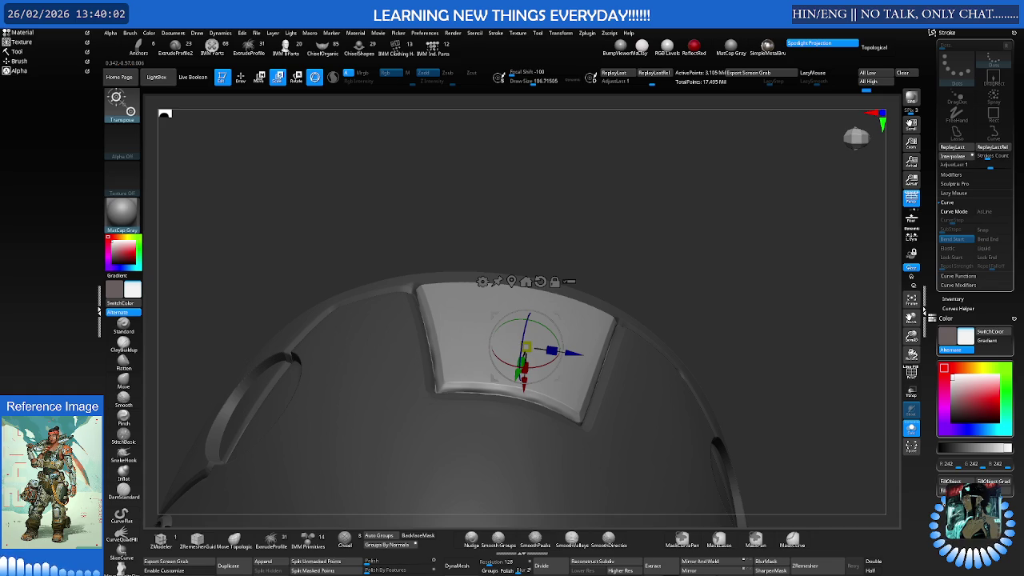
mouse_move(525, 411)
right_mouse_down()
mouse_move(541, 334)
mouse_move(551, 347)
mouse_move(486, 359)
mouse_move(487, 386)
mouse_move(546, 349)
mouse_move(528, 376)
mouse_move(536, 367)
right_mouse_up()
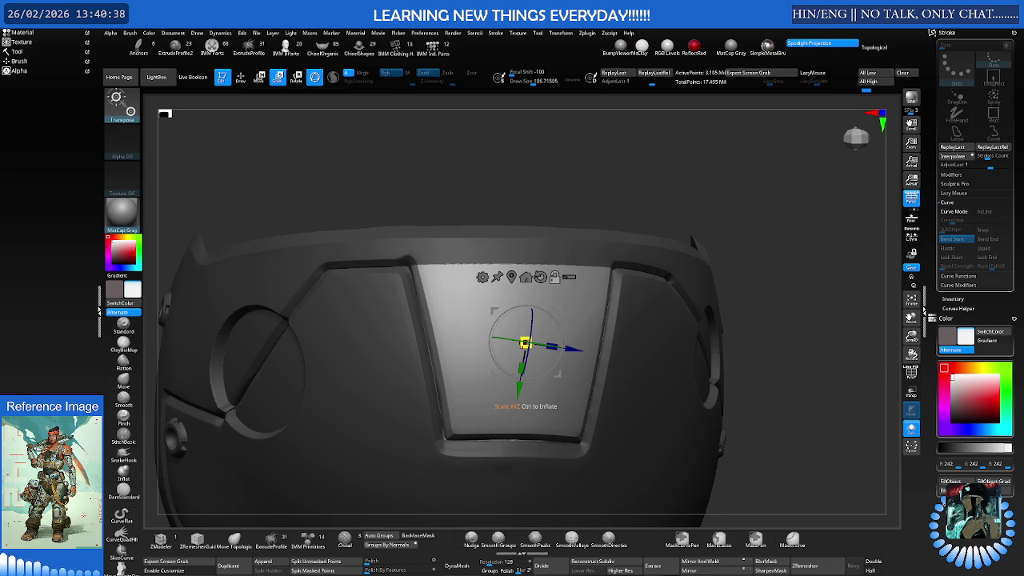
right_click_drag(556, 297, 489, 317)
Build ClayBuildup strokes on the panel's upper left and smooth them
key("q")
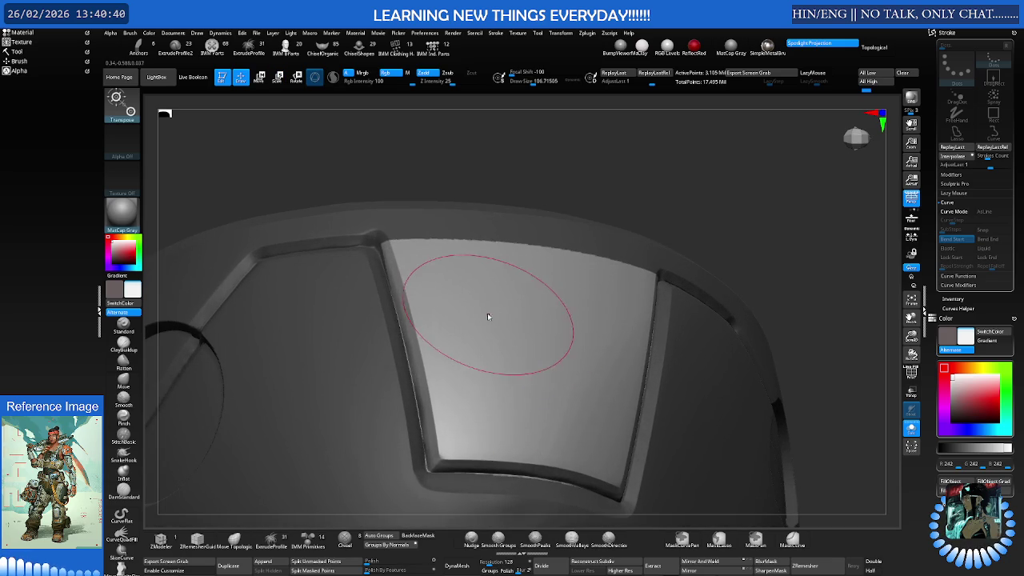
right_click_drag(471, 333, 490, 302)
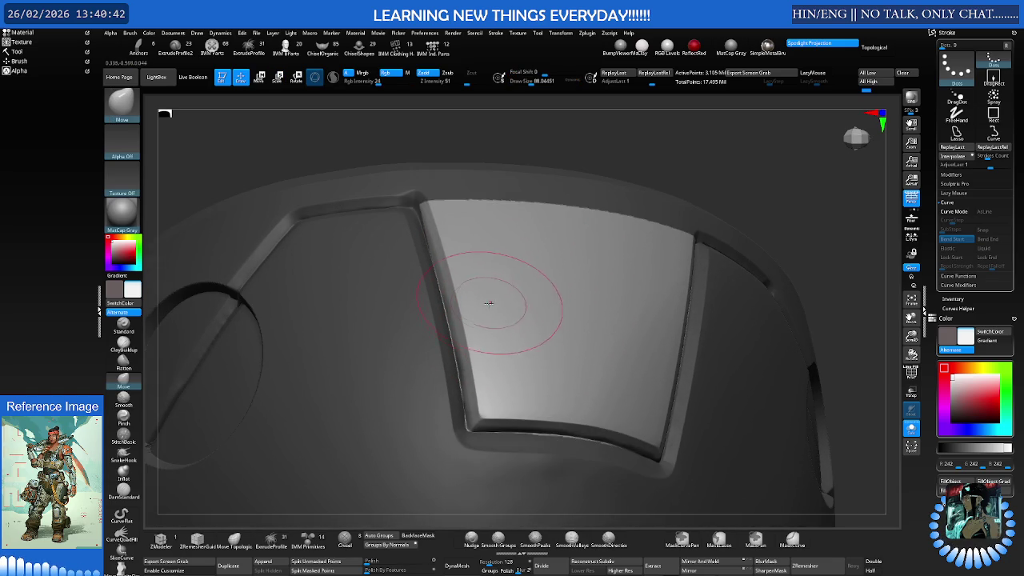
key("b")
key("c")
key("b")
mouse_move(456, 231)
left_mouse_down()
mouse_move(448, 256)
mouse_move(475, 217)
mouse_move(496, 231)
left_mouse_up()
right_click_drag(514, 222, 514, 263)
Sculpt clay along the panel's right and top edges, undoing grooves across the centre
mouse_move(480, 240)
left_mouse_down("shift")
mouse_move(475, 257)
mouse_move(448, 240)
mouse_move(448, 208)
mouse_move(544, 236)
mouse_move(535, 217)
mouse_move(680, 240)
left_mouse_up("shift")
right_click_drag(674, 231, 640, 228)
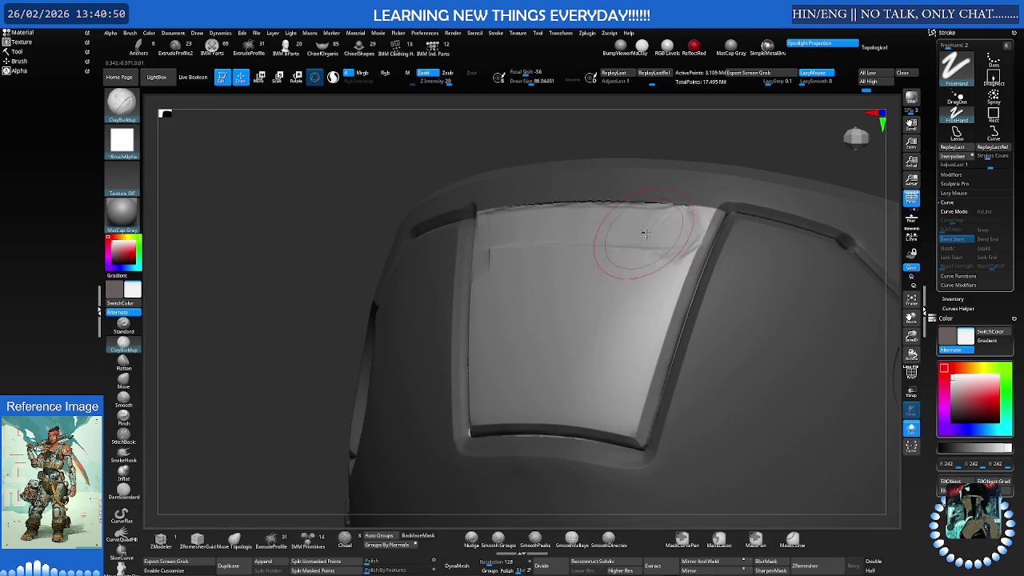
mouse_move(692, 224)
left_mouse_down()
mouse_move(702, 228)
mouse_move(635, 404)
mouse_move(528, 404)
mouse_move(473, 423)
mouse_move(467, 320)
mouse_move(480, 251)
mouse_move(572, 244)
mouse_move(646, 276)
mouse_move(639, 356)
mouse_move(560, 384)
mouse_move(492, 352)
mouse_move(536, 303)
mouse_move(607, 320)
mouse_move(527, 359)
mouse_move(532, 352)
left_mouse_up()
right_click_drag(532, 352, 537, 302)
key("ctrl+z")
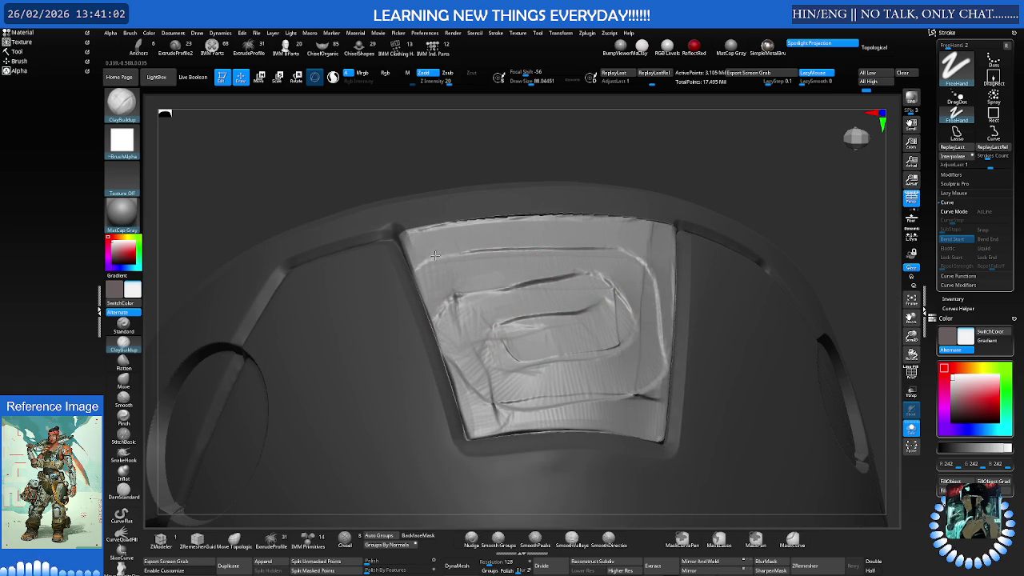
left_click_drag(416, 244, 606, 233)
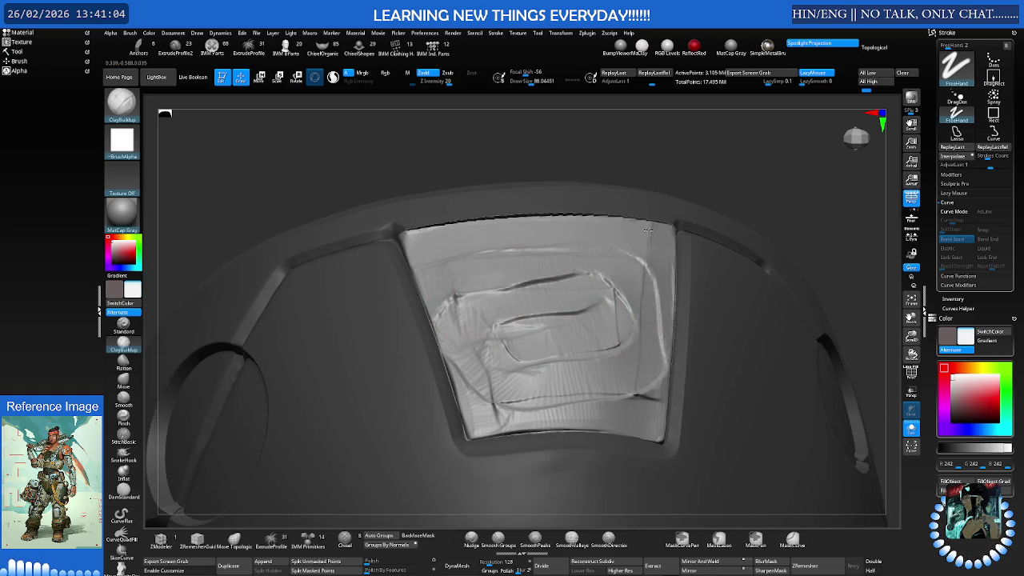
left_click_drag(652, 267, 655, 335)
Sculpt the panel's bottom and left edges, then smooth the ridges from lower left to top
right_click_drag(650, 397, 615, 395)
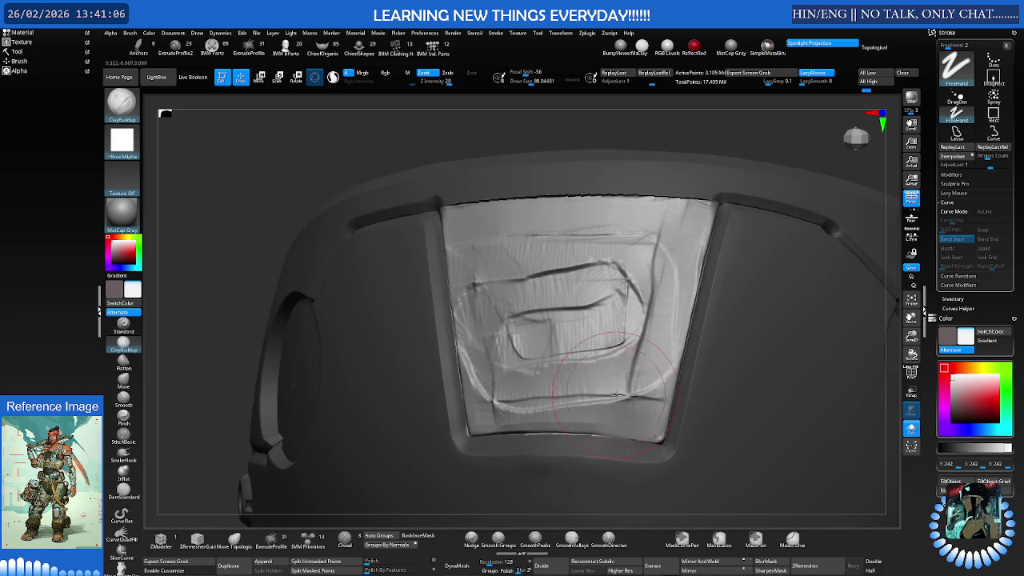
left_click_drag(652, 422, 516, 415)
right_click_drag(516, 415, 496, 428)
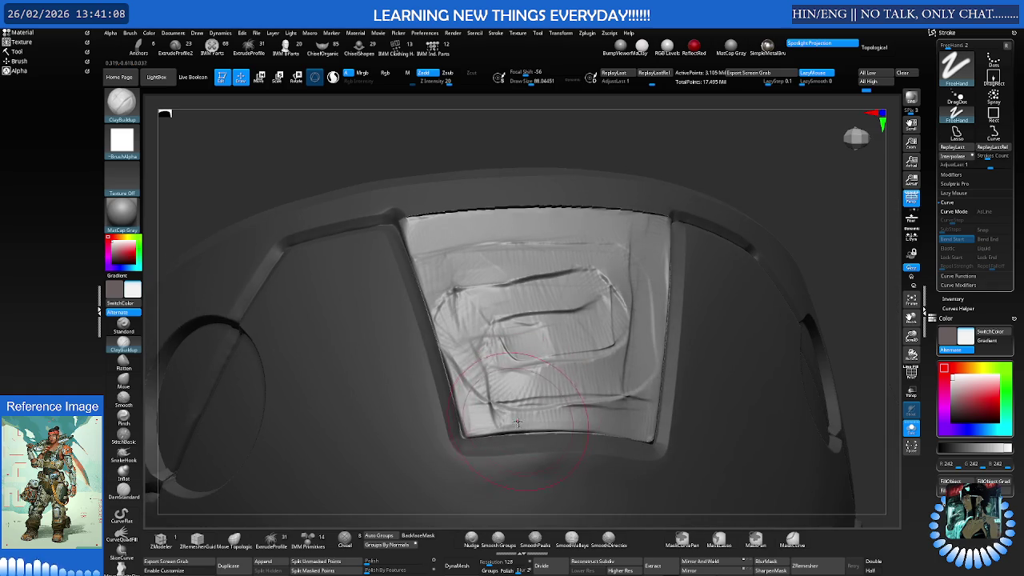
mouse_move(496, 427)
left_mouse_down()
mouse_move(408, 234)
mouse_move(480, 256)
mouse_move(560, 320)
mouse_move(521, 363)
mouse_move(576, 416)
mouse_move(620, 296)
mouse_move(599, 253)
left_mouse_up()
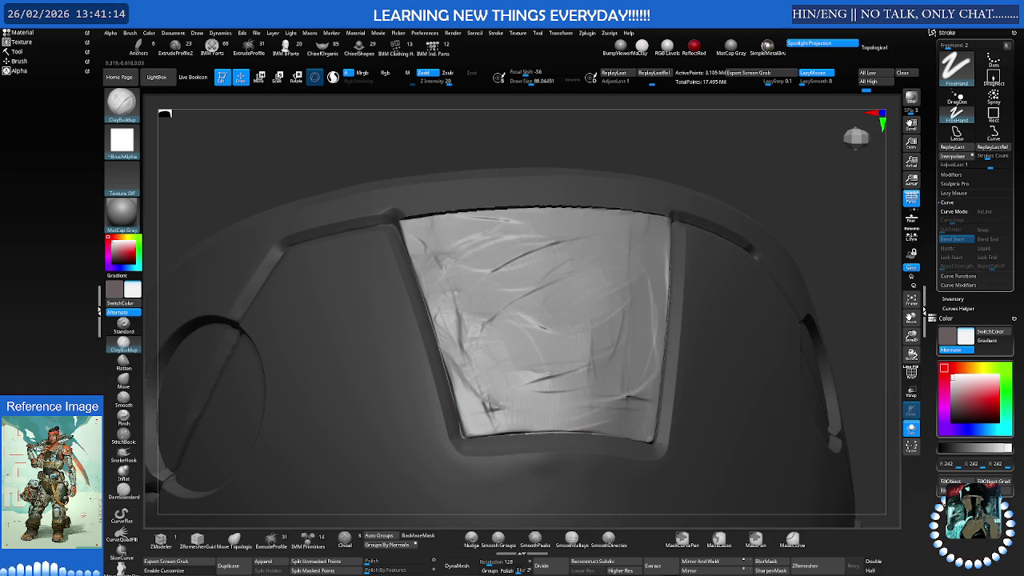
mouse_move(557, 249)
right_mouse_down()
mouse_move(546, 296)
mouse_move(503, 263)
right_mouse_up()
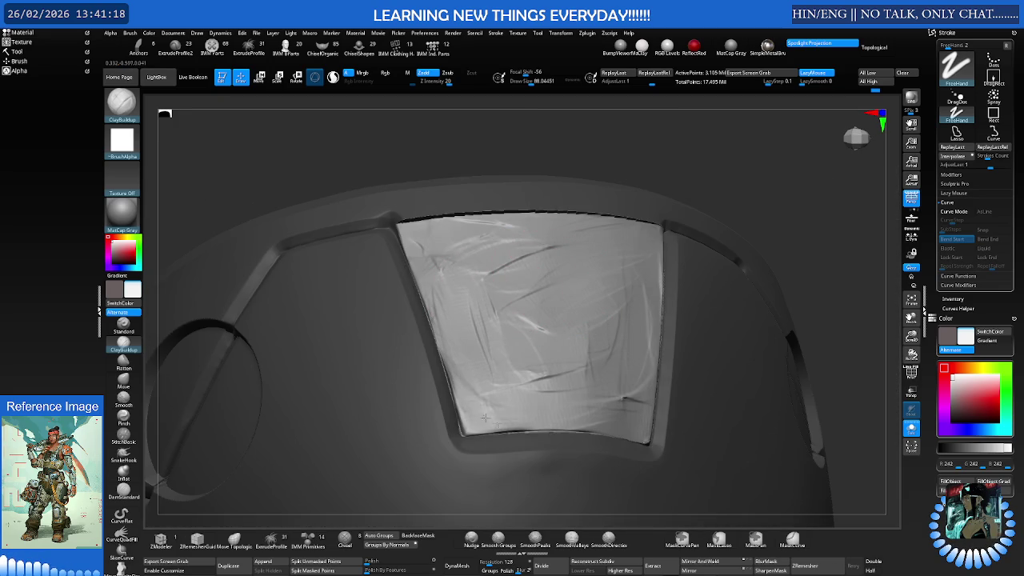
left_click_drag(465, 400, 541, 260)
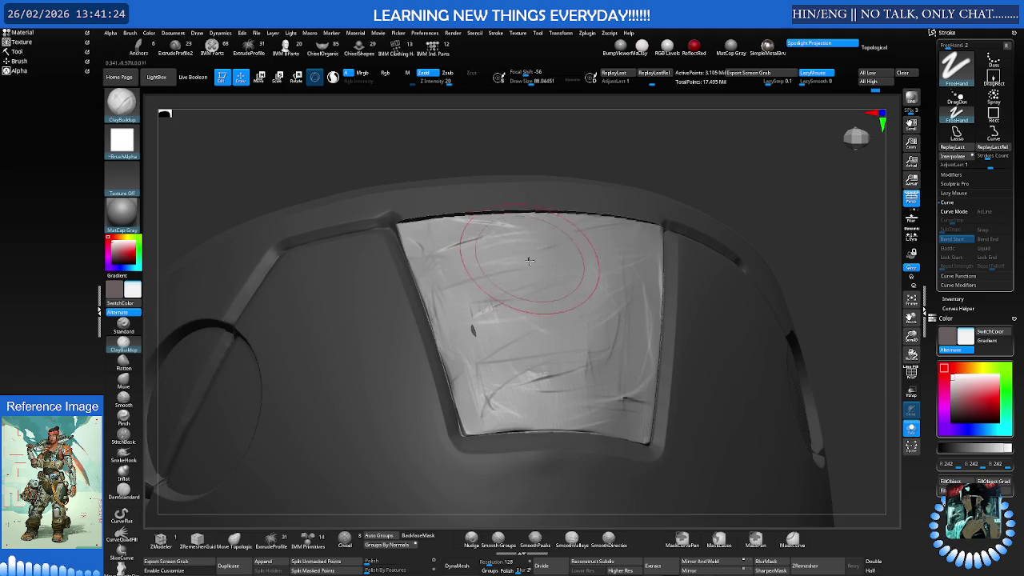
right_click_drag(516, 260, 521, 279)
Add creases at the panel's upper left and left-centre, softening those near the centre
left_click_drag(424, 264, 444, 238)
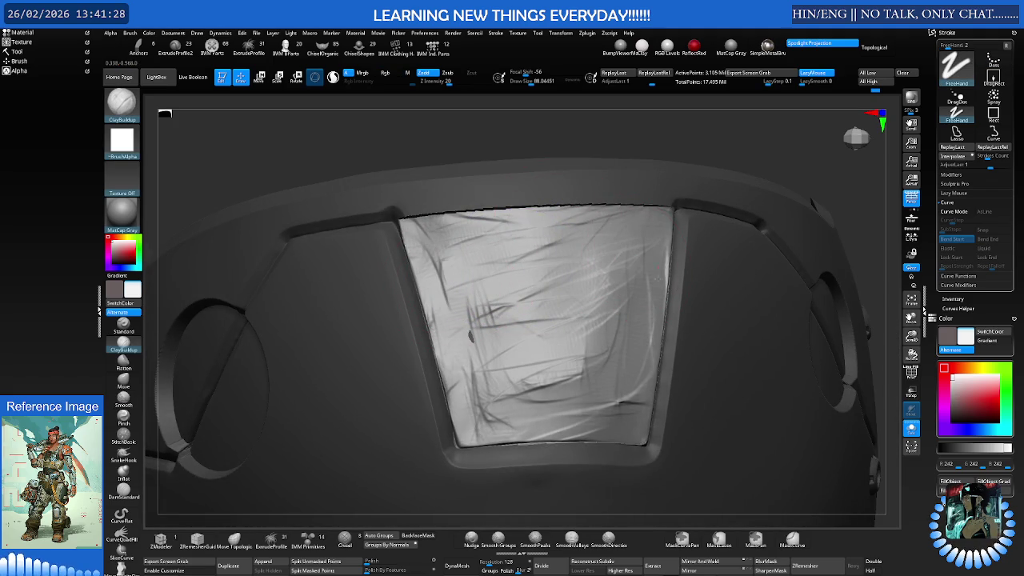
mouse_move(542, 246)
left_mouse_down()
mouse_move(567, 376)
mouse_move(512, 400)
left_mouse_up()
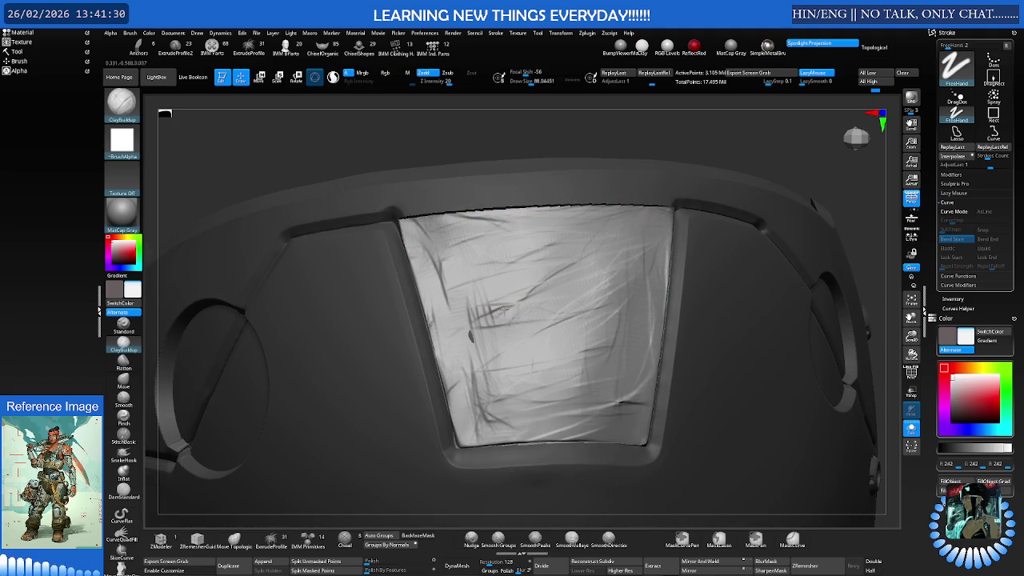
left_click_drag(488, 288, 480, 352)
mouse_move(520, 320)
left_mouse_down()
mouse_move(566, 366)
mouse_move(527, 312)
left_mouse_up()
mouse_move(544, 352)
left_mouse_down()
mouse_move(480, 304)
mouse_move(491, 330)
mouse_move(480, 296)
left_mouse_up()
left_click_drag(514, 342, 510, 252, "shift")
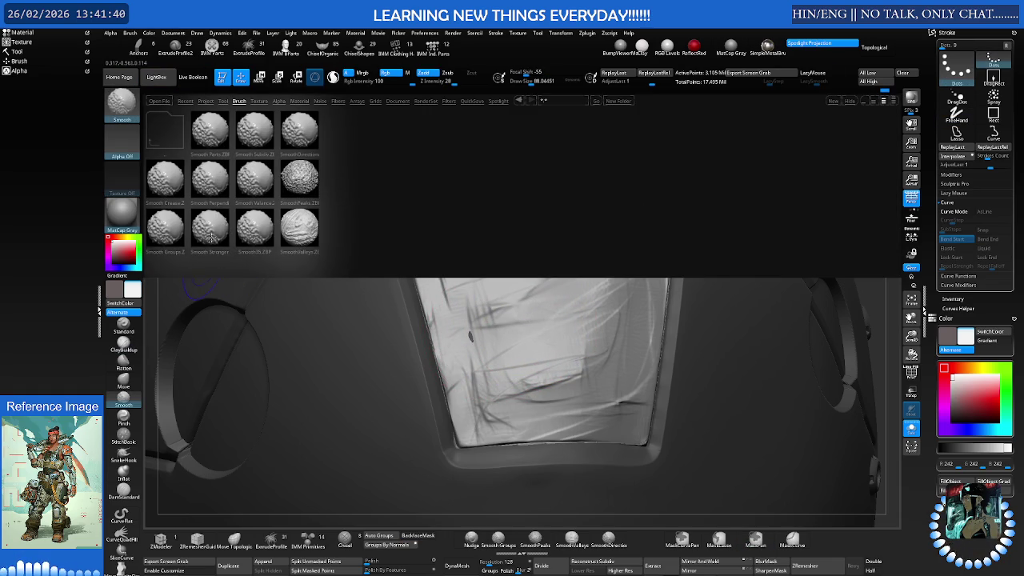
Smooth away the panel's wrinkles with Smooth Stronger
double_click(209, 228)
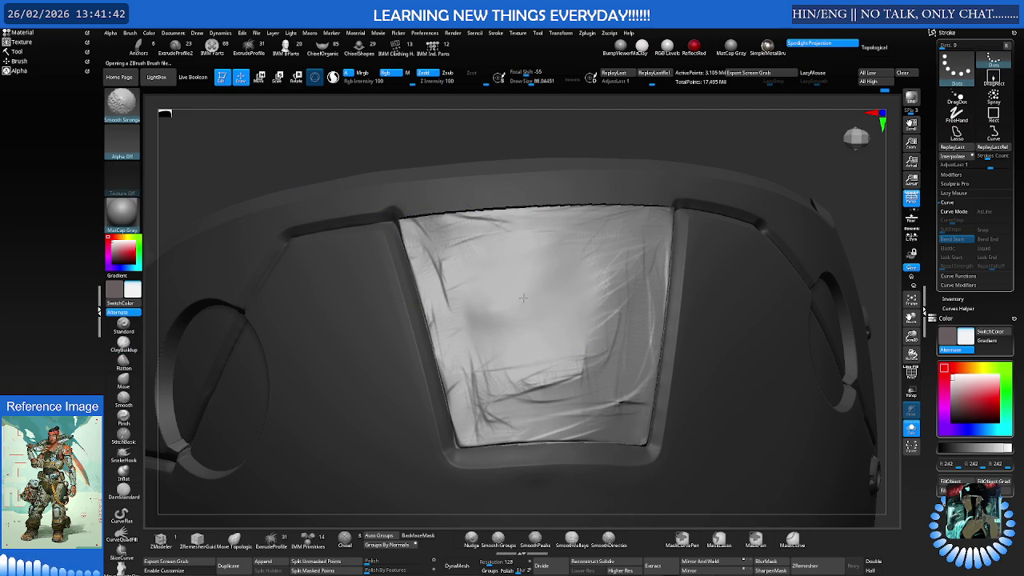
left_click_drag(517, 312, 512, 376)
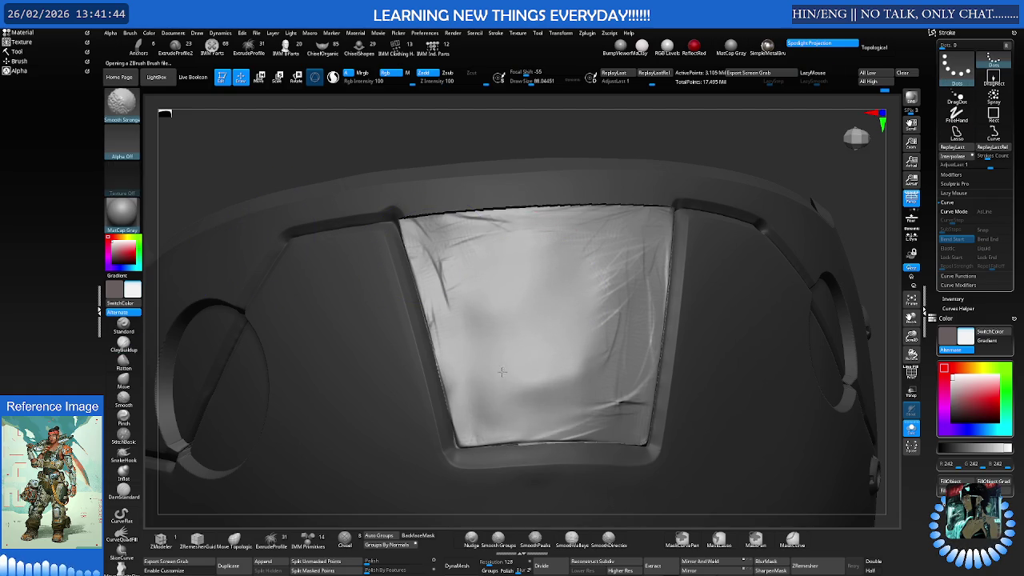
left_click_drag(476, 373, 667, 240)
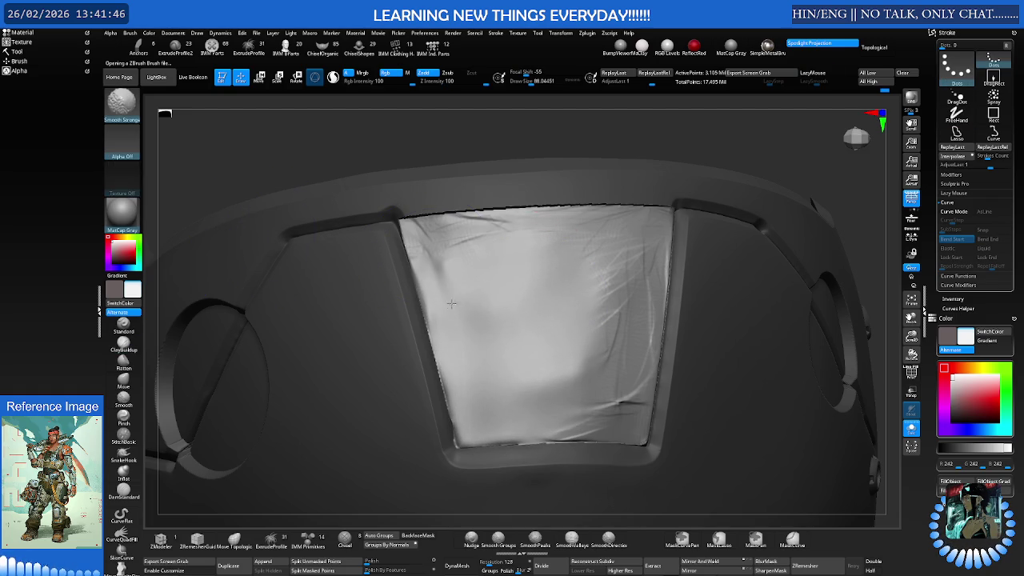
left_click_drag(622, 341, 625, 396)
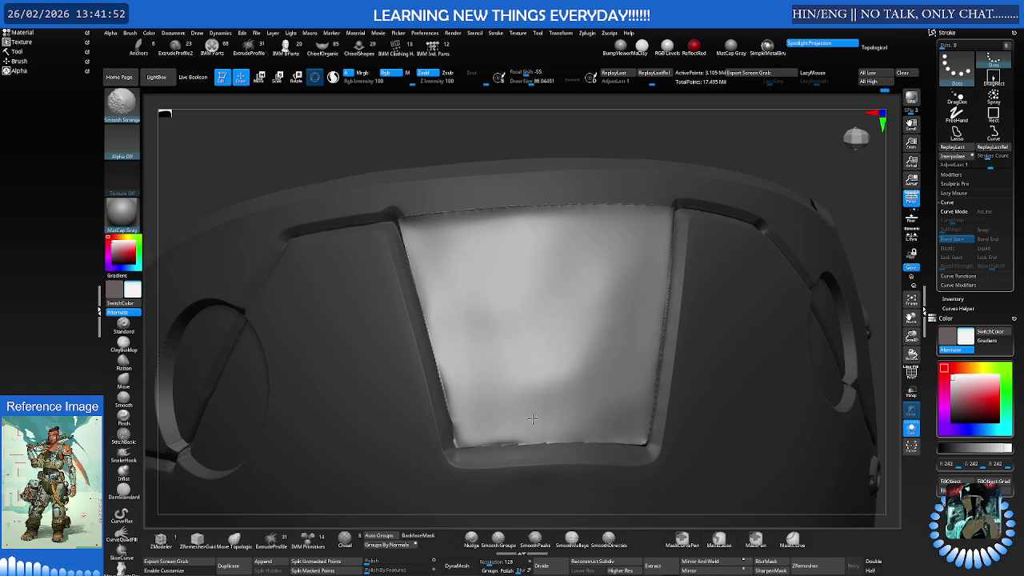
right_click_drag(571, 267, 474, 299)
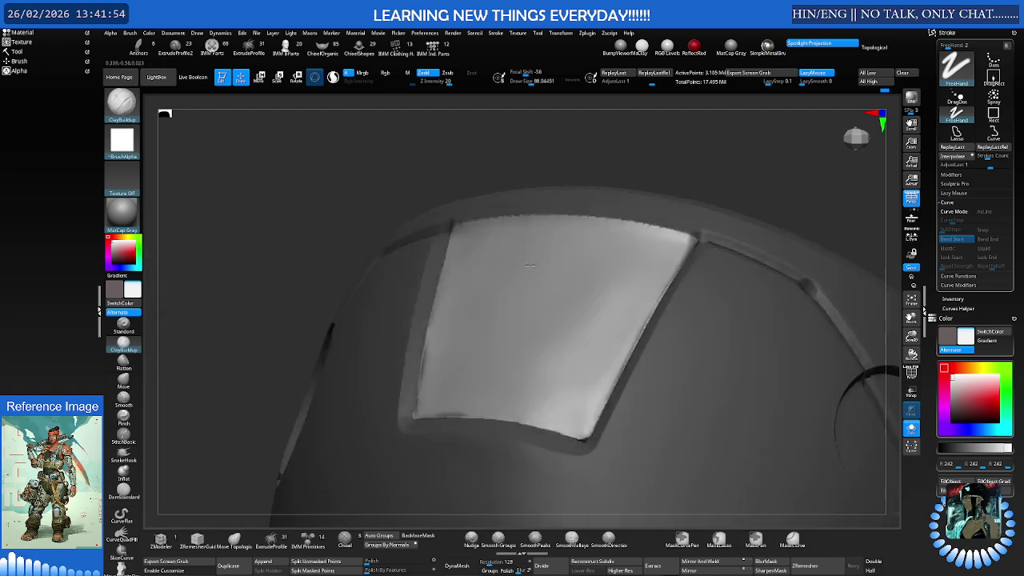
Flatten along the panel's top with a size-96 brush and test rough gouge strokes
left_click(123, 366)
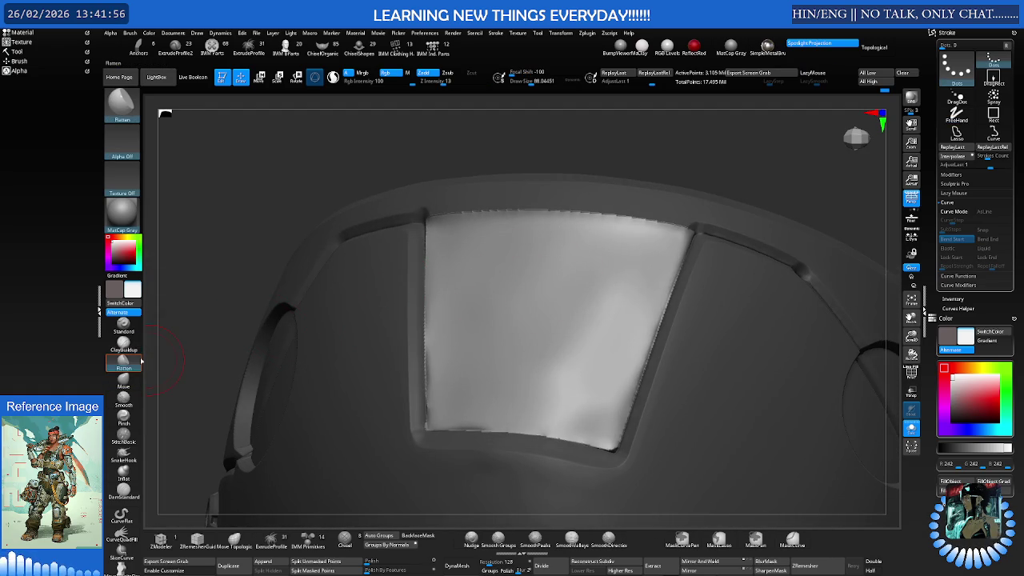
key("s")
left_click_drag(480, 289, 499, 290)
right_click_drag(500, 291, 471, 296)
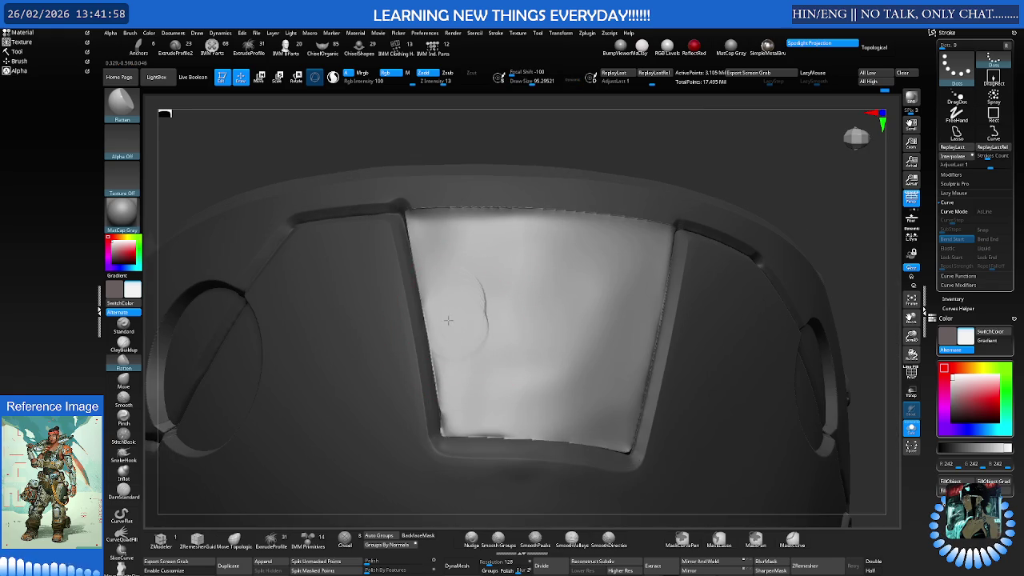
left_click_drag(480, 320, 452, 295)
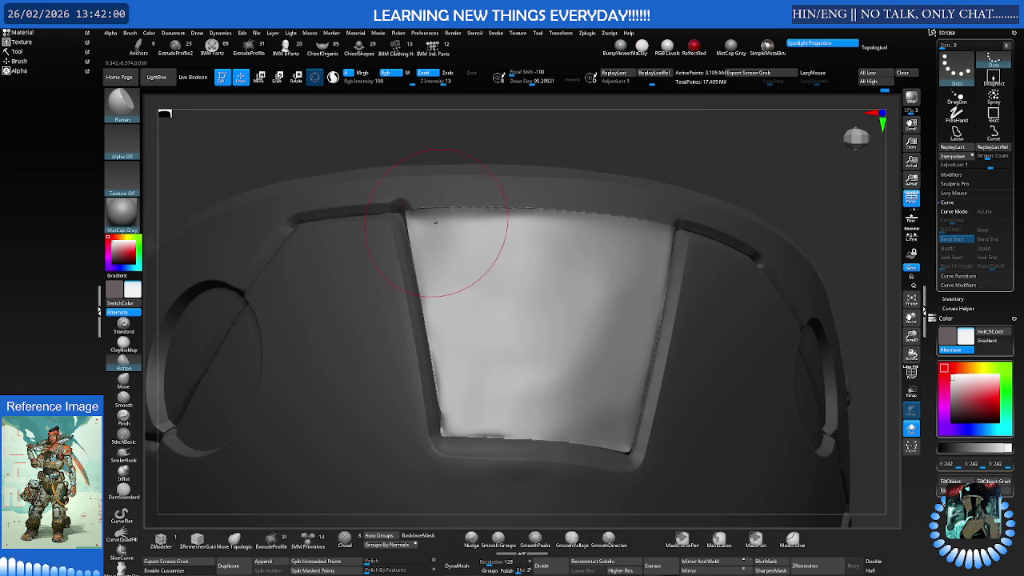
left_click_drag(457, 228, 623, 232)
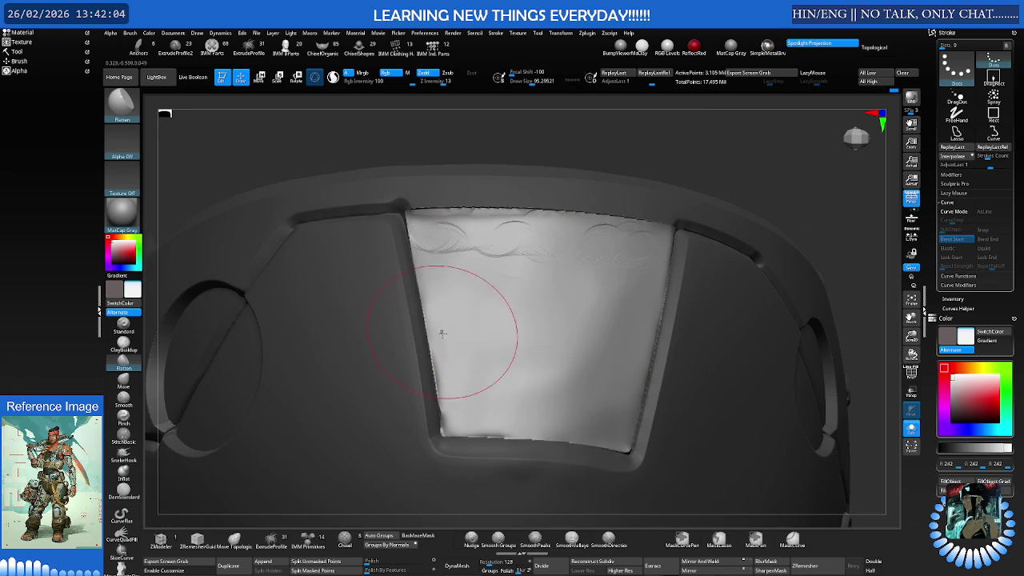
mouse_move(431, 285)
left_mouse_down()
mouse_move(456, 411)
mouse_move(583, 404)
left_mouse_up()
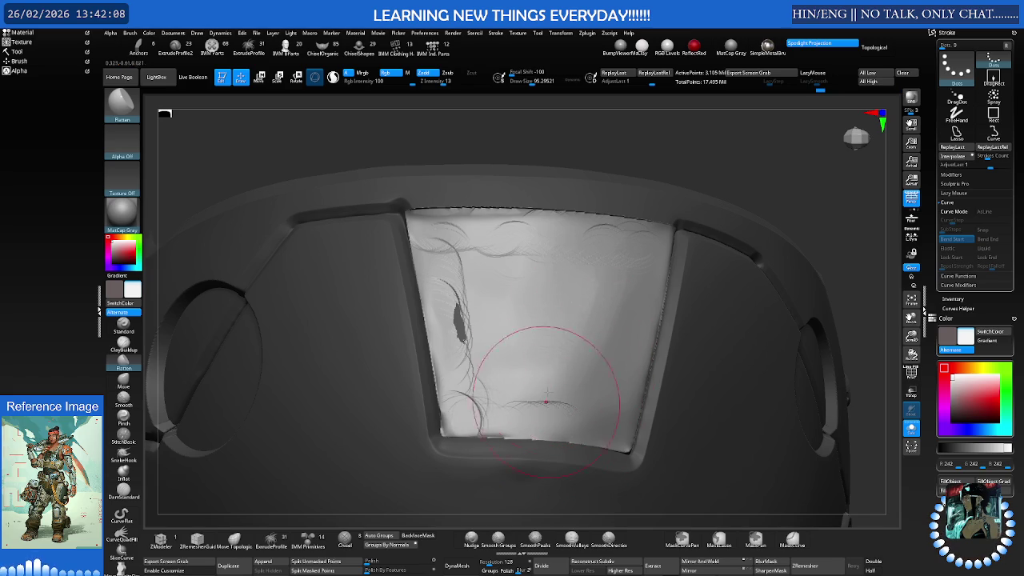
Shift-smooth away the gouges and curl marks across the panel
key("shift")
left_click_drag(570, 415, 492, 402, "shift")
mouse_move(481, 359)
left_mouse_down("shift")
mouse_move(460, 256)
mouse_move(512, 211)
mouse_move(552, 254)
left_mouse_up("shift")
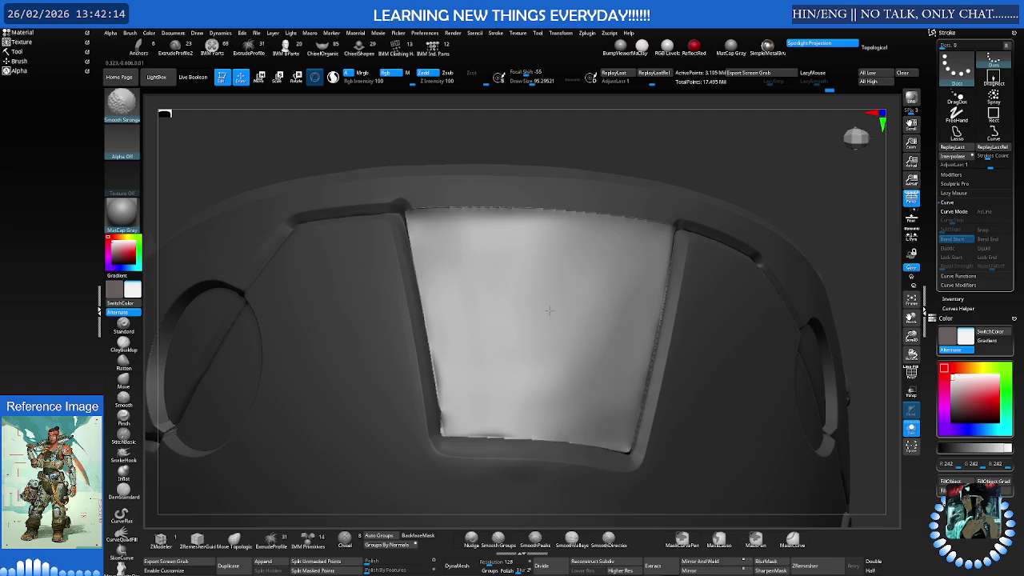
mouse_move(581, 297)
right_mouse_down()
mouse_move(581, 279)
mouse_move(560, 320)
right_mouse_up()
Pick SmoothPeaks, return to Flatten, and orbit to inspect the cleaned panel
left_click(535, 540)
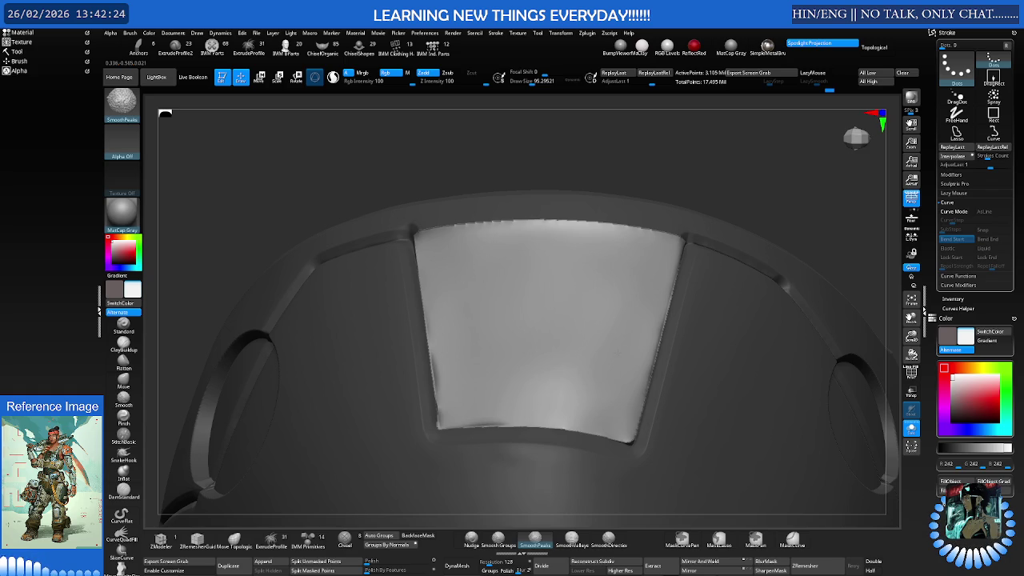
key("b")
key("f")
key("l")
mouse_move(544, 334)
right_mouse_down()
mouse_move(533, 382)
mouse_move(565, 381)
mouse_move(559, 320)
mouse_move(489, 448)
right_mouse_up()
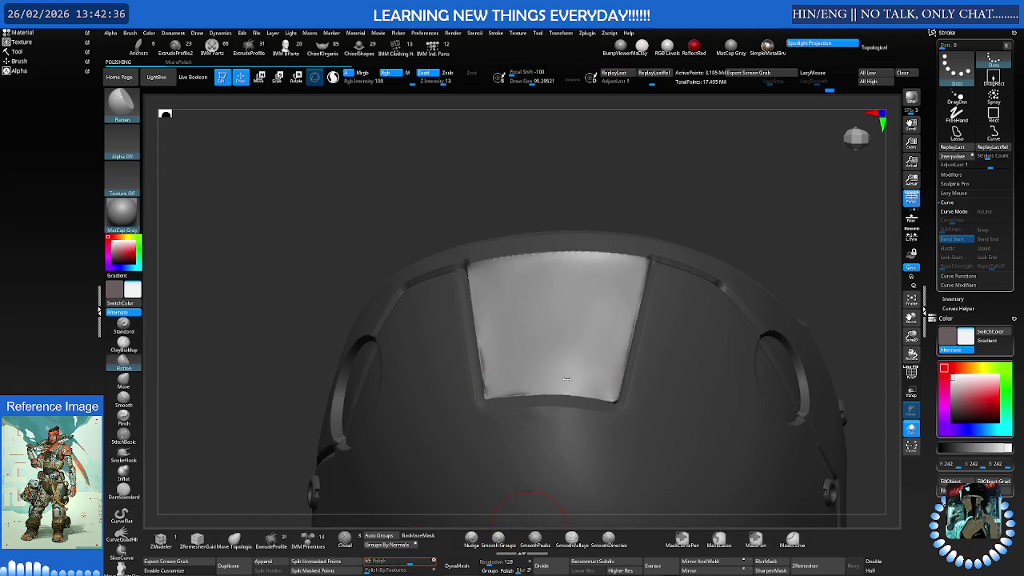
right_click_drag(563, 400, 562, 400)
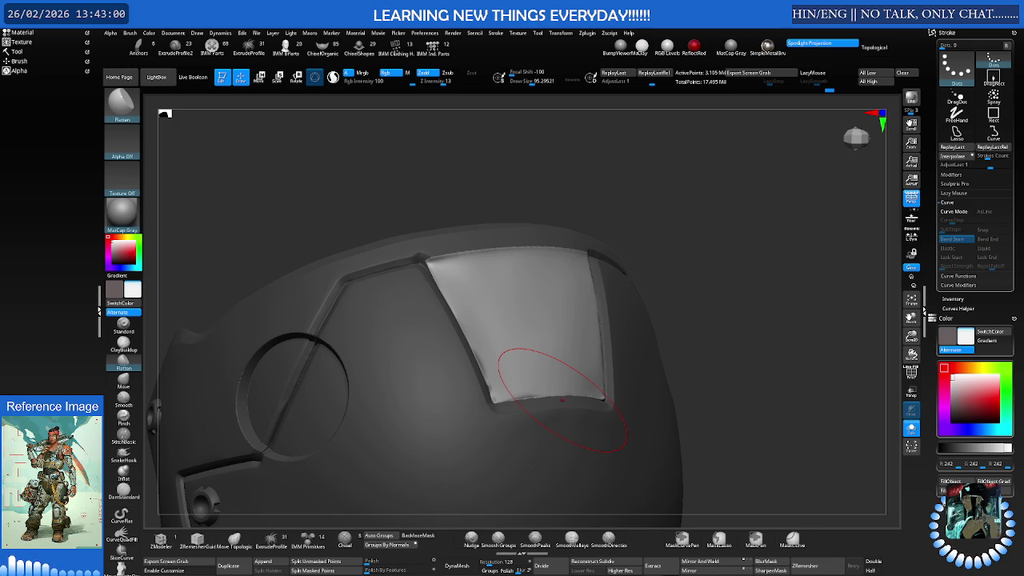
mouse_move(536, 285)
right_mouse_down()
mouse_move(531, 336)
mouse_move(583, 315)
mouse_move(512, 369)
right_mouse_up()
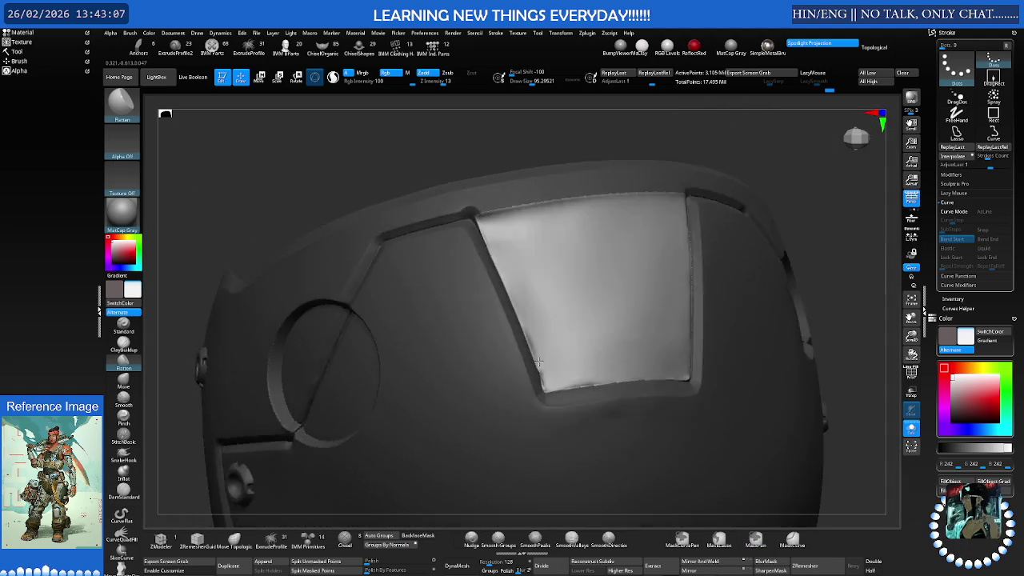
Smooth the panel facing the visor with SmoothPeaks
right_click_drag(513, 370, 452, 363)
key("shift")
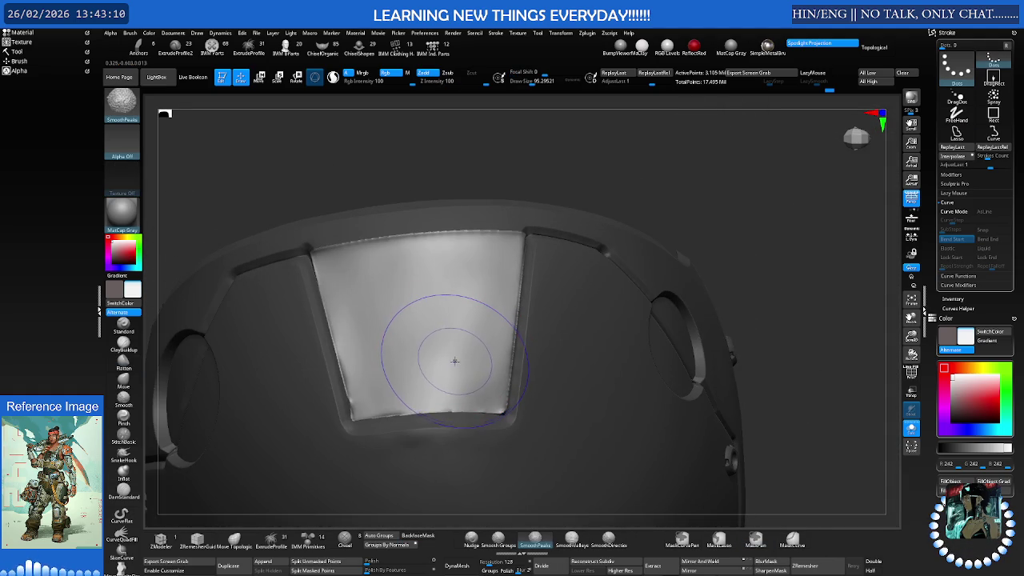
left_click_drag(453, 363, 196, 137, "shift")
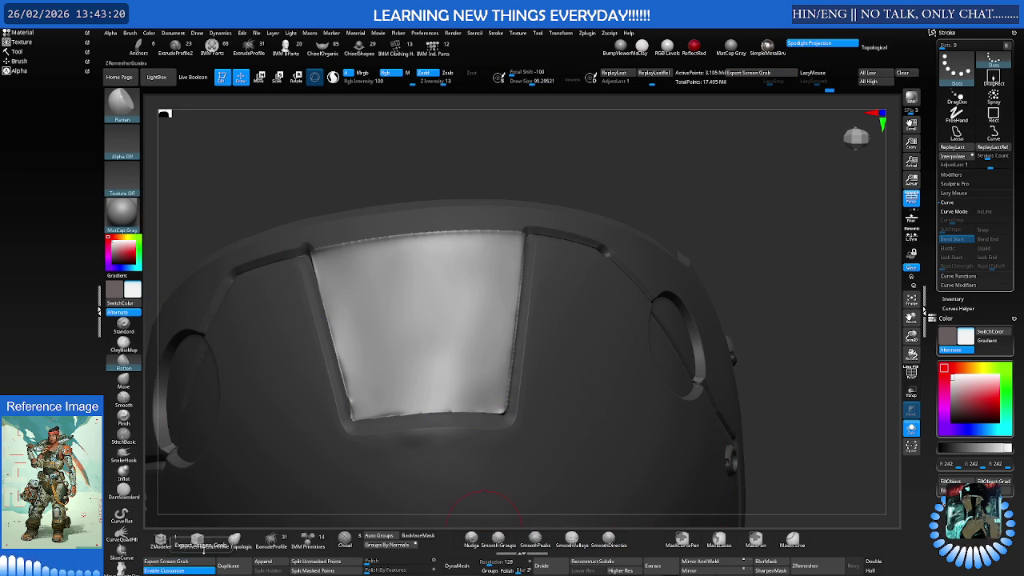
scroll(28, 61, "down", 1)
Select MaskPen from the Brush palette, close it, and set Shift to Smooth Stronger
left_click(19, 59)
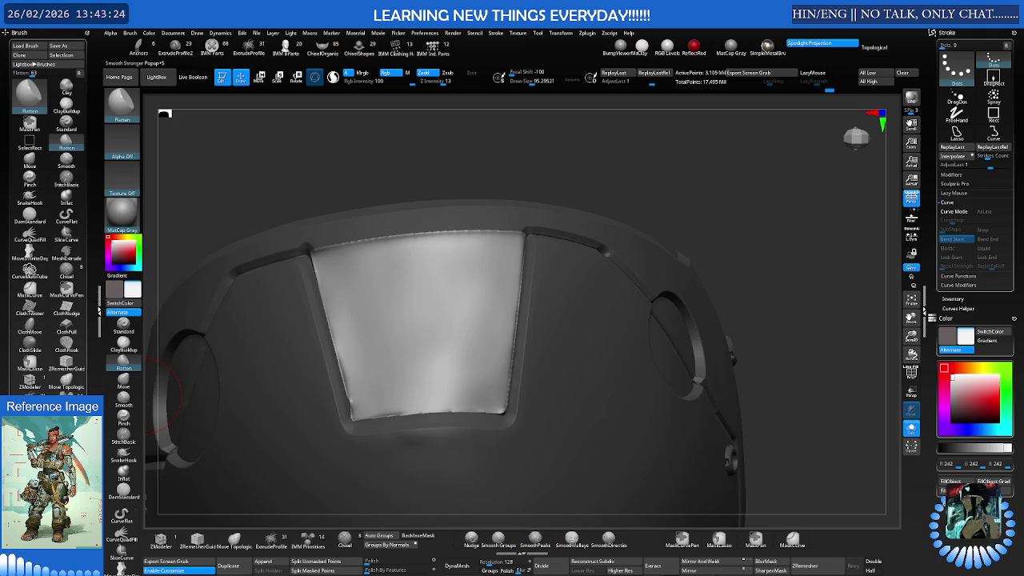
key("ctrl")
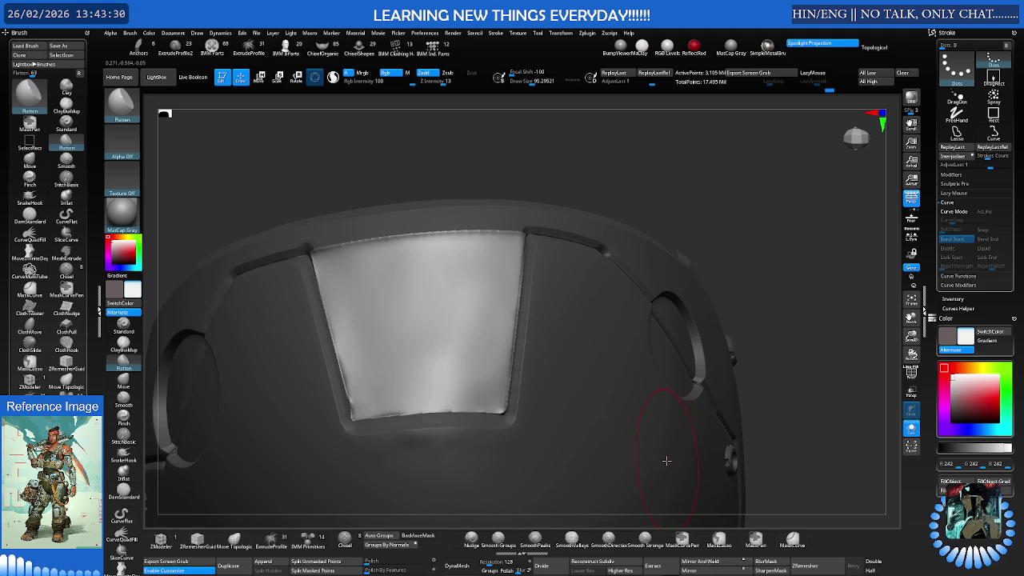
left_click(19, 32)
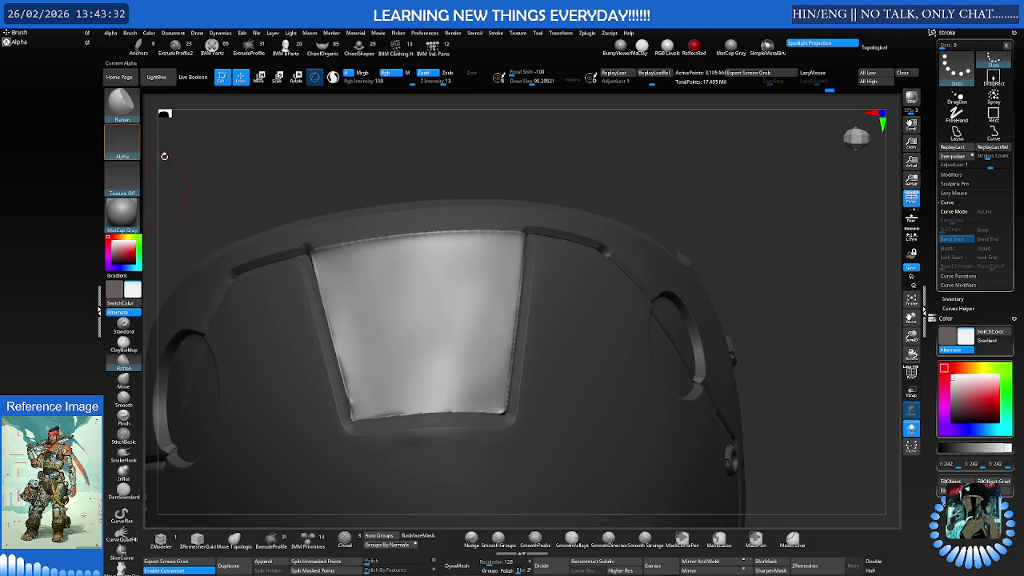
key("shift")
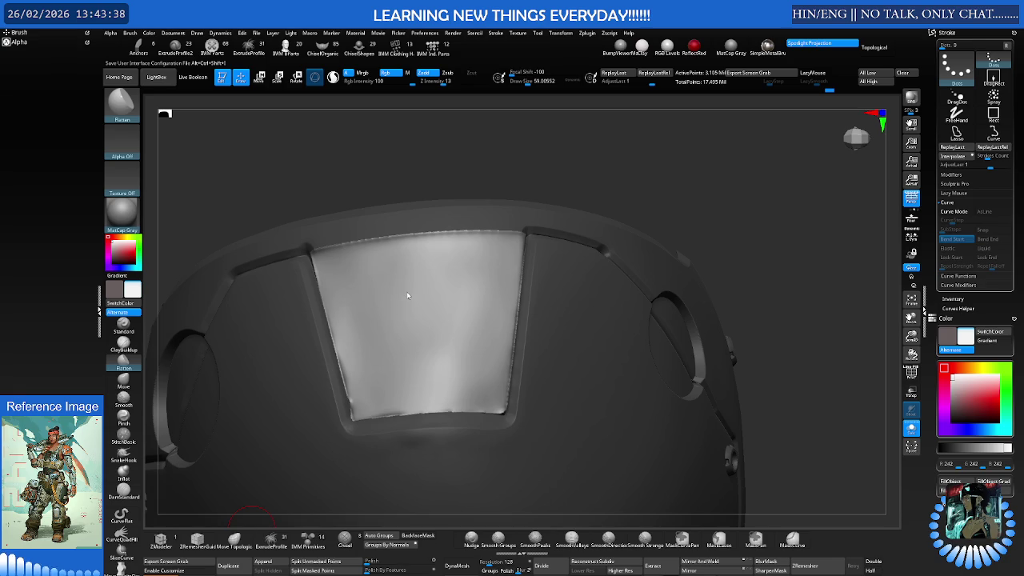
right_click_drag(421, 334, 349, 322)
key("shift")
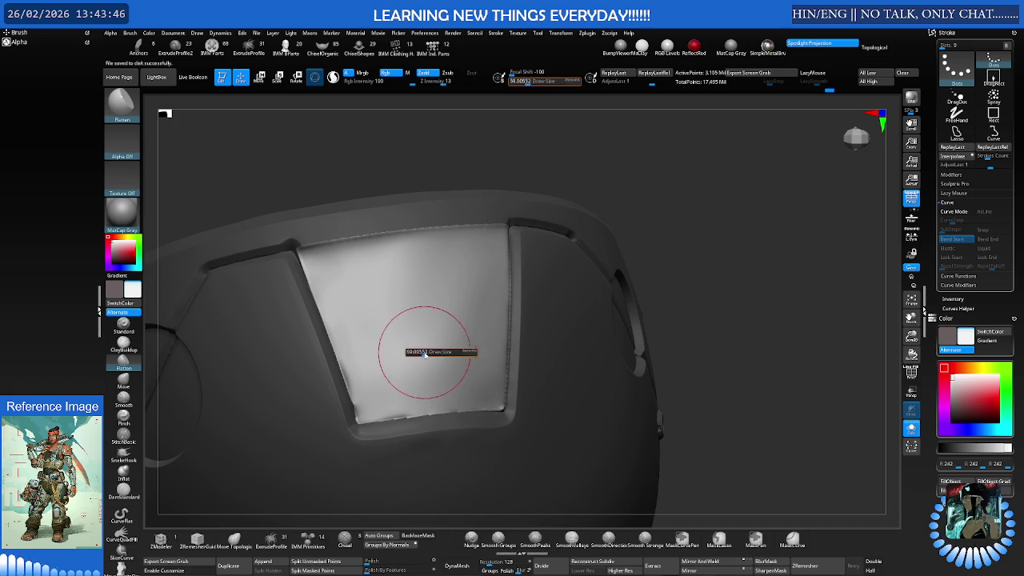
Clear the existing mask and toggle PolyF to check the panel's polygroups
right_click_drag(429, 342, 450, 327)
key("shift")
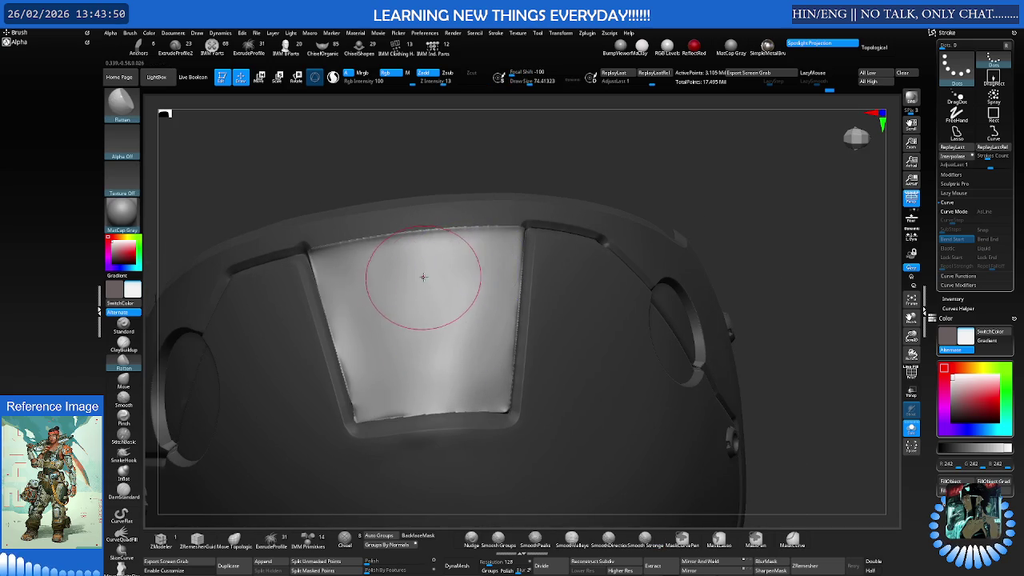
left_click(544, 165, "ctrl")
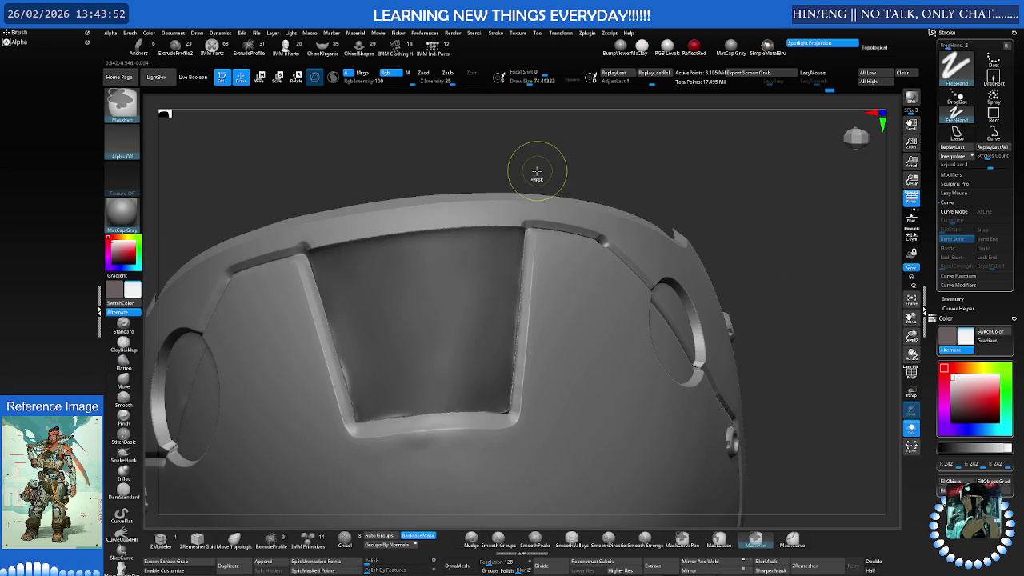
left_click_drag(542, 170, 539, 165, "ctrl")
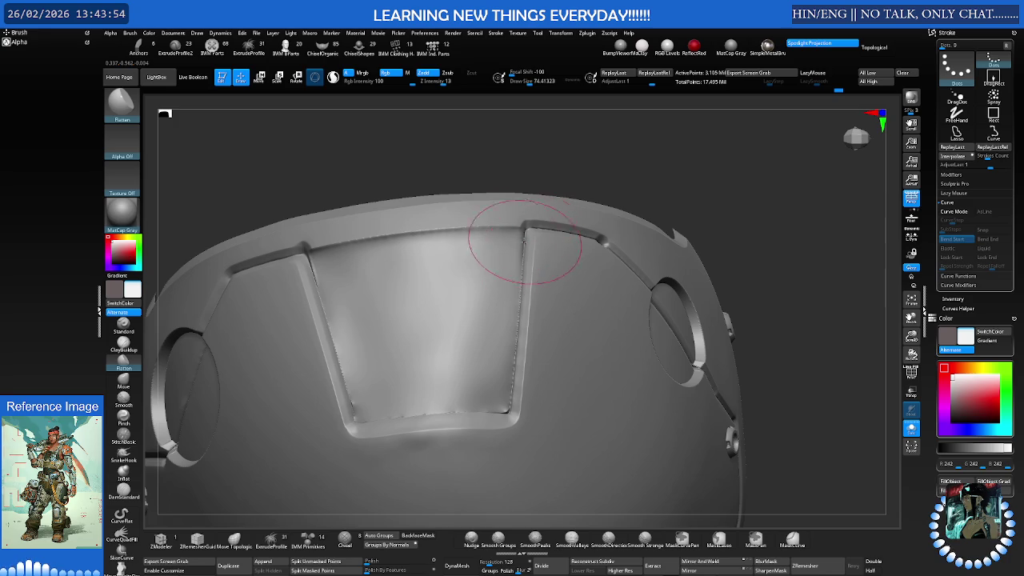
key("shift+f")
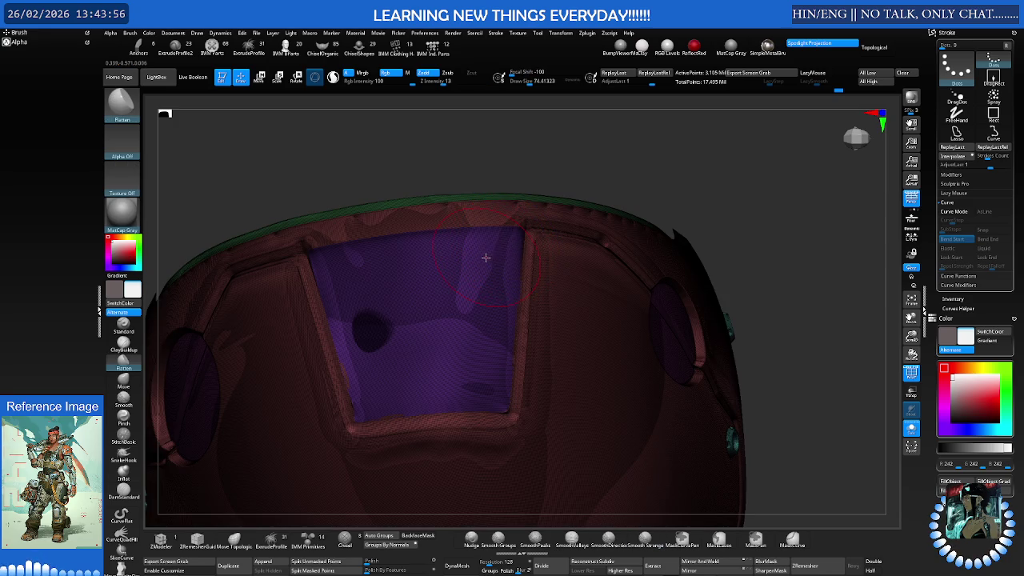
key("shift+f")
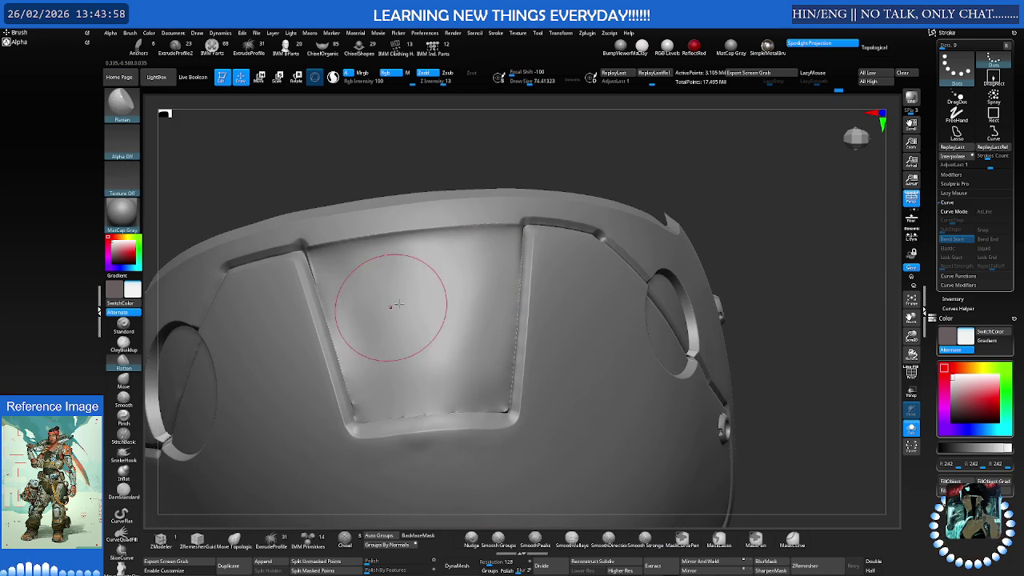
scroll(377, 309, "up", 3)
key("s")
Mask along the panel's left, bottom and right inner crease edges, undoing a stray stroke
left_click_drag(342, 316, 323, 281)
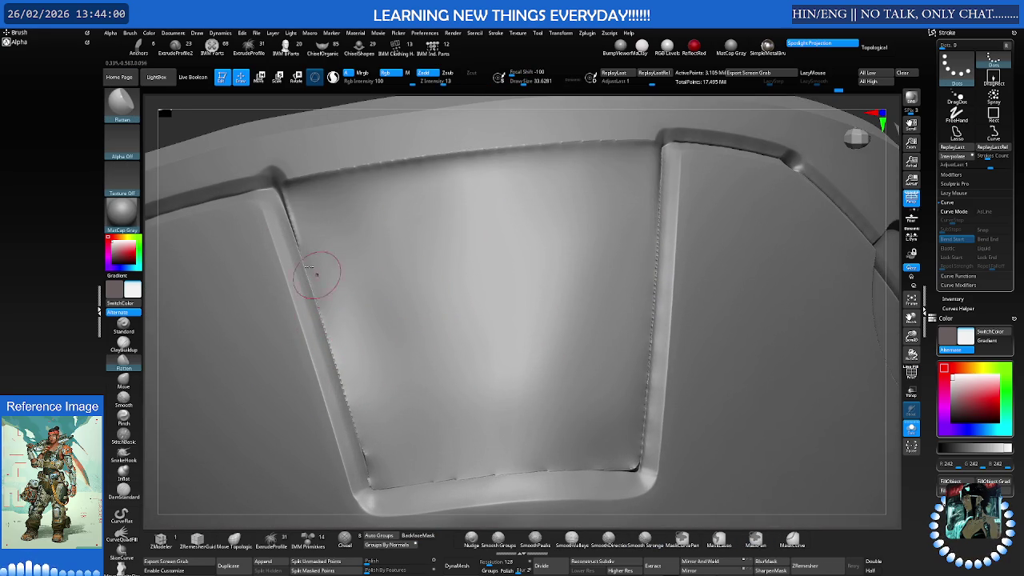
left_click_drag(297, 212, 332, 387, "ctrl")
key("ctrl+z")
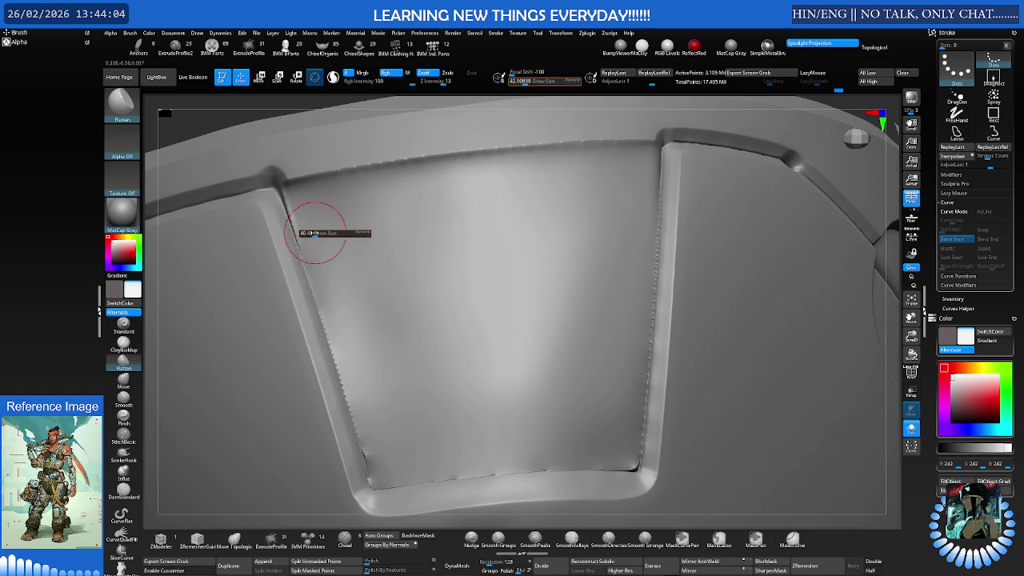
mouse_move(278, 200)
left_mouse_down("ctrl")
mouse_move(376, 484)
mouse_move(626, 466)
left_mouse_up("ctrl")
mouse_move(642, 433)
left_mouse_down("ctrl")
mouse_move(658, 160)
mouse_move(600, 144)
mouse_move(315, 176)
left_mouse_up("ctrl")
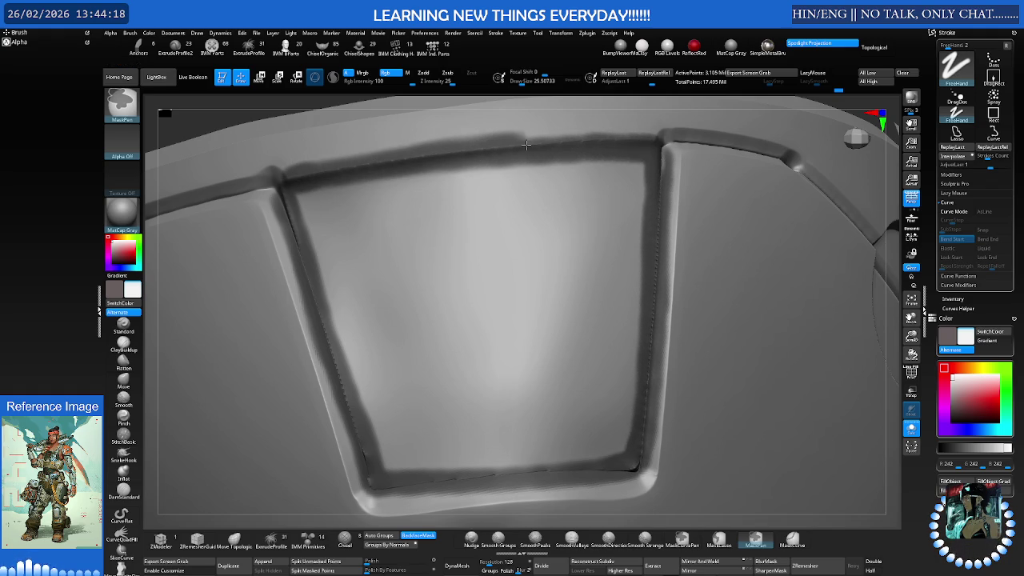
Toggle the polygroup wireframe on and off to check the panel's groups
key("shift")
key("shift+f")
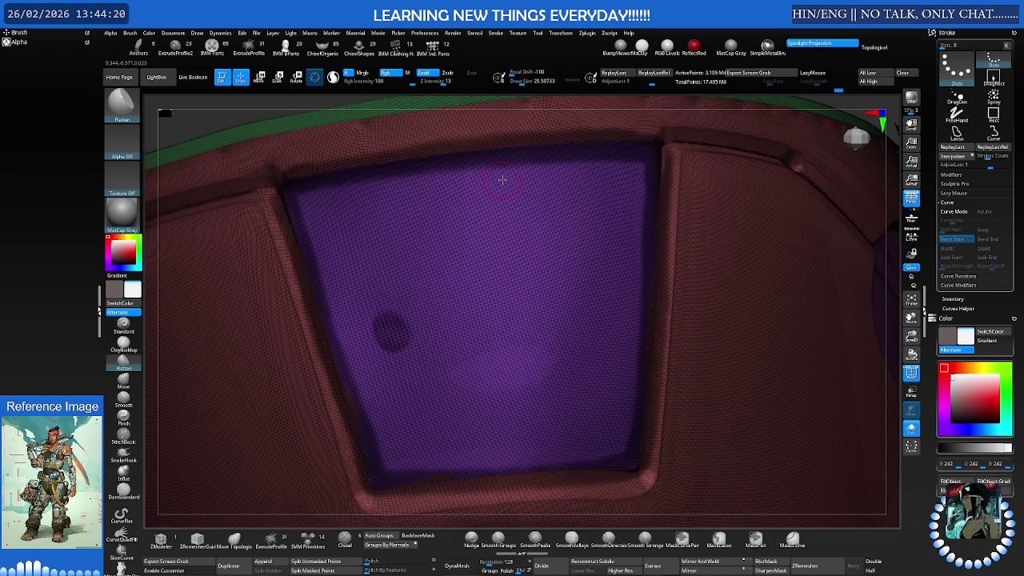
key("shift+f")
key("f")
left_click_drag(663, 192, 670, 233)
Invert the mask to free the rim and Polish By Groups to smooth its jagged edges
left_click(670, 234, "ctrl")
scroll(475, 380, "up", 5)
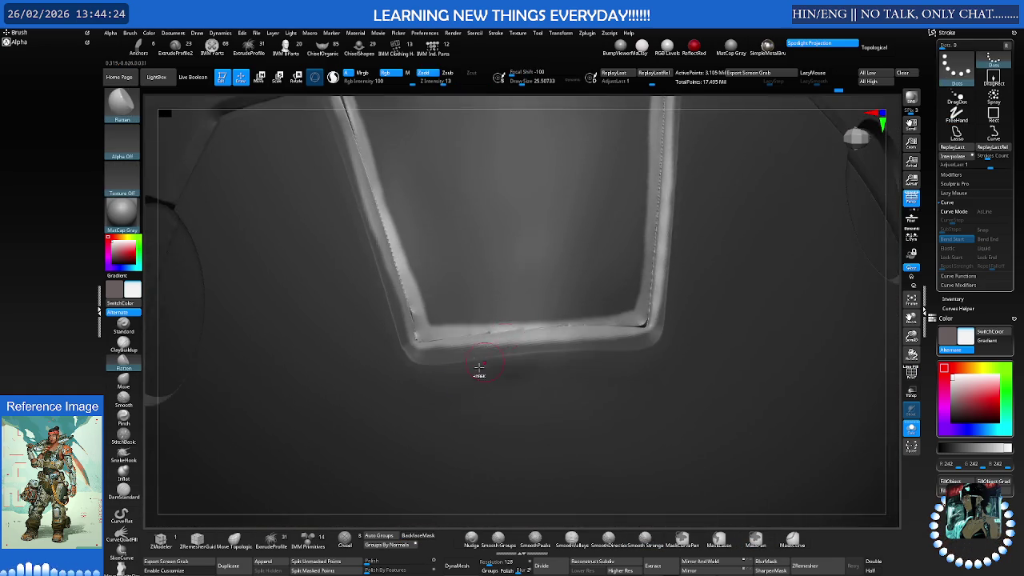
scroll(488, 377, "up", 5)
left_click_drag(488, 376, 391, 471)
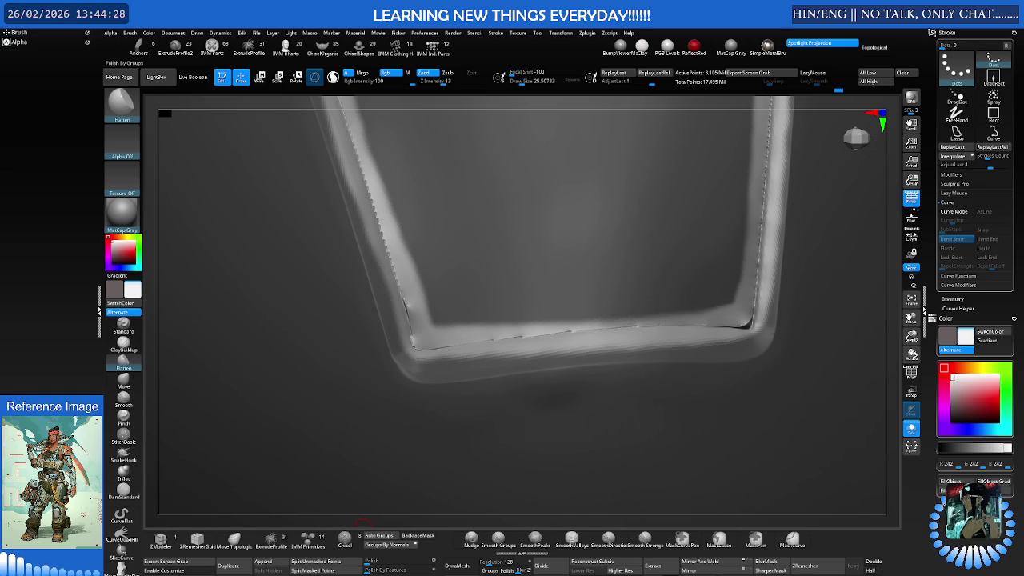
left_click(414, 543)
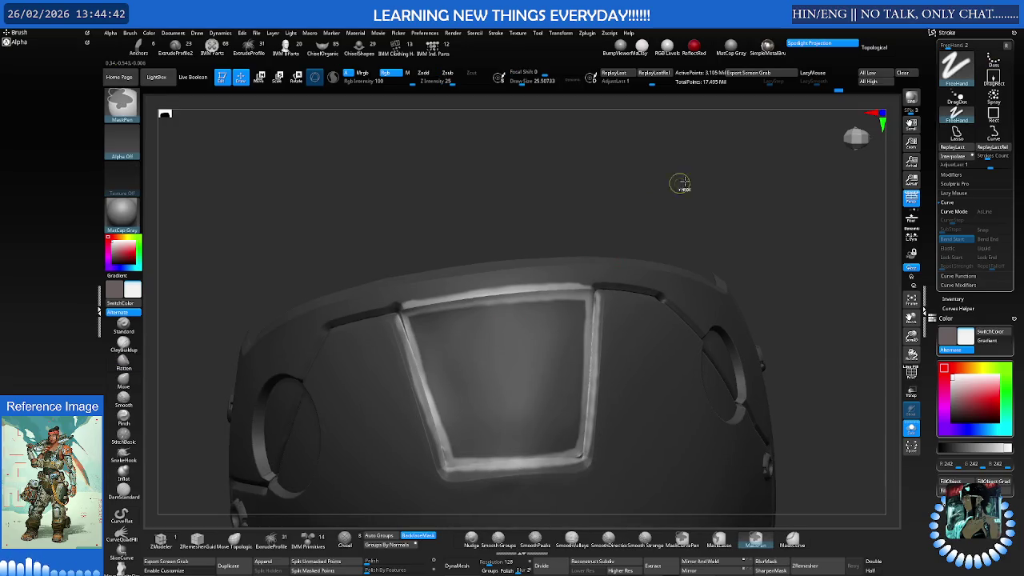
Pick the Smooth Groups brush and smooth the panel's lower corner
scroll(458, 324, "up", 5)
right_click_drag(473, 320, 411, 304)
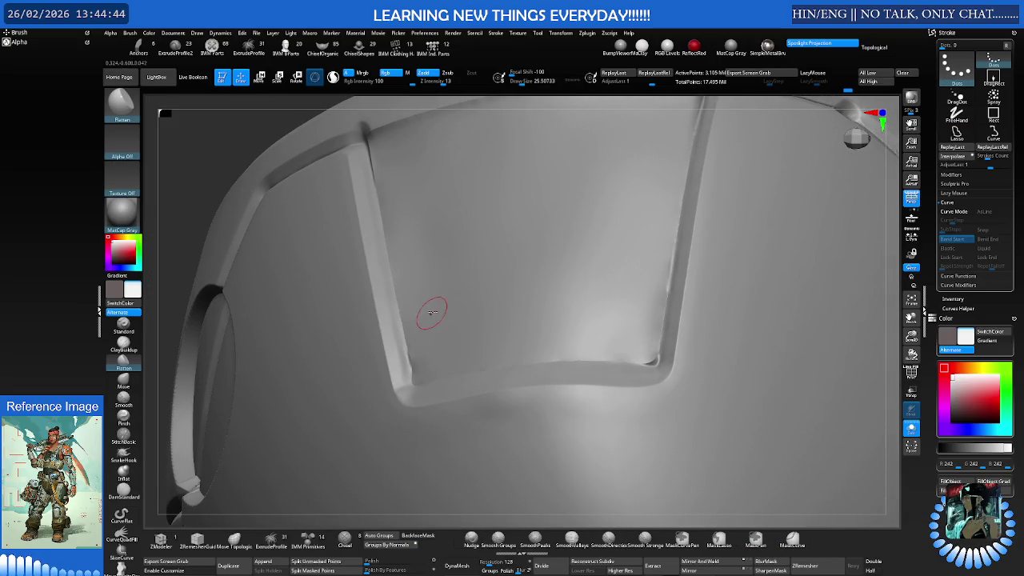
key("shift")
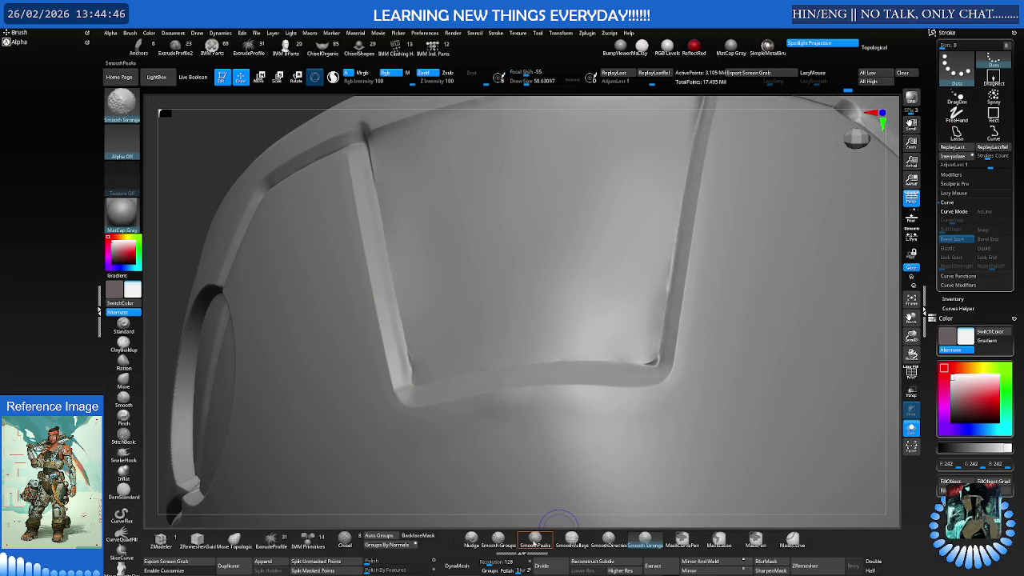
left_click(497, 539)
scroll(400, 324, "up", 3)
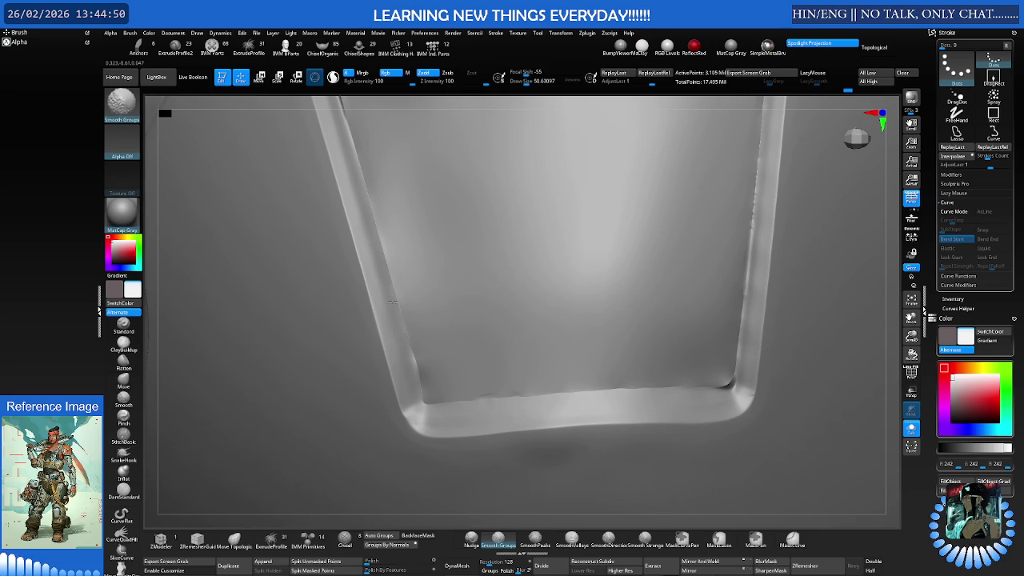
right_click_drag(431, 336, 393, 268)
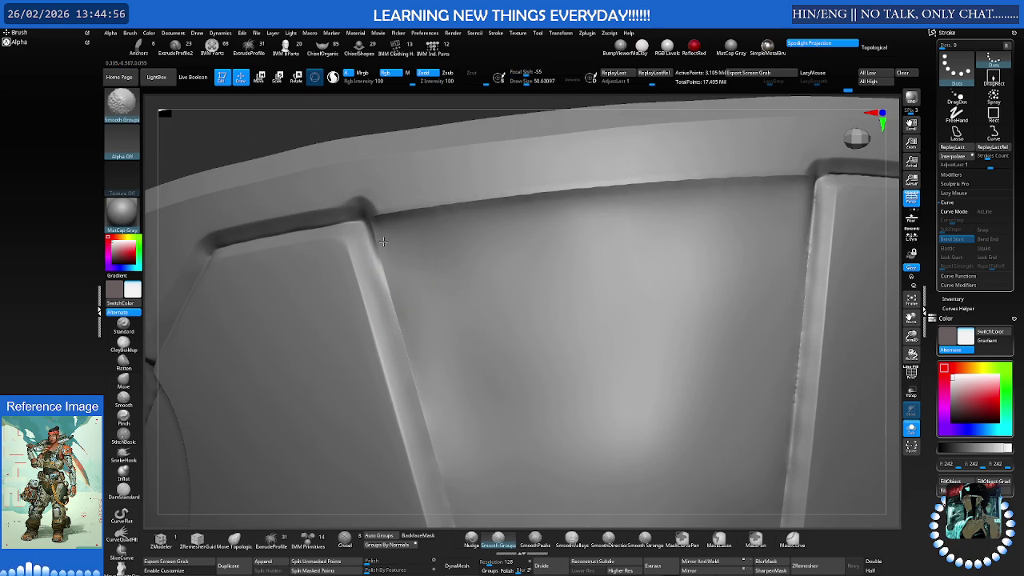
right_click_drag(384, 242, 384, 229)
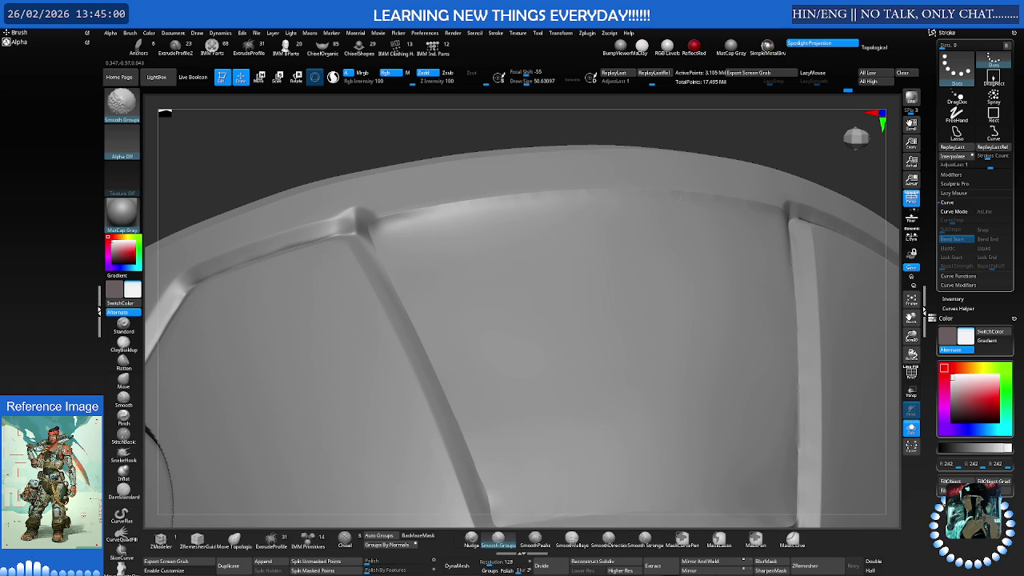
Select Flatten, then smooth the upper ledge junction with an enlarged brush
key("b")
key("f")
key("l")
mouse_move(401, 221)
right_mouse_down()
mouse_move(411, 251)
mouse_move(331, 277)
mouse_move(347, 304)
mouse_move(504, 274)
mouse_move(491, 240)
right_mouse_up()
key("shift")
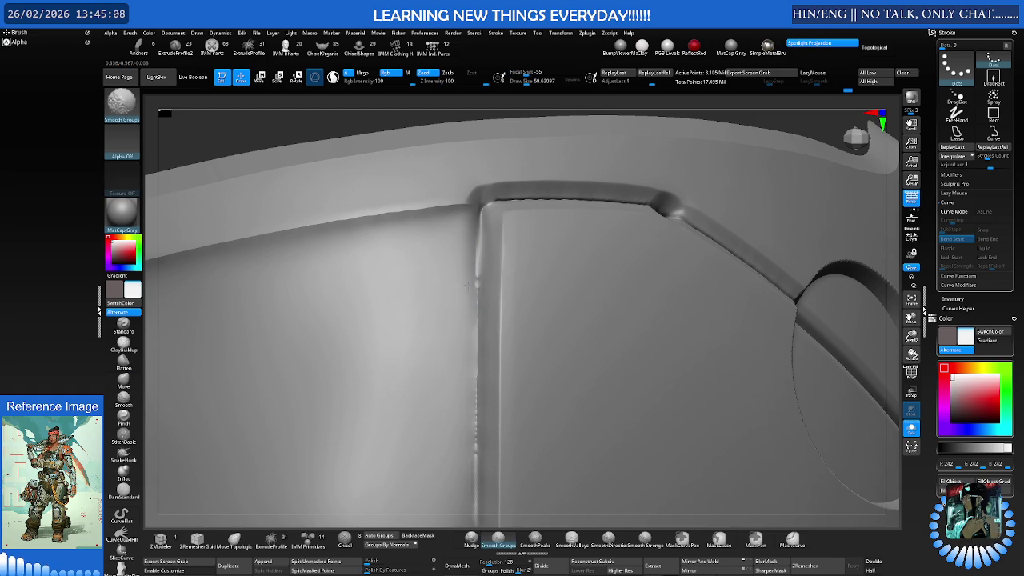
mouse_move(480, 285)
right_mouse_down()
mouse_move(456, 263)
mouse_move(507, 252)
right_mouse_up()
key("s")
left_click_drag(491, 254, 495, 255)
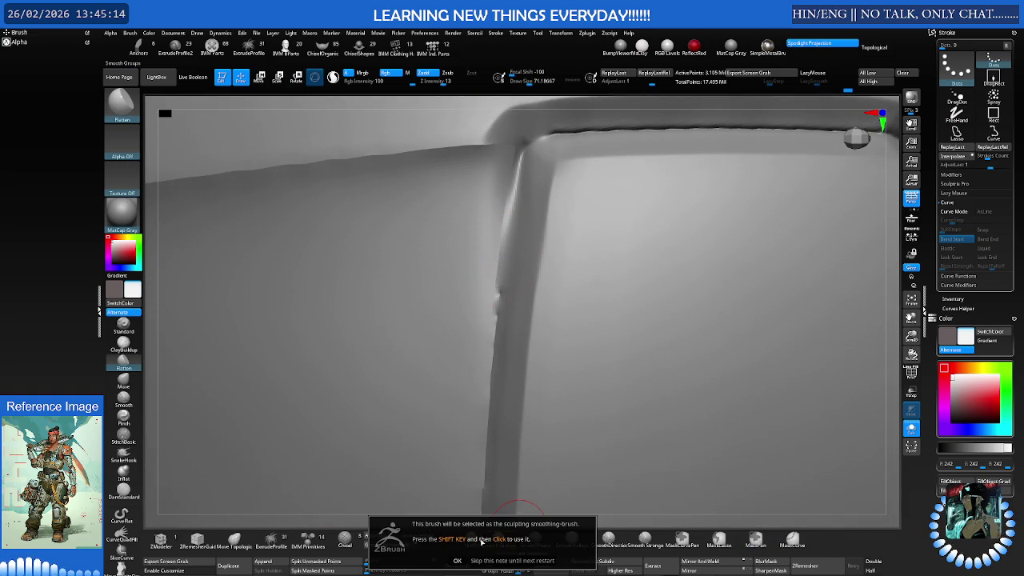
Select the Nudge brush at Draw Size about 99 and smooth the jagged crease edge
left_click(471, 540)
key("s")
left_click_drag(469, 211, 479, 213)
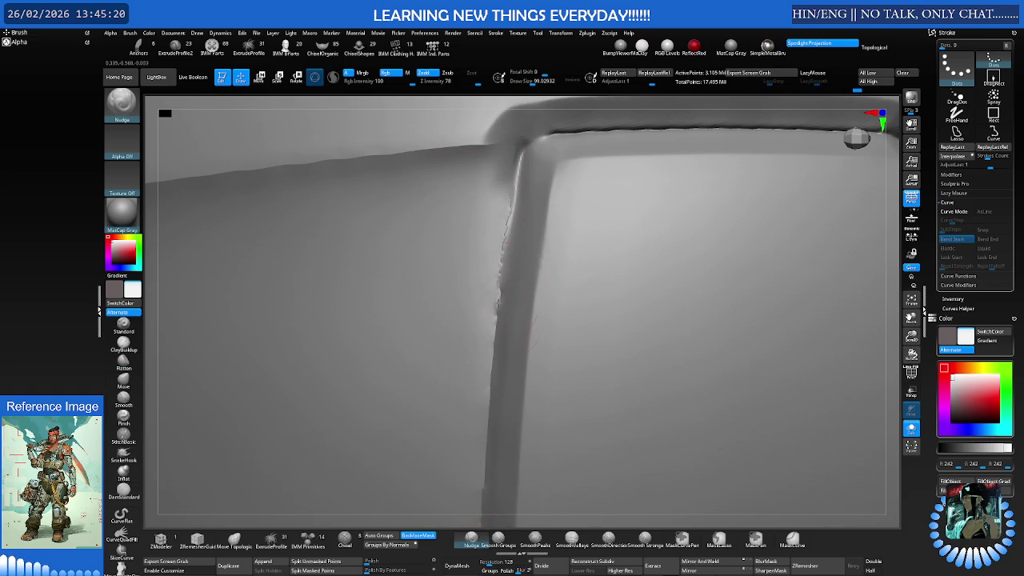
left_click_drag(492, 305, 494, 241, "shift")
mouse_move(502, 196)
left_mouse_down("shift")
mouse_move(498, 302)
mouse_move(514, 320)
left_mouse_up("shift")
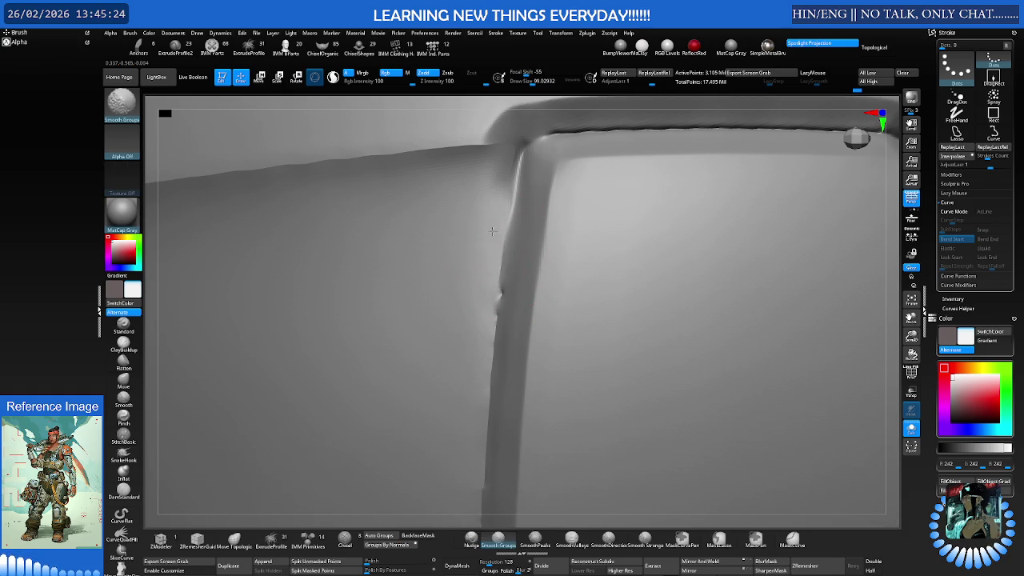
Reselect Nudge with Draw Size about 42.9, orbiting so the edge runs vertically
key("b")
key("n")
key("u")
right_click_drag(525, 293, 473, 244)
key("s")
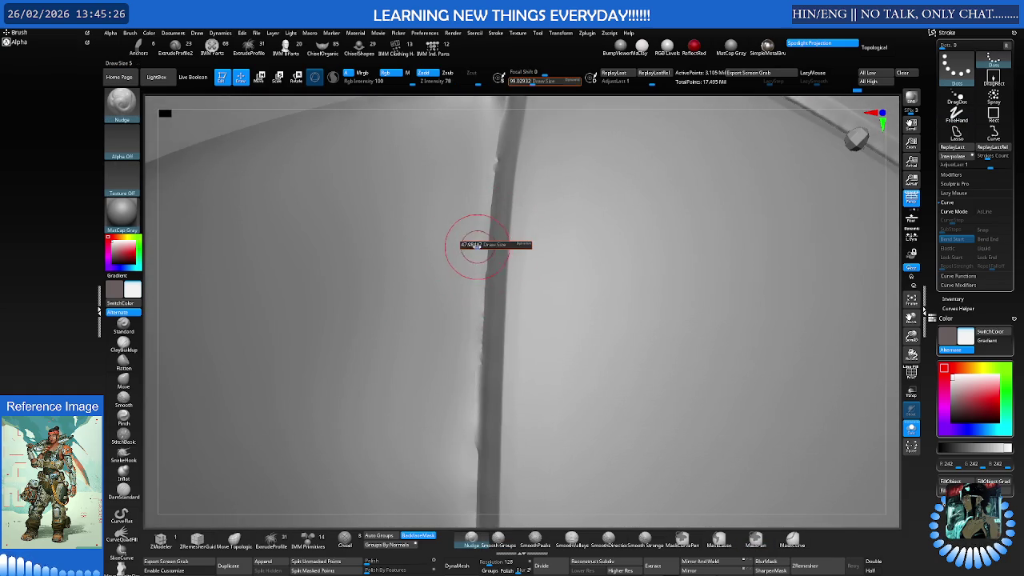
left_click(471, 245)
key("shift")
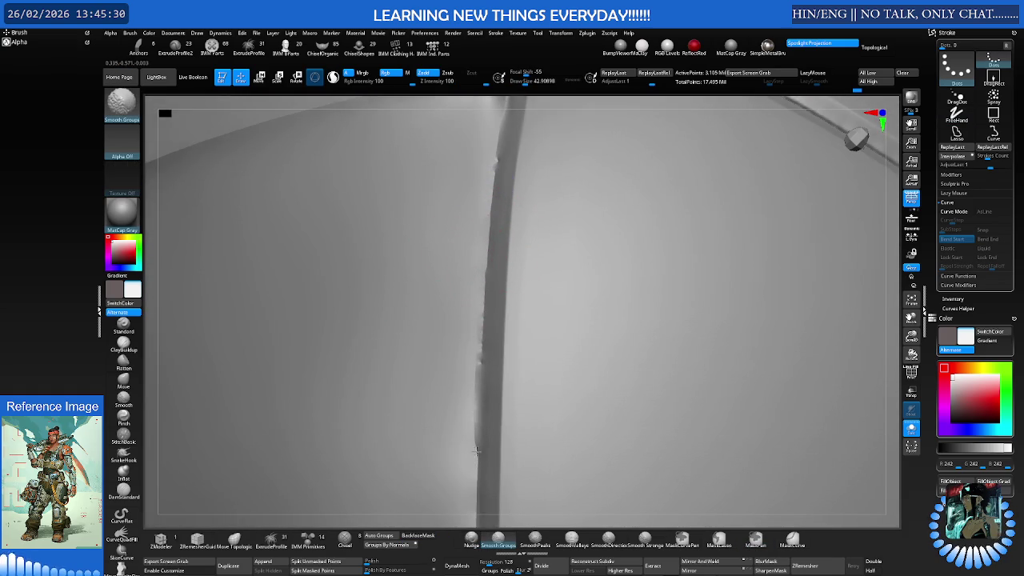
Reduce Draw Size from 88 to 71, nudge the groove edge straighter and smooth it
right_click_drag(469, 327, 456, 343)
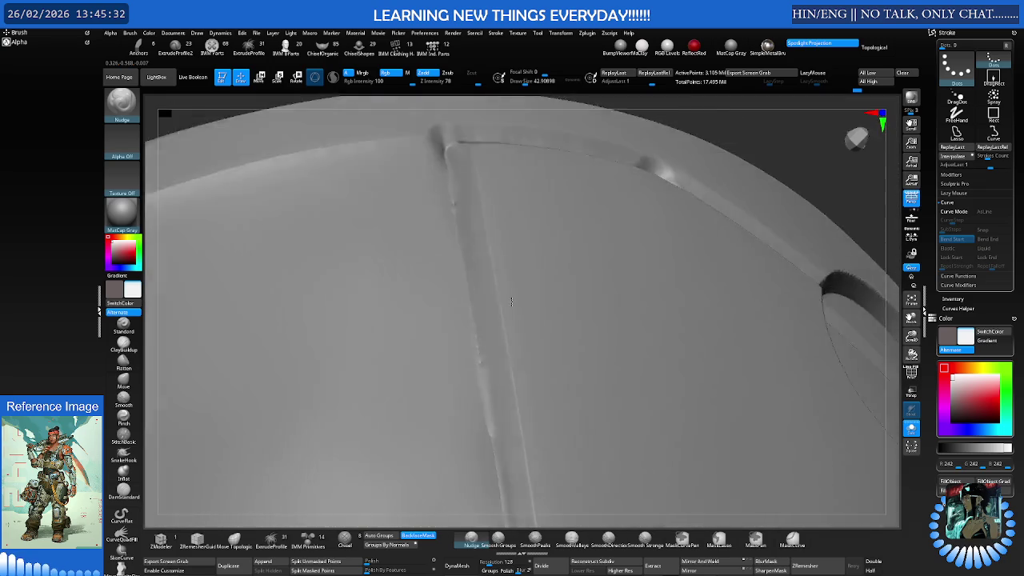
key("s")
right_click_drag(441, 384, 484, 355)
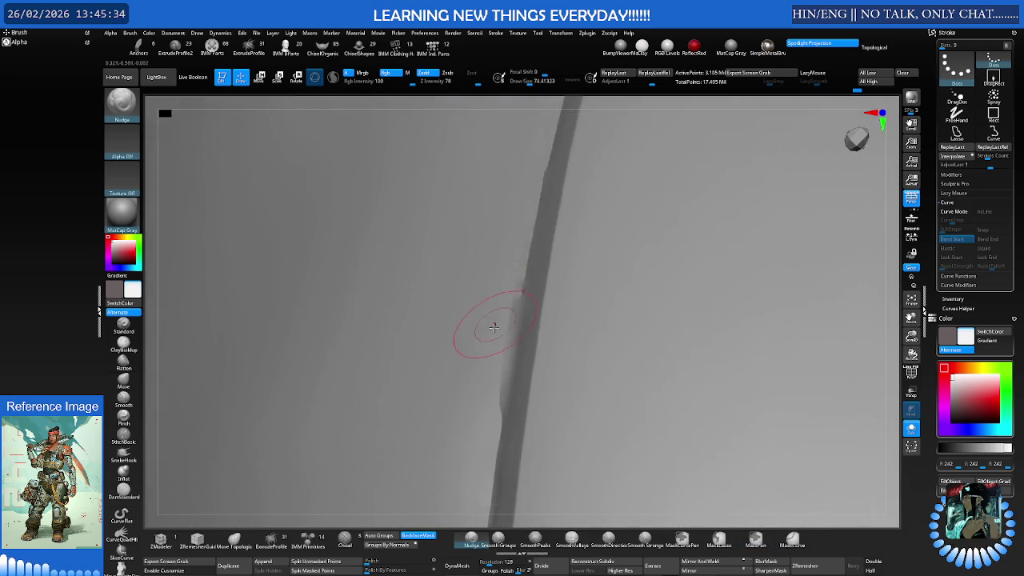
key("s")
left_click_drag(500, 356, 486, 355)
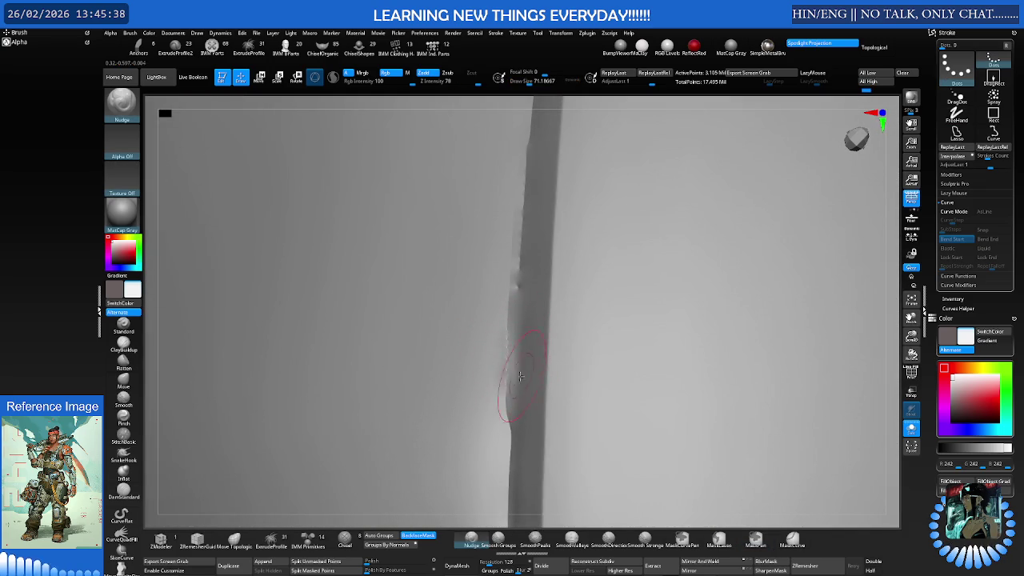
left_click_drag(510, 399, 514, 419)
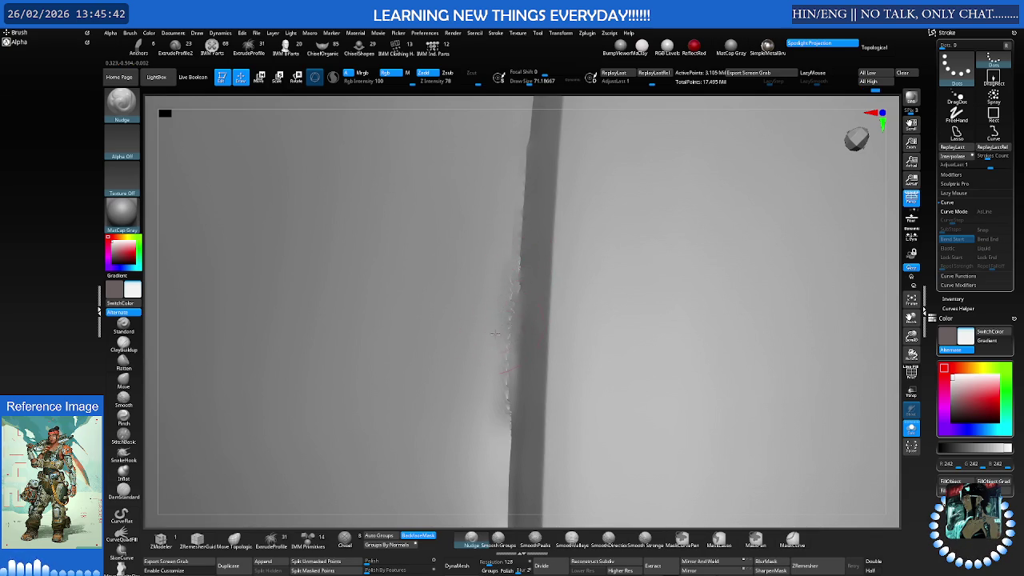
key("shift")
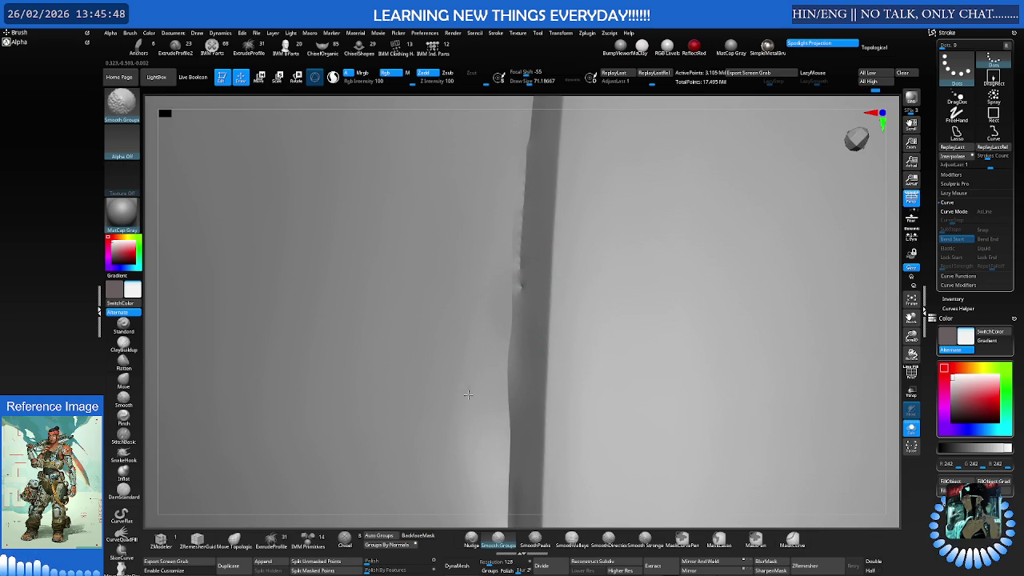
right_click_drag(481, 367, 525, 310)
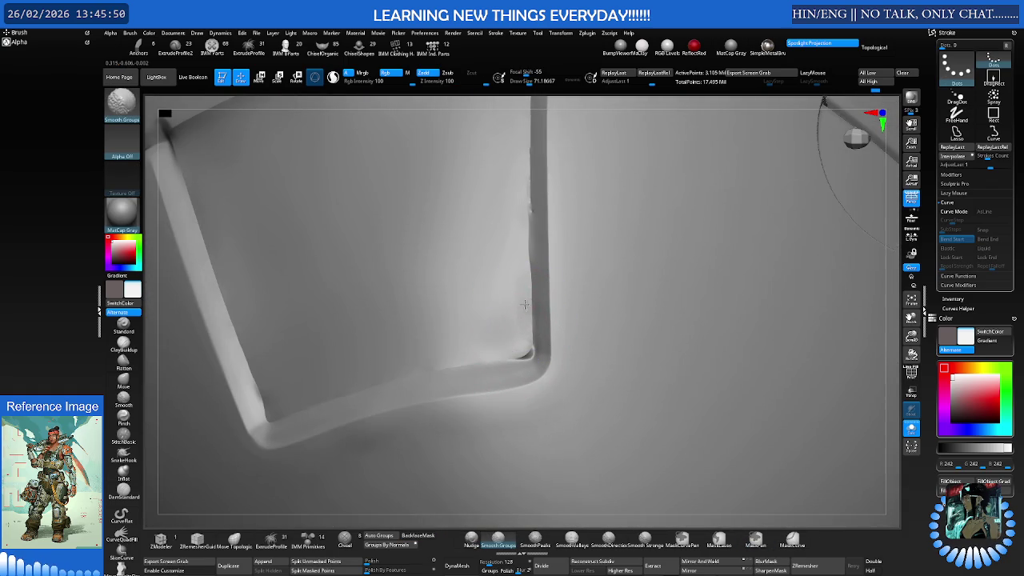
Reduce Draw Size to about 40 and rotate the piece toward the next panel edge
key("s")
left_click_drag(520, 305, 503, 305)
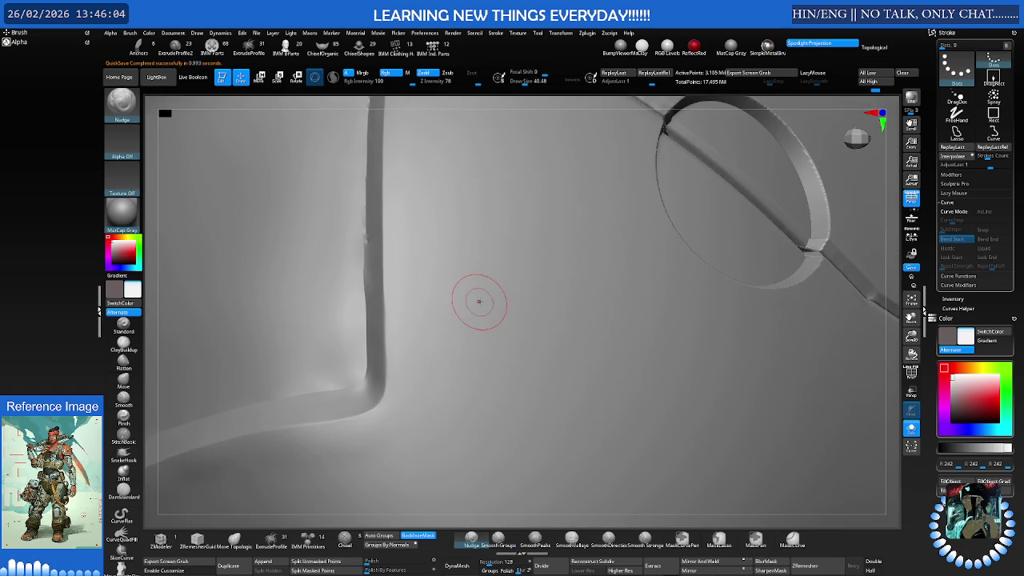
key("f")
mouse_move(494, 290)
right_mouse_down()
mouse_move(352, 329)
mouse_move(342, 286)
mouse_move(393, 291)
mouse_move(406, 413)
mouse_move(302, 345)
mouse_move(355, 296)
mouse_move(376, 221)
mouse_move(400, 267)
right_mouse_up()
Raise Draw Size to about 77 and turn on PolyFrame at the panel edge fold
key("s")
left_click_drag(407, 268, 516, 220)
mouse_move(507, 231)
right_mouse_down()
mouse_move(549, 256)
mouse_move(557, 235)
mouse_move(560, 254)
right_mouse_up()
key("shift+f")
key("b")
key("n")
key("u")
key("shift")
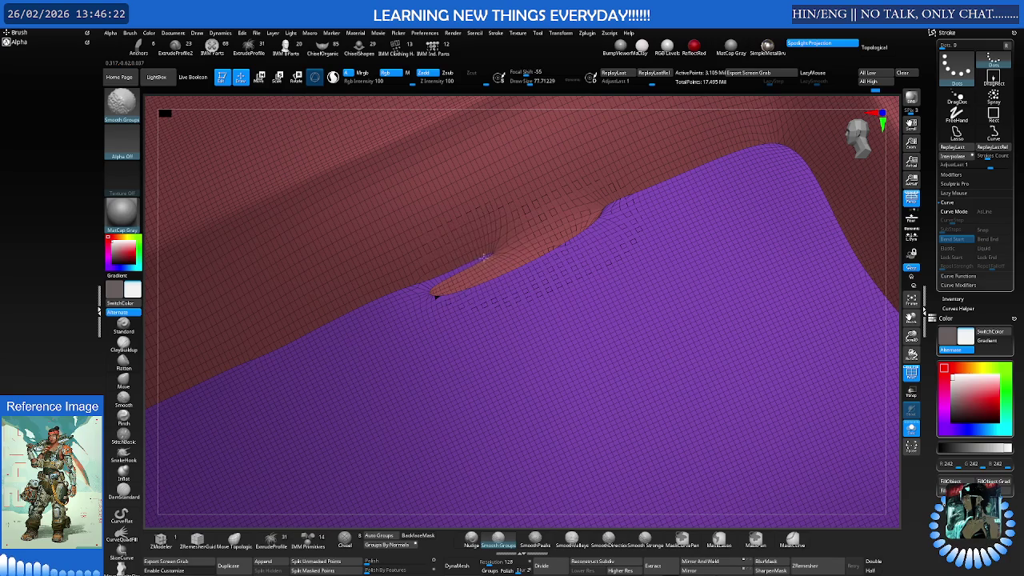
Nudge the red fold near the ridge and shrink the brush to about 23.7
key("b")
key("n")
key("u")
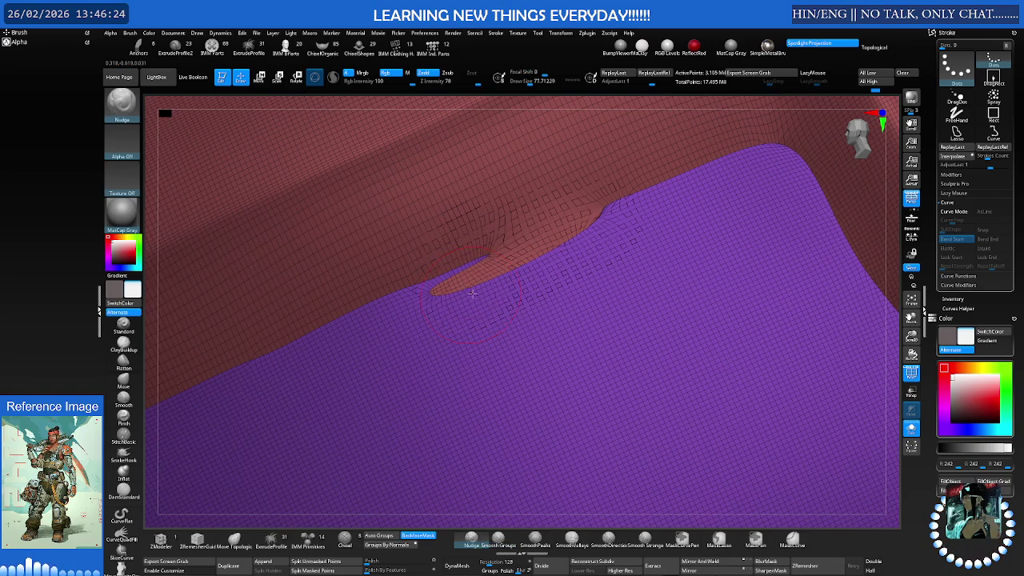
left_click_drag(491, 288, 496, 291)
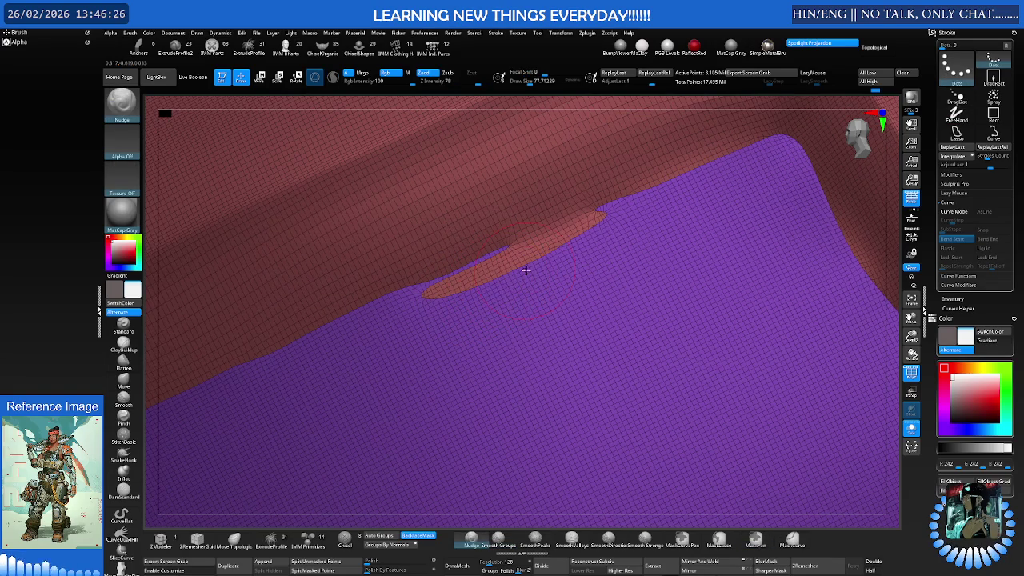
mouse_move(546, 260)
right_mouse_down("ctrl")
mouse_move(563, 261)
mouse_move(544, 263)
right_mouse_up("ctrl")
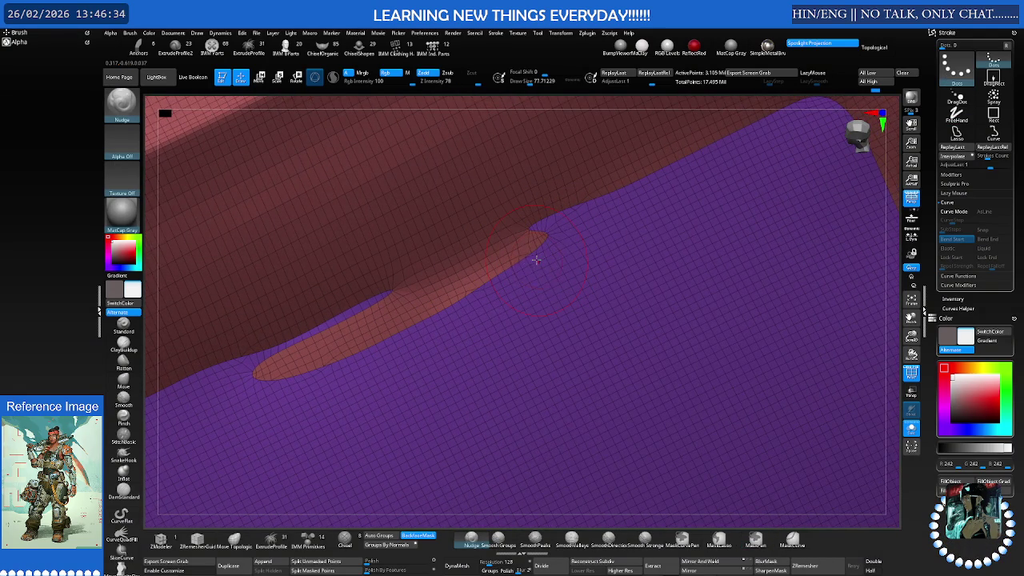
key("s")
left_click_drag(548, 261, 520, 261)
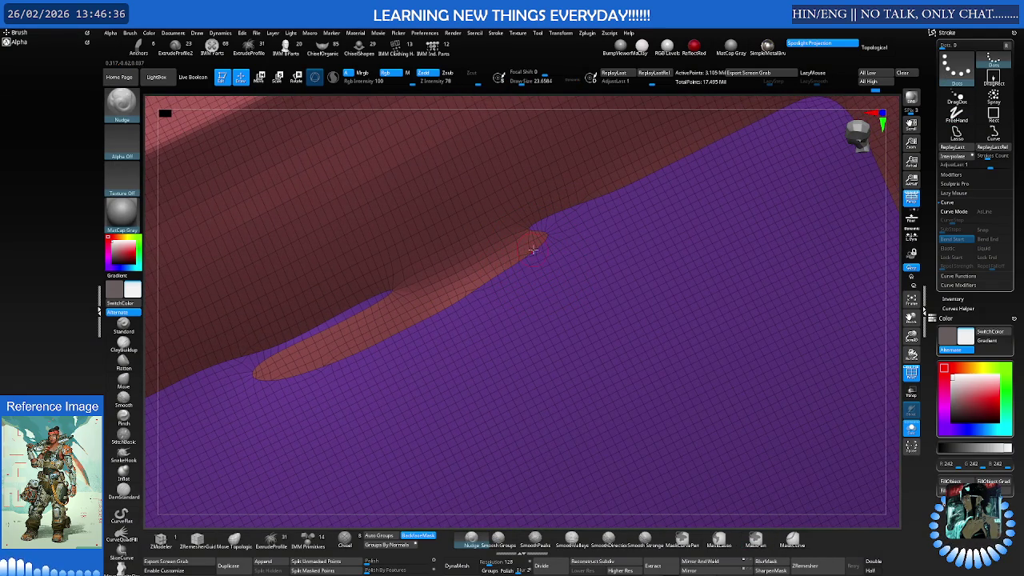
Mask the crease, blur the mask and turn it into its own polygroup with Ctrl+W
key("ctrl")
mouse_move(495, 264)
left_mouse_down("ctrl")
mouse_move(300, 356)
mouse_move(474, 295)
left_mouse_up("ctrl")
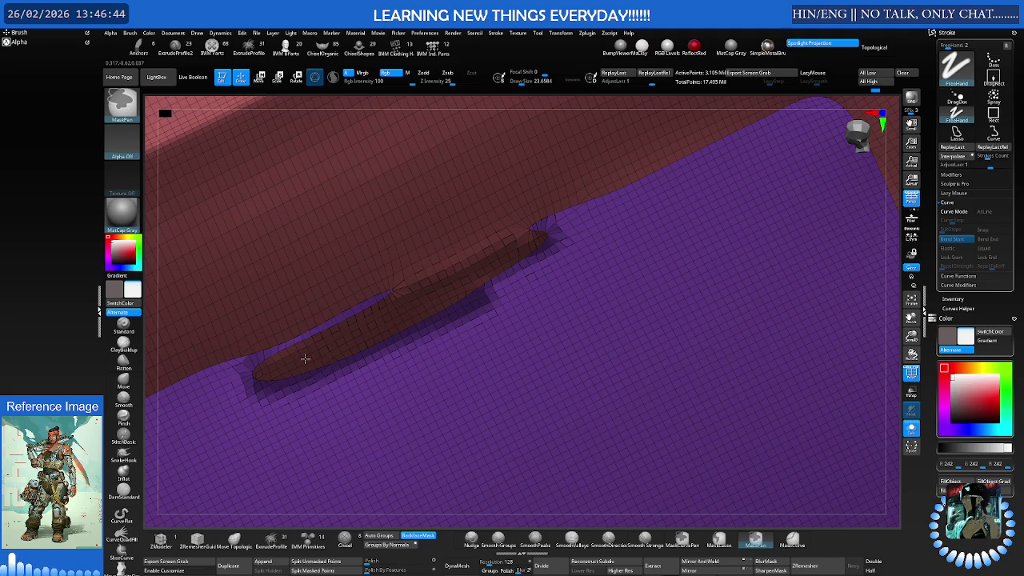
left_click(456, 287, "ctrl")
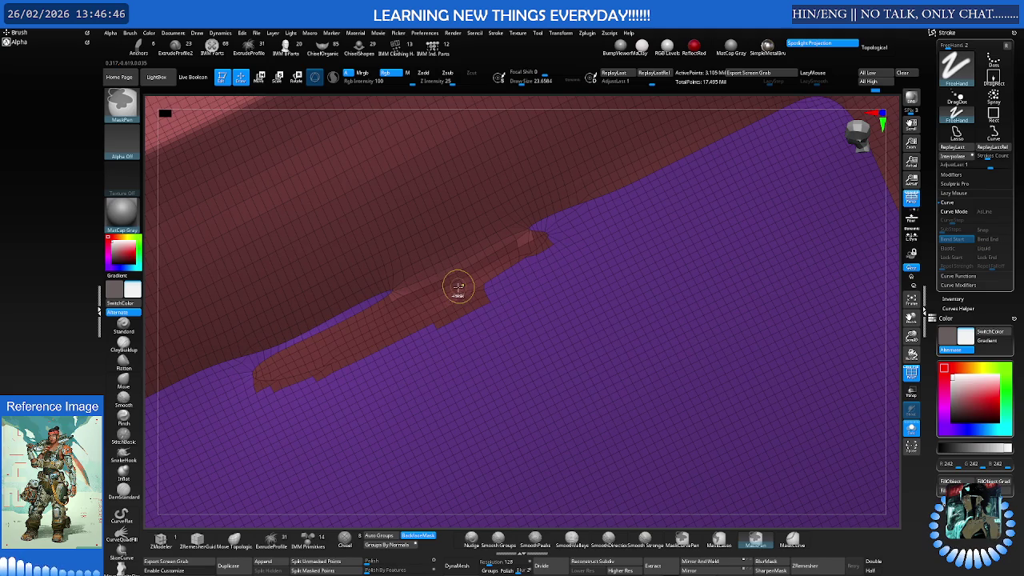
key("space")
right_click_drag(458, 254, 487, 222)
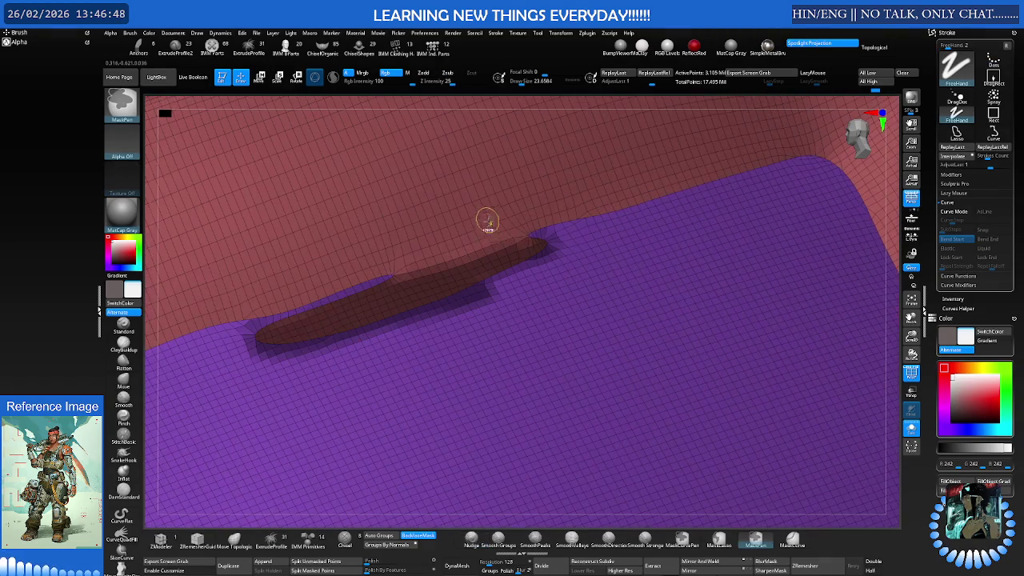
key("ctrl+w")
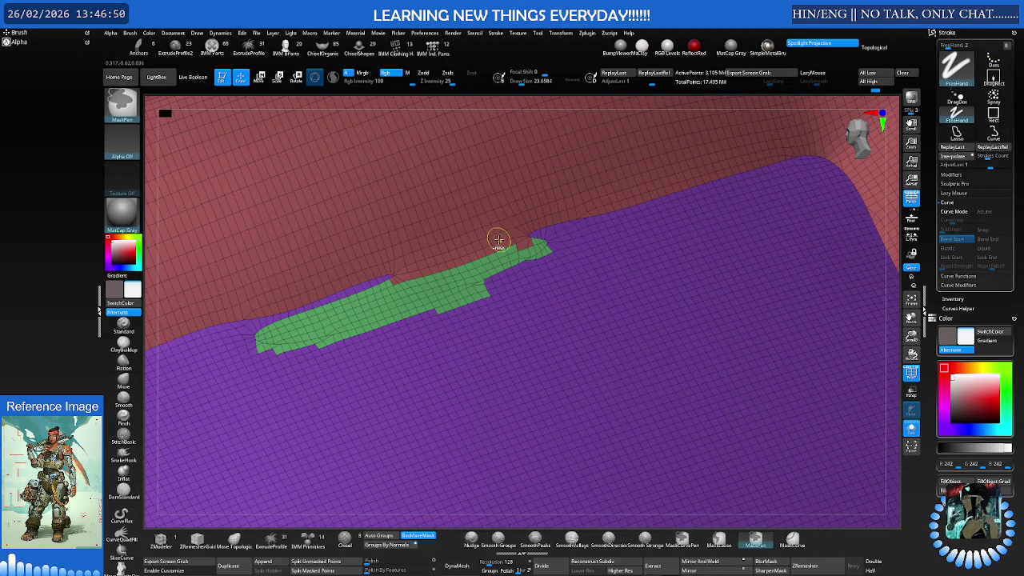
Mask the green group, set Draw Size to about 43, regroup it, and inspect the strip
key("b")
key("n")
key("u")
left_click(512, 244, "ctrl")
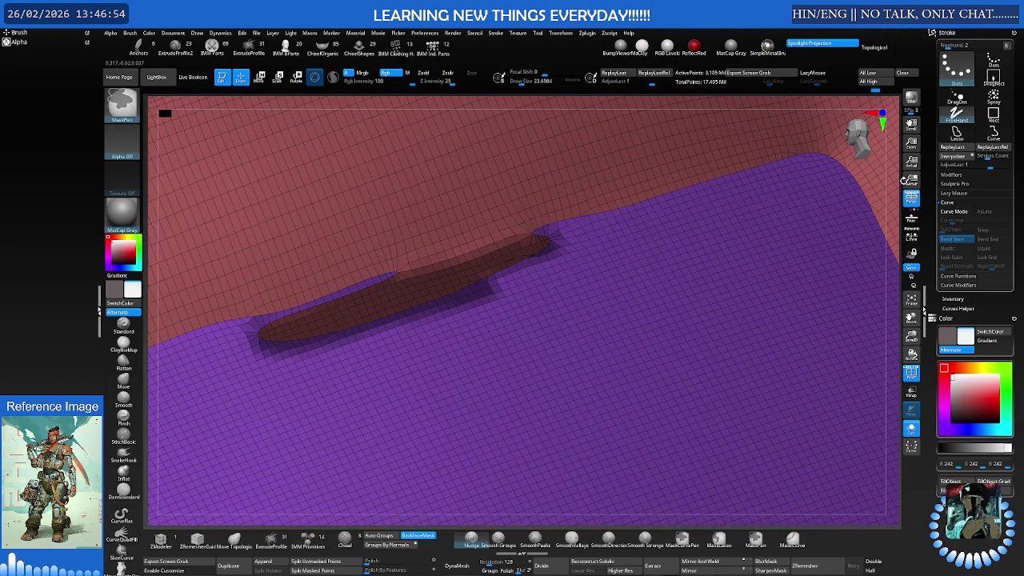
key("s")
left_click(525, 254)
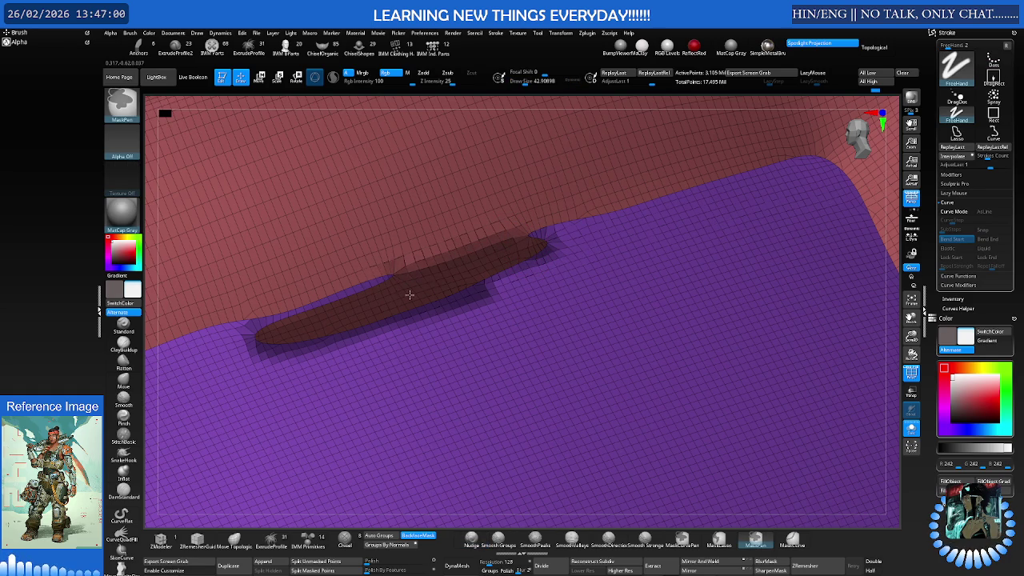
key("ctrl+w")
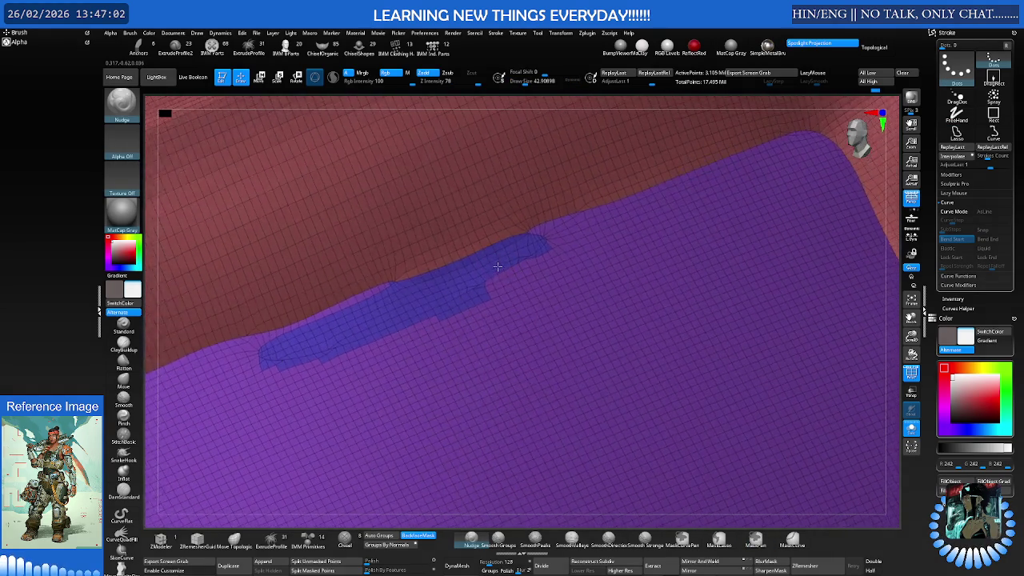
right_click_drag(497, 266, 435, 400)
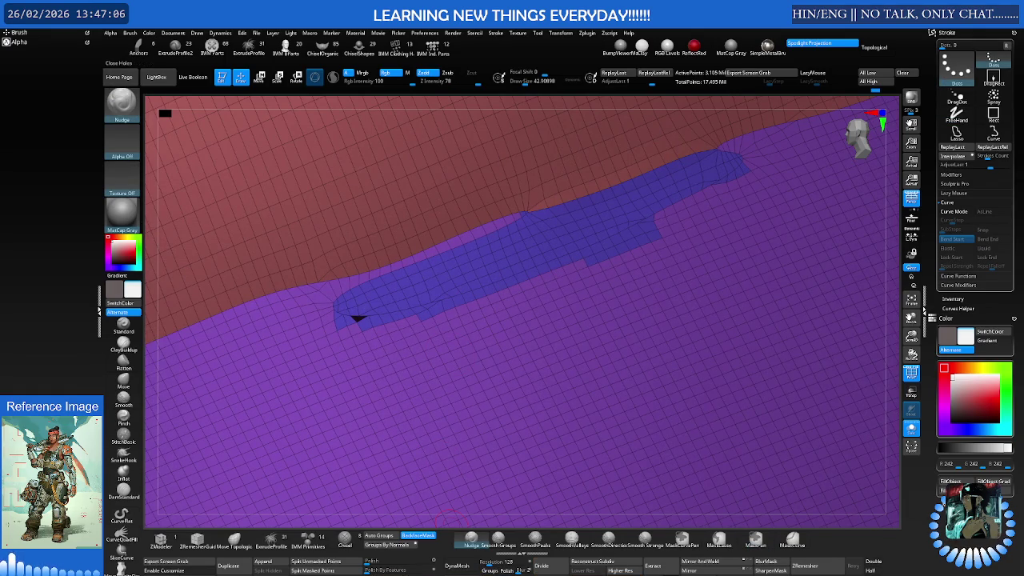
right_click_drag(416, 376, 360, 332)
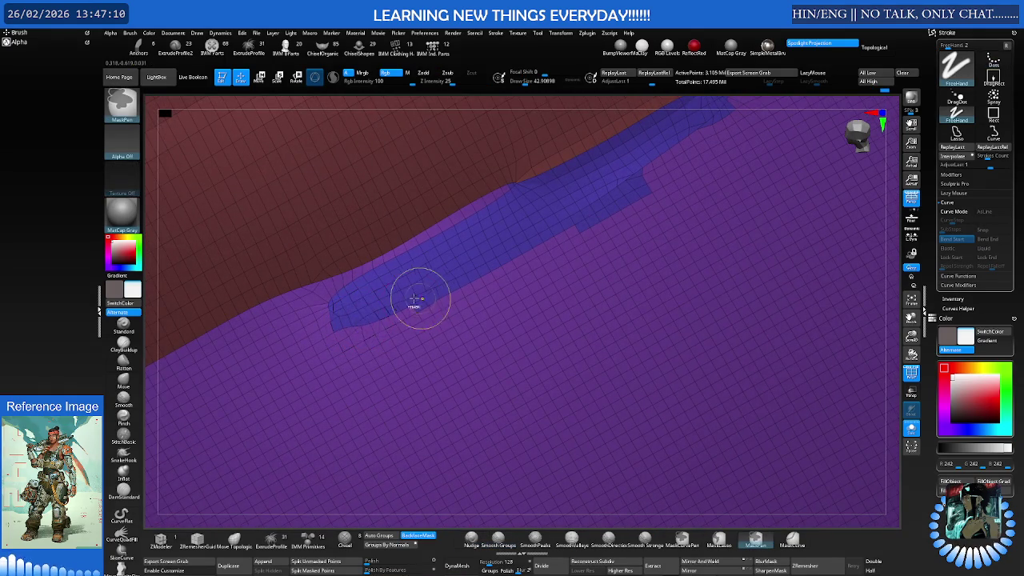
mouse_move(413, 293)
right_mouse_down()
mouse_move(359, 340)
mouse_move(544, 298)
mouse_move(485, 349)
mouse_move(484, 323)
mouse_move(484, 338)
mouse_move(425, 343)
mouse_move(530, 299)
mouse_move(475, 293)
mouse_move(526, 319)
mouse_move(413, 400)
mouse_move(489, 318)
mouse_move(475, 360)
mouse_move(481, 390)
mouse_move(469, 334)
mouse_move(475, 475)
mouse_move(528, 352)
mouse_move(383, 371)
mouse_move(402, 354)
mouse_move(441, 374)
mouse_move(645, 388)
mouse_move(549, 359)
mouse_move(567, 329)
mouse_move(541, 349)
right_mouse_up()
mouse_move(565, 444)
right_mouse_down("ctrl")
mouse_move(560, 375)
mouse_move(587, 350)
mouse_move(797, 327)
mouse_move(575, 357)
mouse_move(813, 336)
mouse_move(667, 354)
mouse_move(756, 329)
mouse_move(665, 383)
mouse_move(864, 361)
mouse_move(498, 328)
mouse_move(453, 347)
mouse_move(444, 336)
mouse_move(644, 322)
mouse_move(552, 330)
right_mouse_up("ctrl")
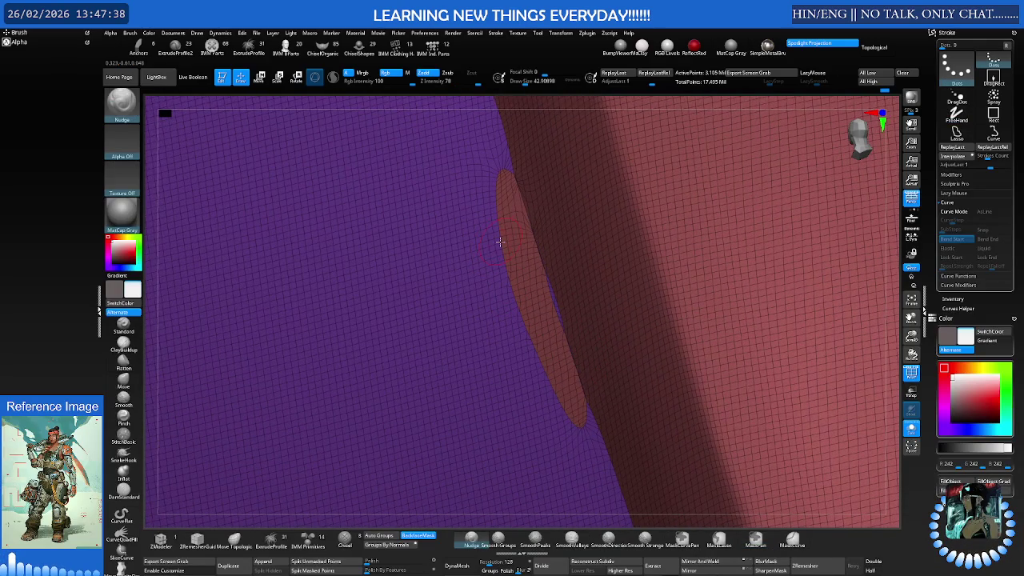
Paint a mask near the panel corner and regroup it with Ctrl+W
mouse_move(501, 228)
left_mouse_down("ctrl")
mouse_move(487, 210)
mouse_move(500, 200)
mouse_move(584, 443)
mouse_move(503, 262)
left_mouse_up("ctrl")
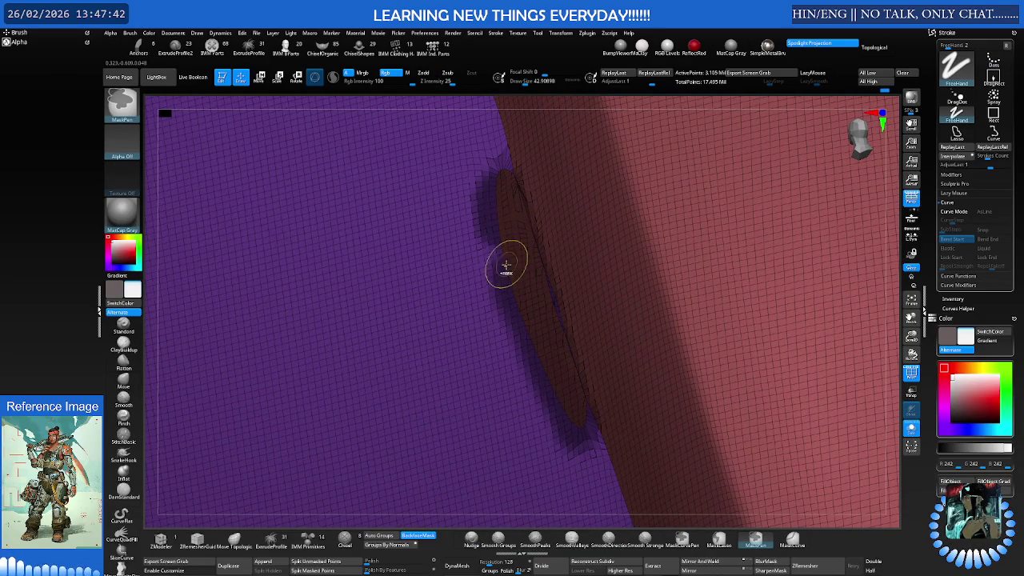
key("ctrl+w")
mouse_move(566, 274)
right_mouse_down()
mouse_move(349, 304)
mouse_move(430, 347)
mouse_move(477, 256)
mouse_move(601, 297)
right_mouse_up()
mouse_move(683, 281)
right_mouse_down()
mouse_move(720, 272)
mouse_move(667, 232)
right_mouse_up()
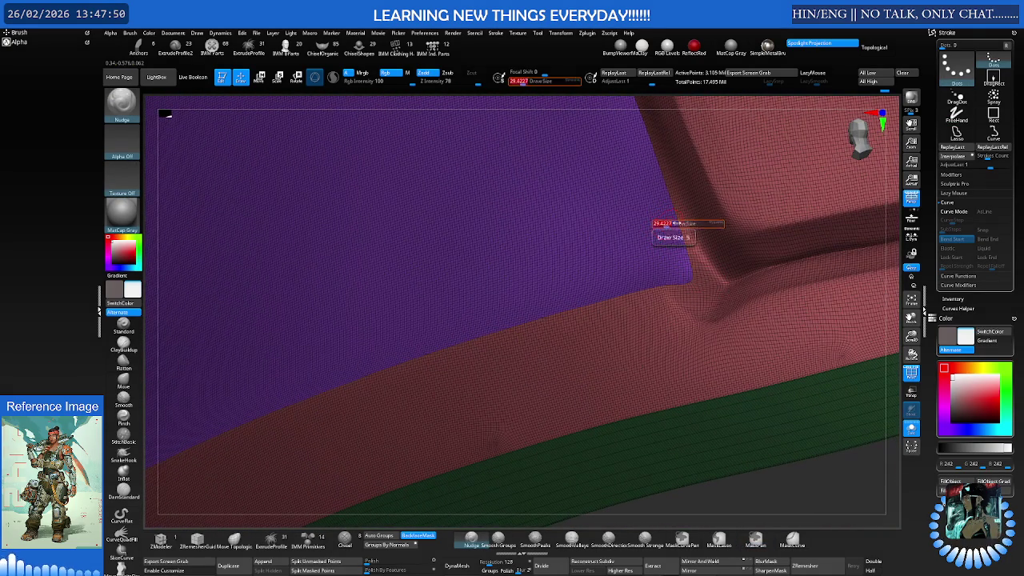
right_click_drag(669, 223, 687, 214, "ctrl")
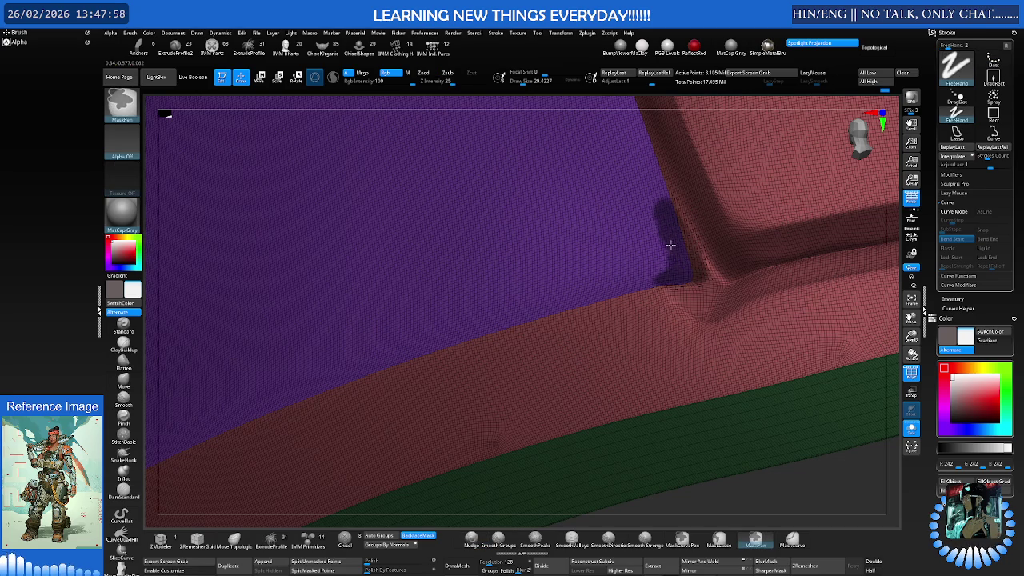
Orbit to the panel's top corner and isolate the purple panel polygroup
mouse_move(673, 256)
right_mouse_down()
mouse_move(445, 304)
mouse_move(521, 308)
mouse_move(488, 316)
right_mouse_up()
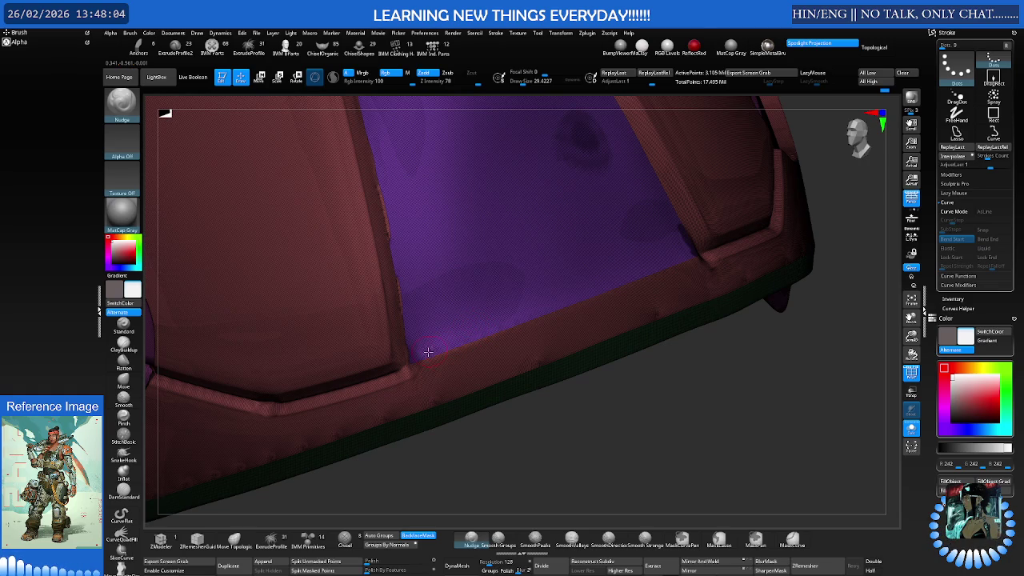
key("ctrl")
mouse_move(514, 287)
right_mouse_down("ctrl")
mouse_move(525, 277)
mouse_move(411, 302)
mouse_move(415, 399)
right_mouse_up("ctrl")
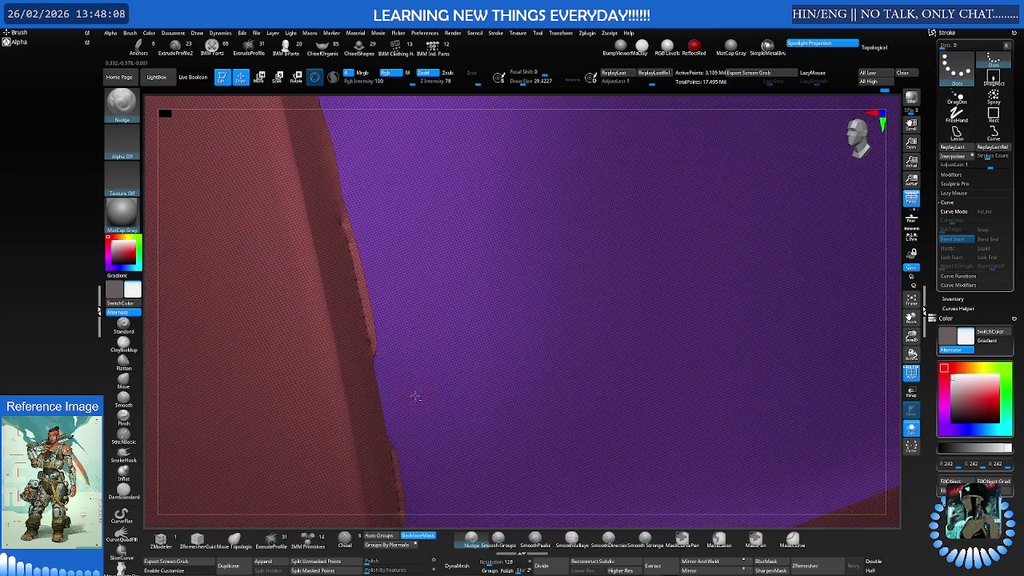
mouse_move(401, 344)
right_mouse_down()
mouse_move(377, 416)
mouse_move(366, 347)
mouse_move(375, 331)
mouse_move(464, 297)
mouse_move(377, 304)
mouse_move(557, 296)
mouse_move(541, 304)
right_mouse_up()
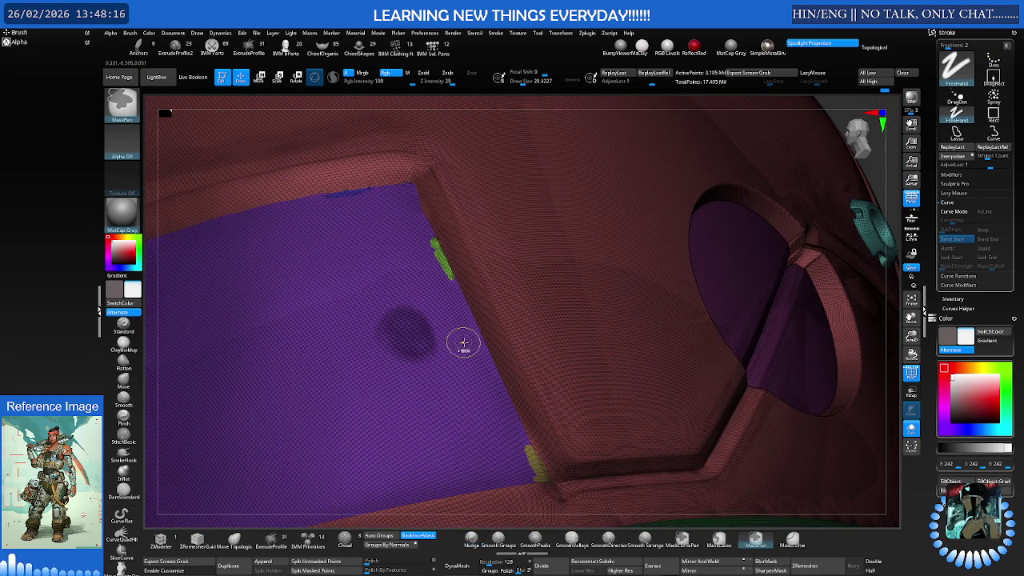
left_click(507, 448, "ctrl+shift")
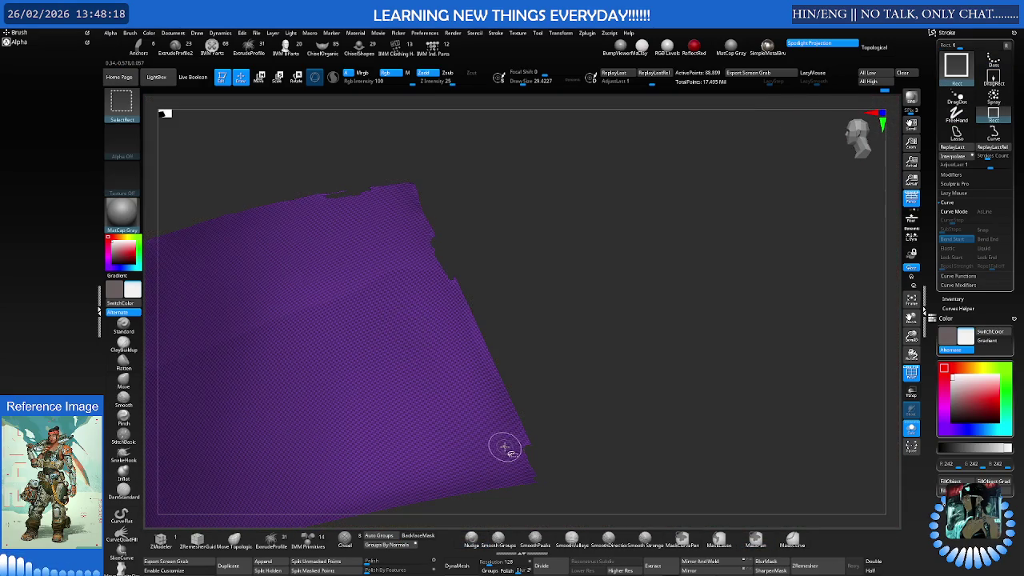
Unhide the whole plate after briefly isolating the purple panel polygroup
left_click(535, 458, "ctrl+shift")
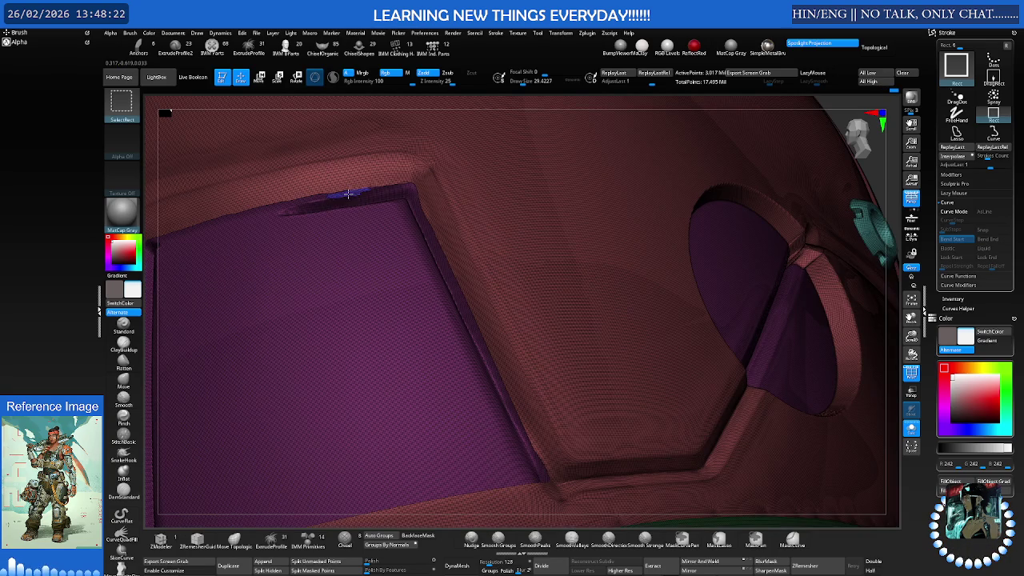
key("shift+f")
mouse_move(400, 167)
right_mouse_down()
mouse_move(275, 216)
mouse_move(373, 286)
mouse_move(503, 293)
right_mouse_up()
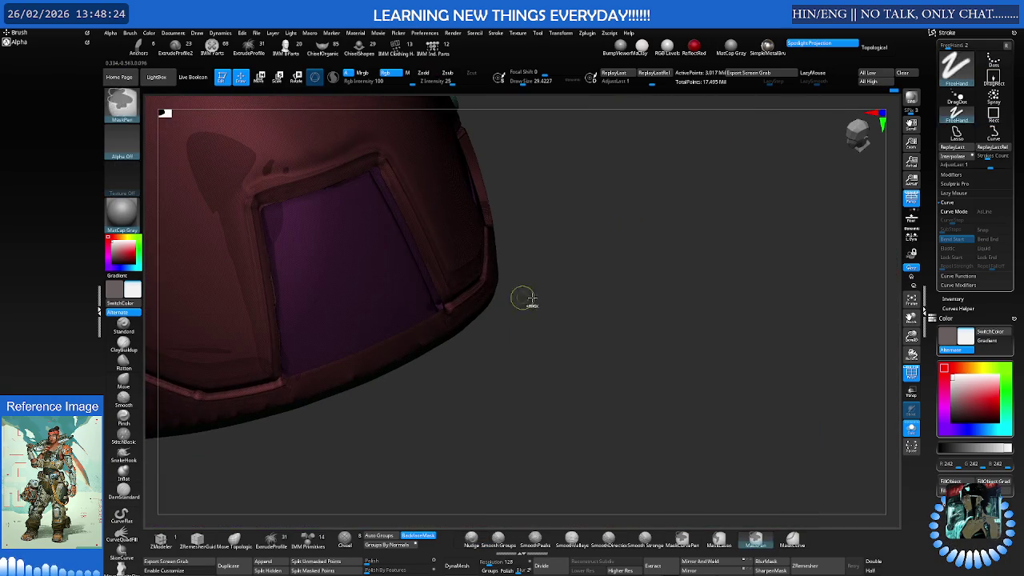
left_click_drag(504, 279, 583, 365, "ctrl+shift")
left_click(511, 325, "ctrl+shift")
mouse_move(512, 313)
right_mouse_down()
mouse_move(505, 283)
mouse_move(554, 260)
right_mouse_up()
left_click(512, 279, "ctrl+shift")
Select the Move brush and turn off the polygroup wireframe
key("s")
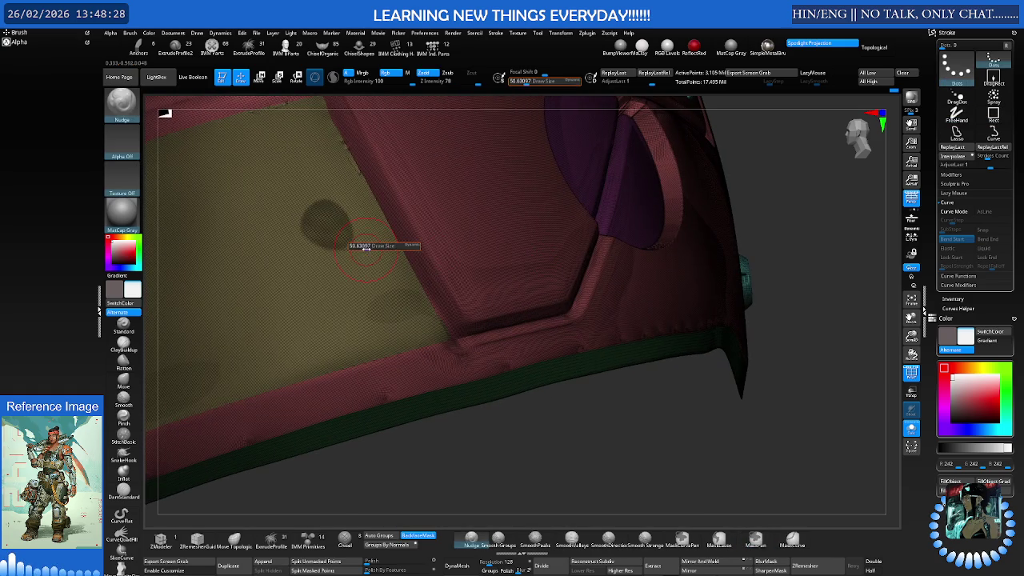
key("b")
key("m")
key("v")
mouse_move(370, 246)
right_mouse_down()
mouse_move(384, 239)
mouse_move(372, 251)
right_mouse_up()
key("shift+f")
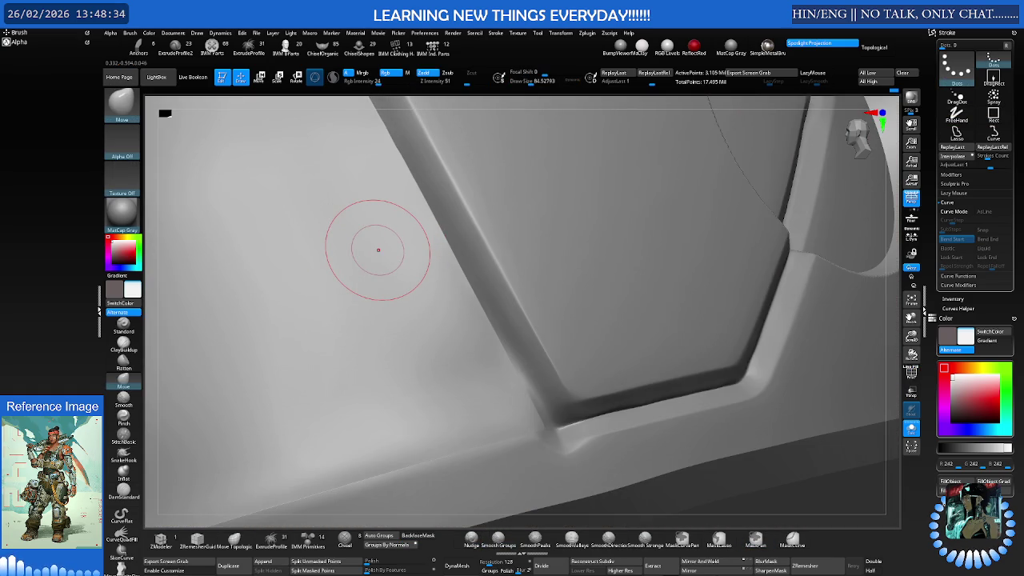
Mask along the inset panel's edge and invert the mask so only the panel is free
mouse_move(457, 224)
right_mouse_down()
mouse_move(407, 302)
mouse_move(434, 229)
mouse_move(431, 262)
right_mouse_up()
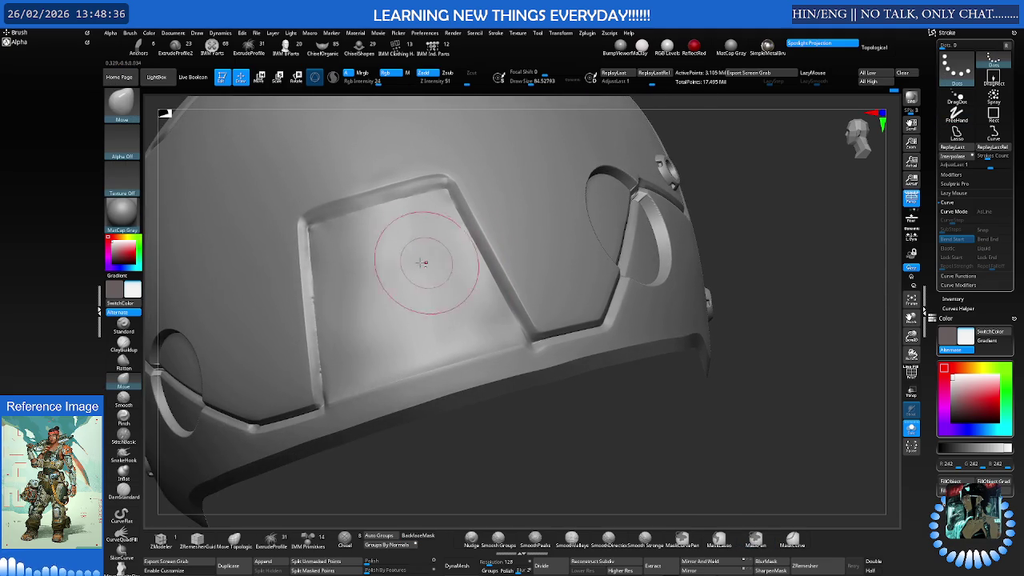
right_click_drag(318, 270, 319, 269)
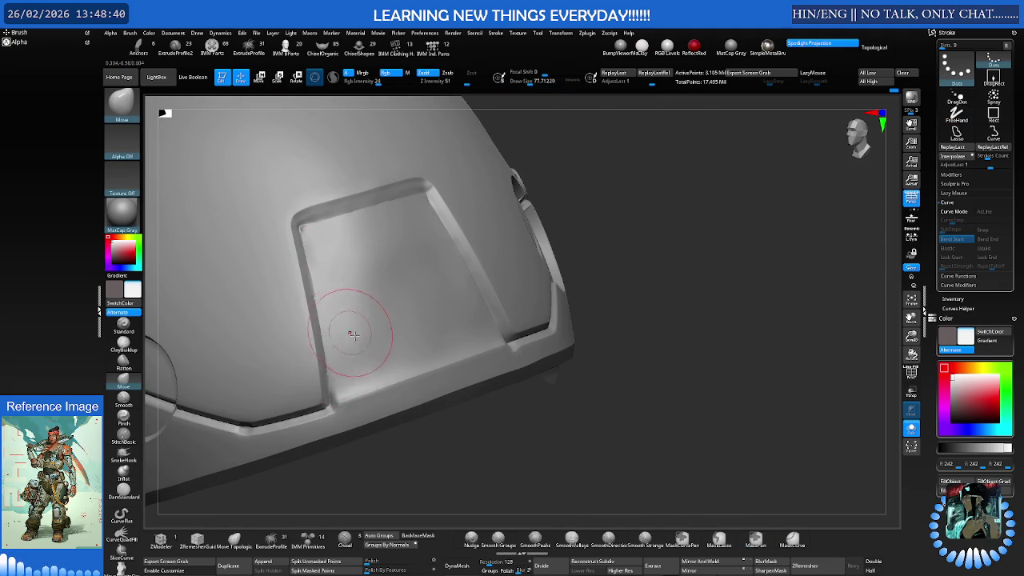
mouse_move(335, 394)
left_mouse_down("ctrl")
mouse_move(300, 235)
mouse_move(503, 320)
mouse_move(359, 292)
mouse_move(345, 265)
left_mouse_up("ctrl")
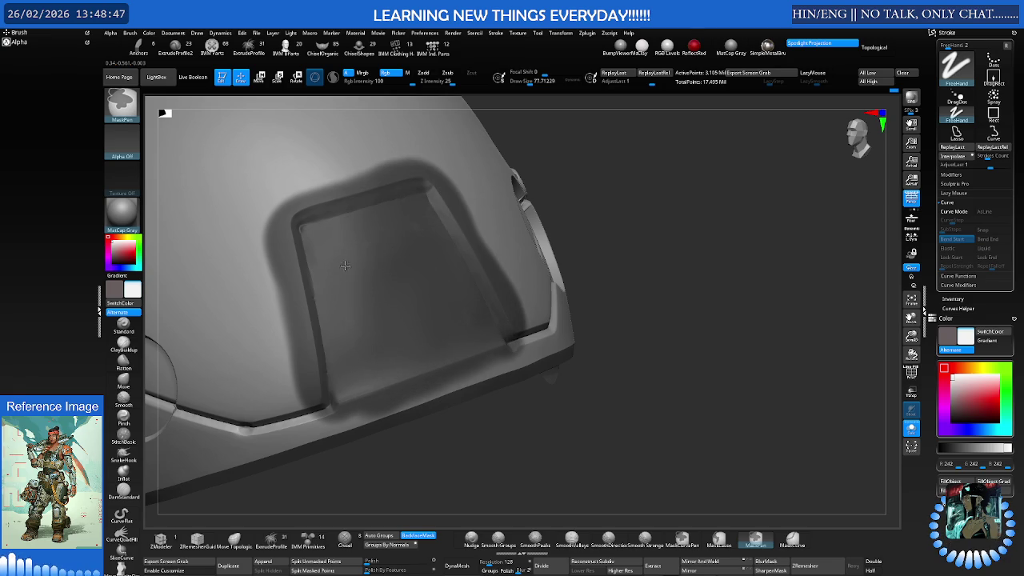
left_click(614, 320, "ctrl")
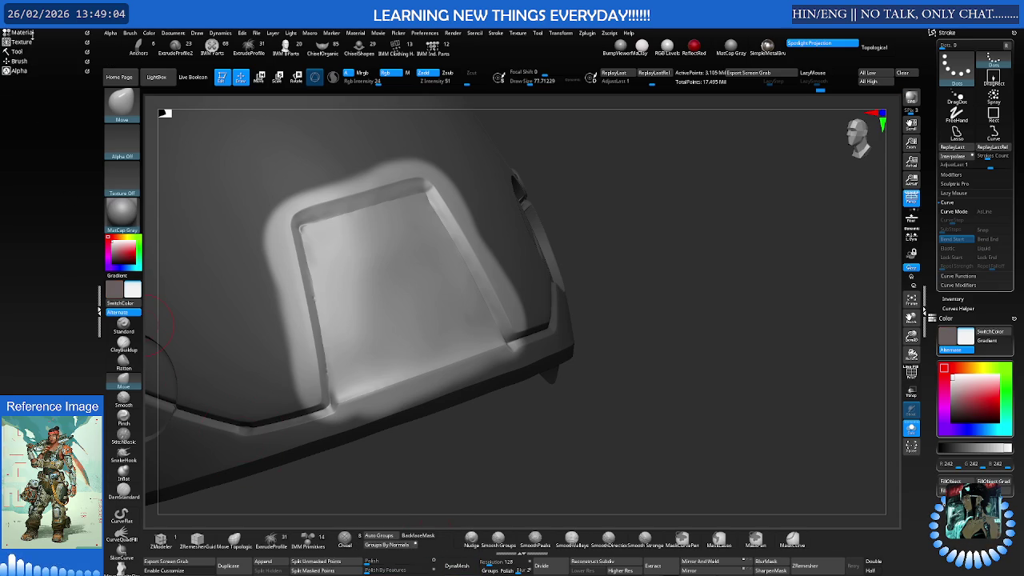
Expand Tool > Geometry in the left tray and smooth the panel rim's jagged corner
left_click(24, 52)
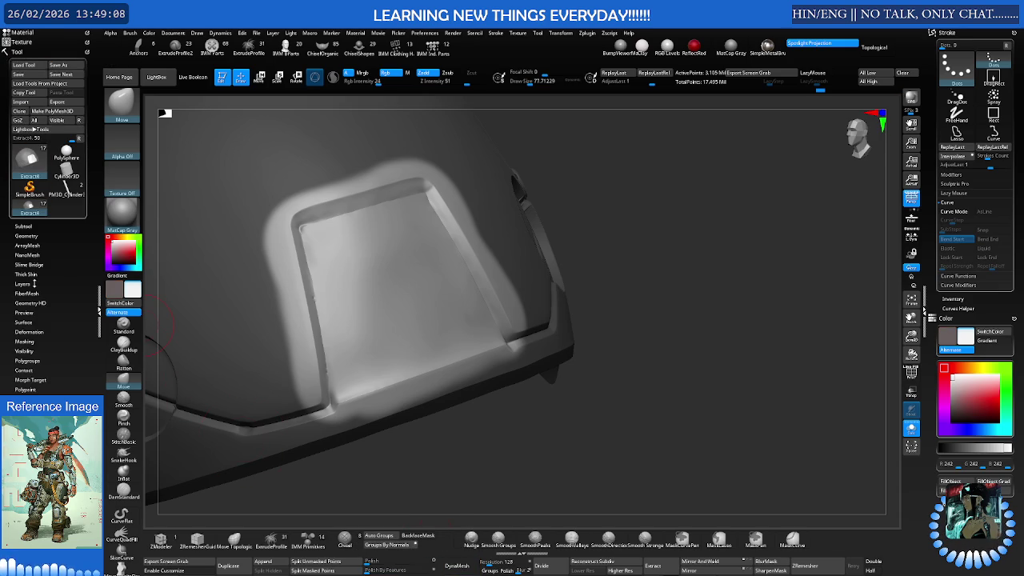
left_click(32, 236)
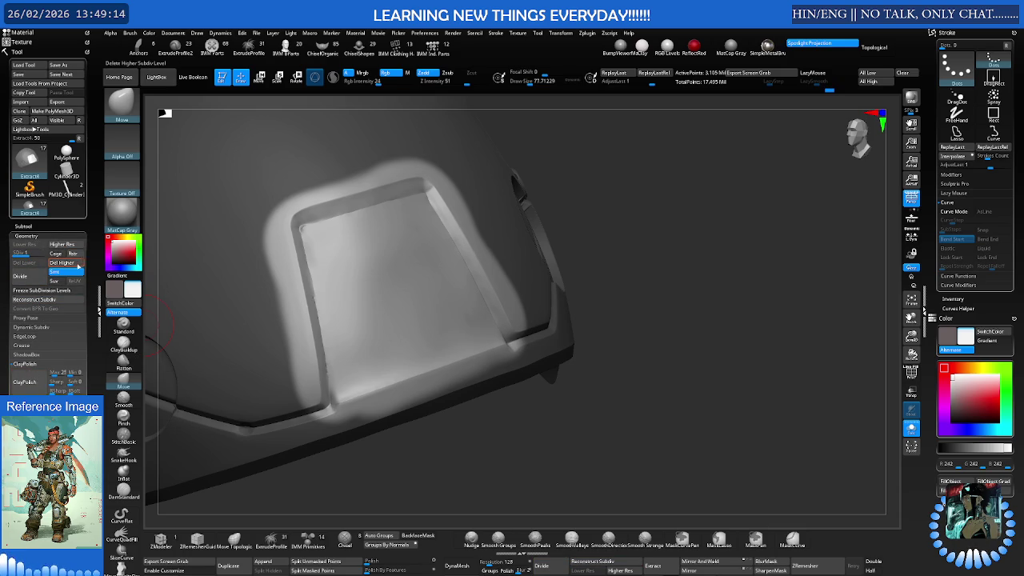
mouse_move(164, 296)
left_mouse_down()
mouse_move(296, 275)
mouse_move(318, 286)
mouse_move(309, 248)
mouse_move(269, 205)
mouse_move(331, 195)
left_mouse_up()
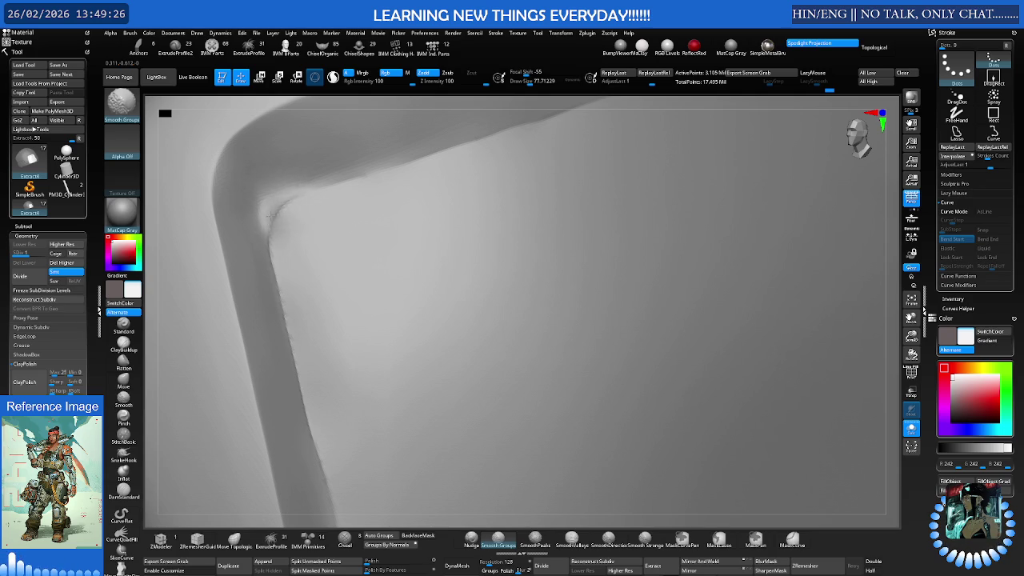
left_click_drag(286, 205, 276, 214)
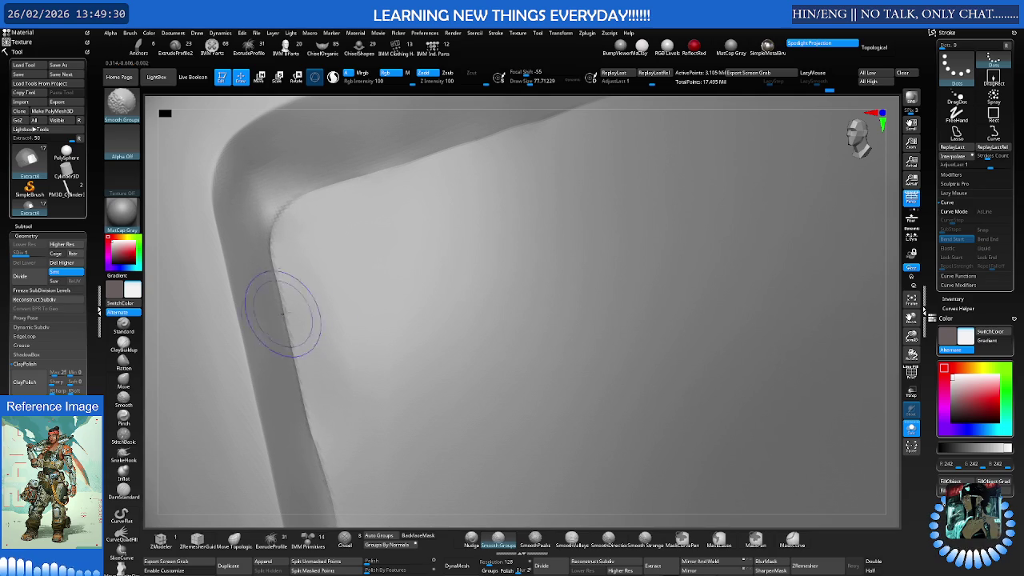
Turn PolyFrame on and smooth the red-olive seam with the Smooth Valleys brush
key("shift+f")
mouse_move(332, 296)
right_mouse_down()
mouse_move(335, 313)
mouse_move(339, 273)
right_mouse_up()
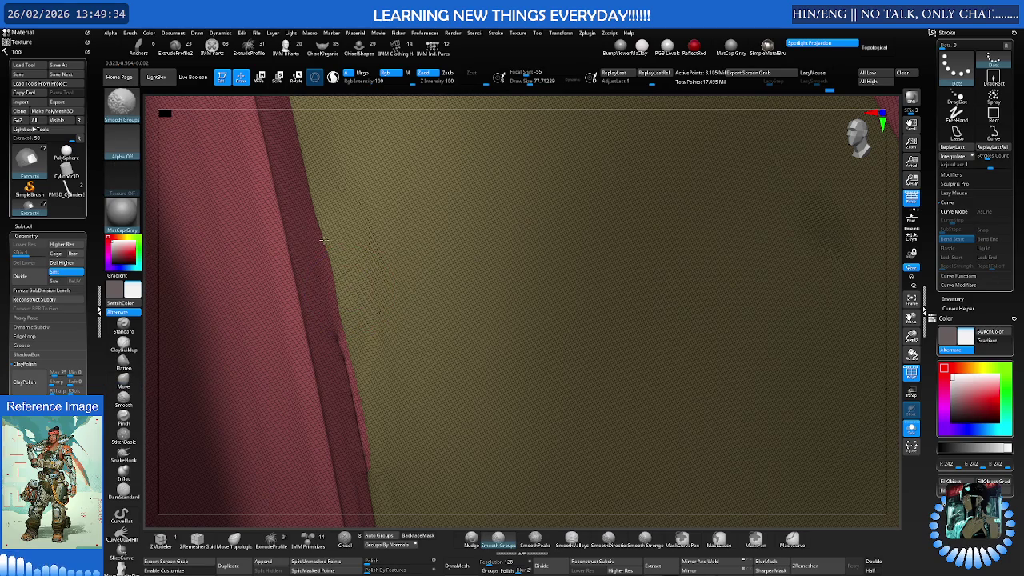
mouse_move(366, 439)
right_mouse_down()
mouse_move(354, 359)
mouse_move(502, 237)
mouse_move(427, 251)
right_mouse_up()
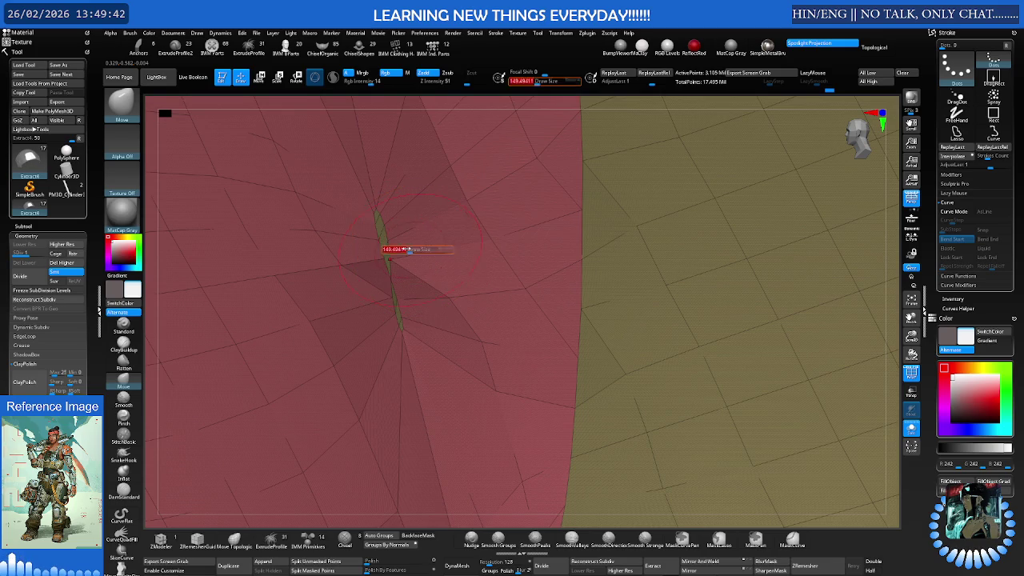
key("shift")
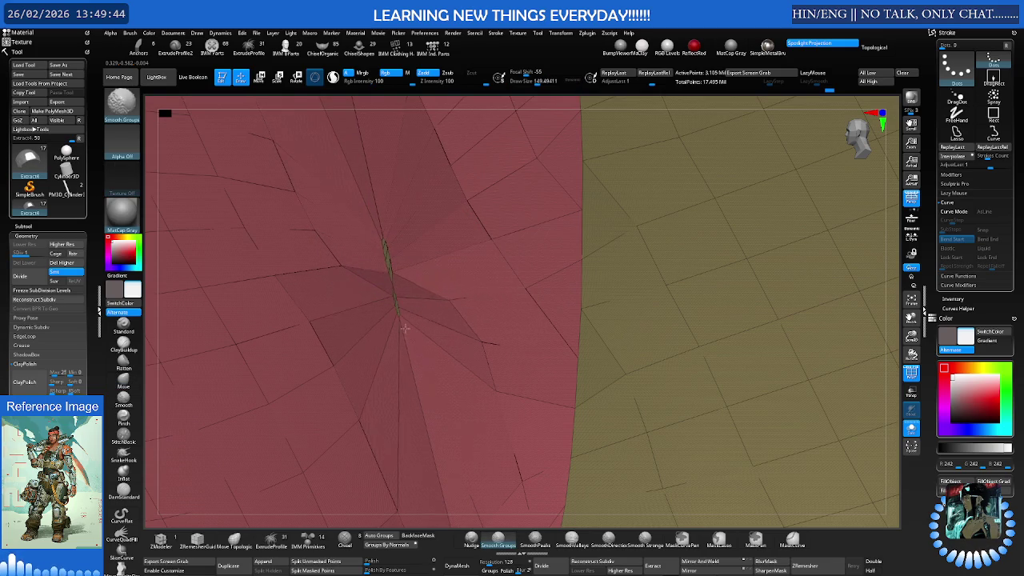
left_click(539, 533)
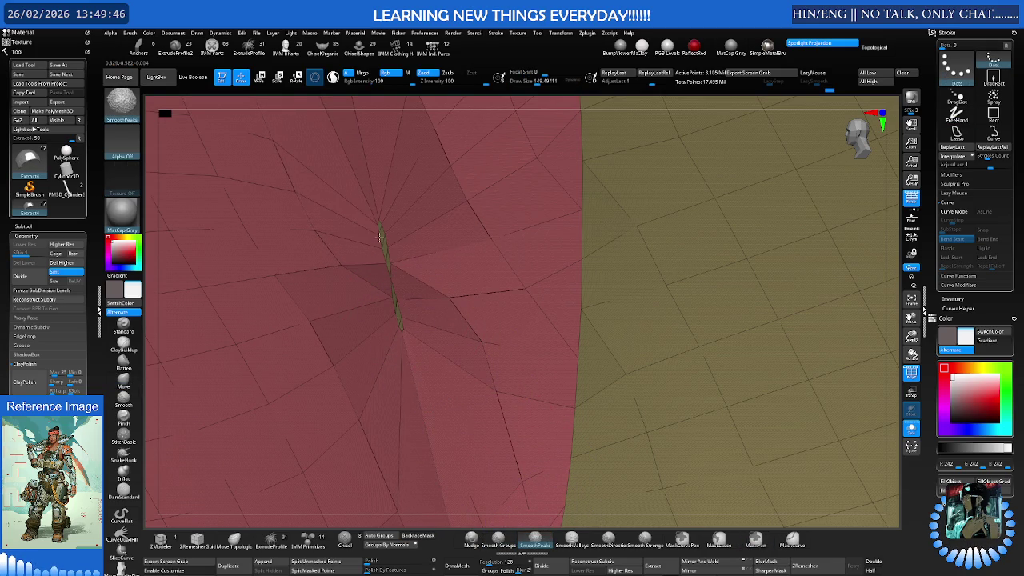
left_click(571, 537)
left_click_drag(392, 280, 487, 208, "shift")
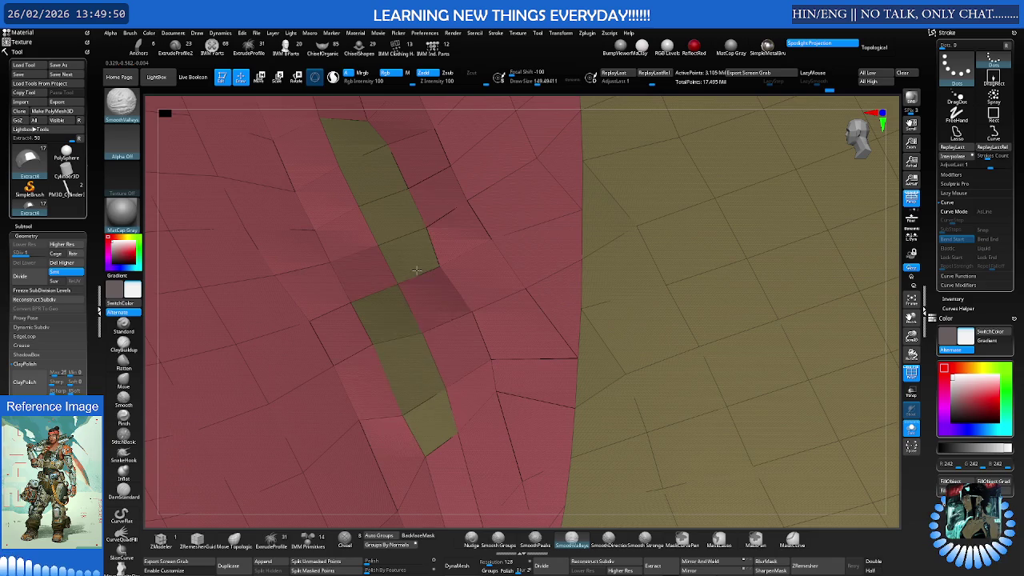
Toggle subdivision levels and pull the seam into line with the Move brush
key("d")
key("d")
key("d")
key("ctrl+z")
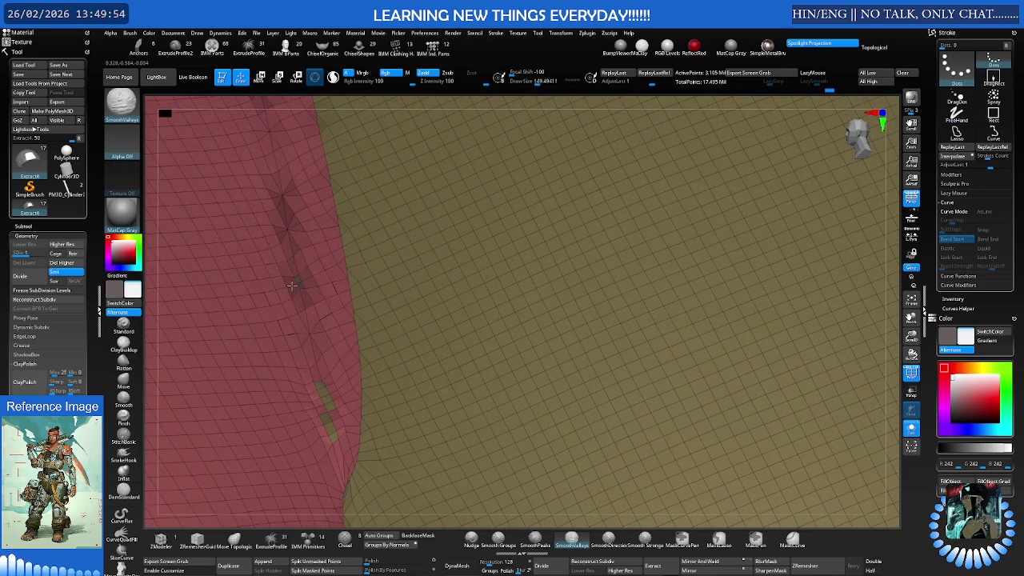
right_click_drag(272, 196, 307, 224)
key("b")
key("m")
key("v")
left_click_drag(307, 224, 331, 362)
key("b")
key("s")
key("v")
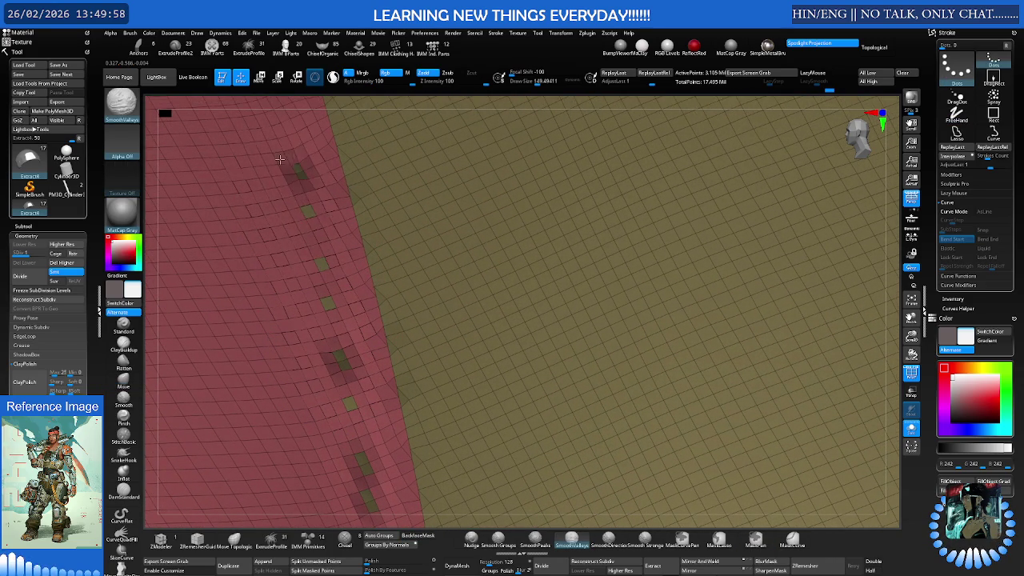
Smooth the seam's lower stretch at the lower subdivision level, then turn PolyFrame off
key("d")
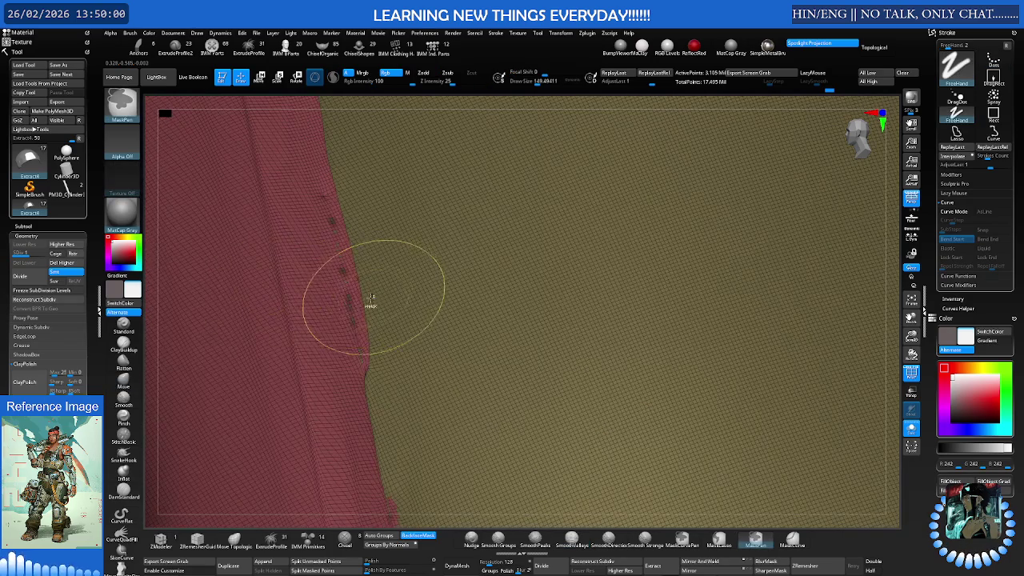
key("b")
key("m")
key("v")
right_click_drag(361, 306, 371, 314)
key("shift+d")
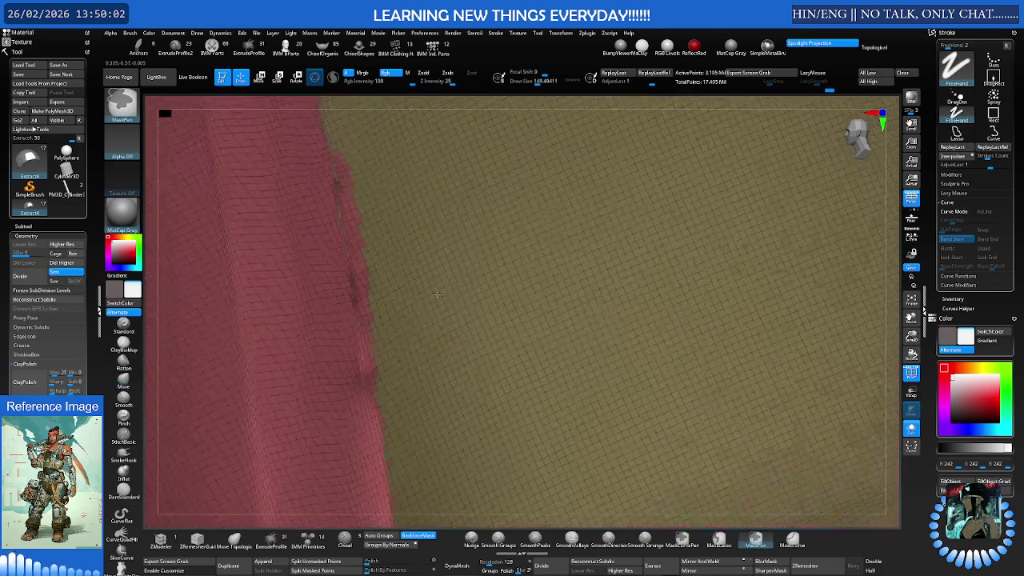
key("shift")
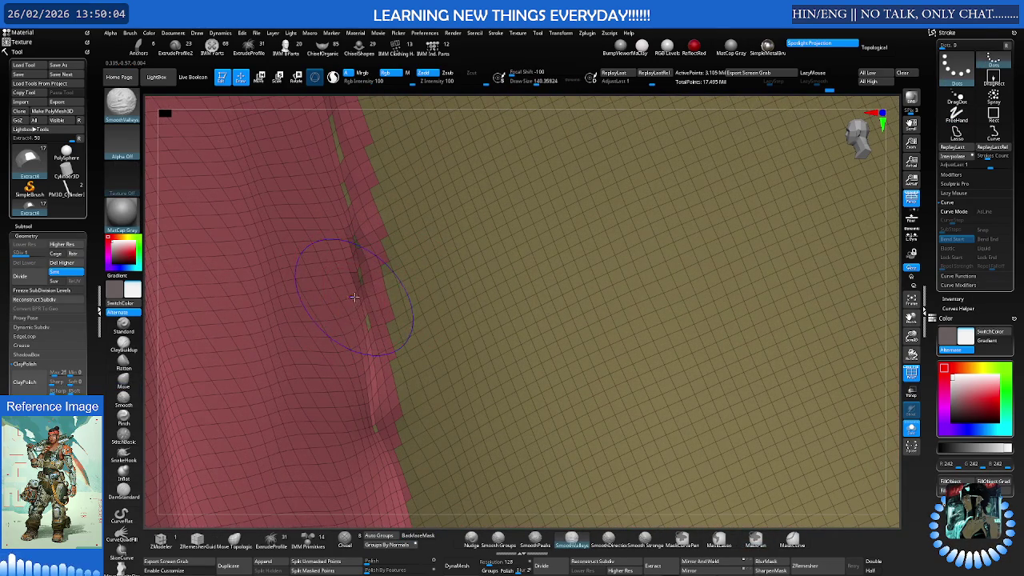
right_click_drag(340, 223, 317, 152)
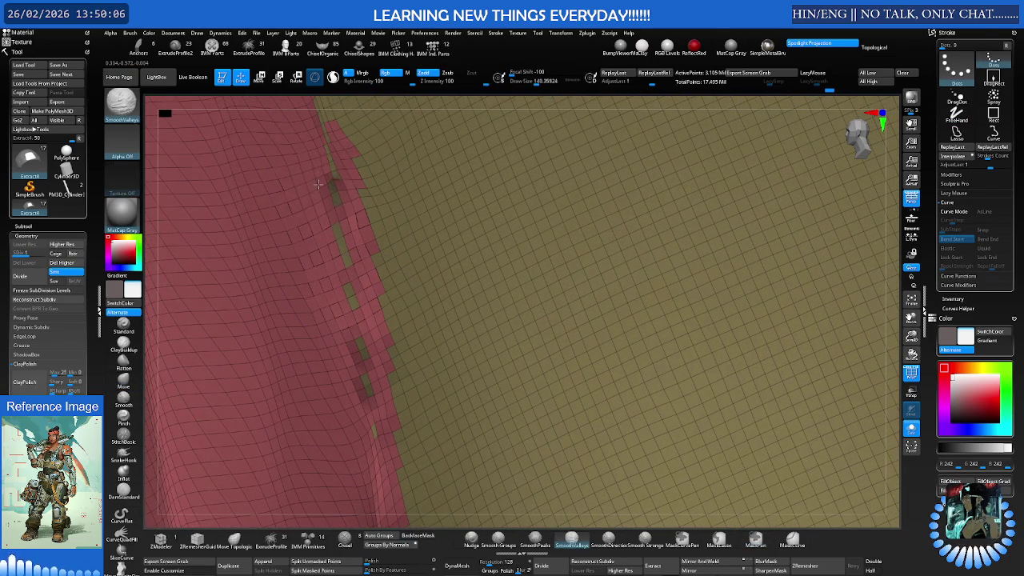
left_click_drag(344, 325, 366, 470, "shift")
mouse_move(336, 266)
right_mouse_down()
mouse_move(336, 326)
mouse_move(307, 212)
mouse_move(354, 300)
mouse_move(315, 307)
mouse_move(286, 336)
mouse_move(343, 298)
mouse_move(360, 267)
mouse_move(360, 311)
mouse_move(389, 285)
mouse_move(375, 306)
mouse_move(366, 251)
mouse_move(393, 240)
right_mouse_up()
key("shift+f")
Mask a thin strip down the tray's left inner wall and make it its own polygroup
key("s")
left_click_drag(393, 240, 388, 246)
key("shift+f")
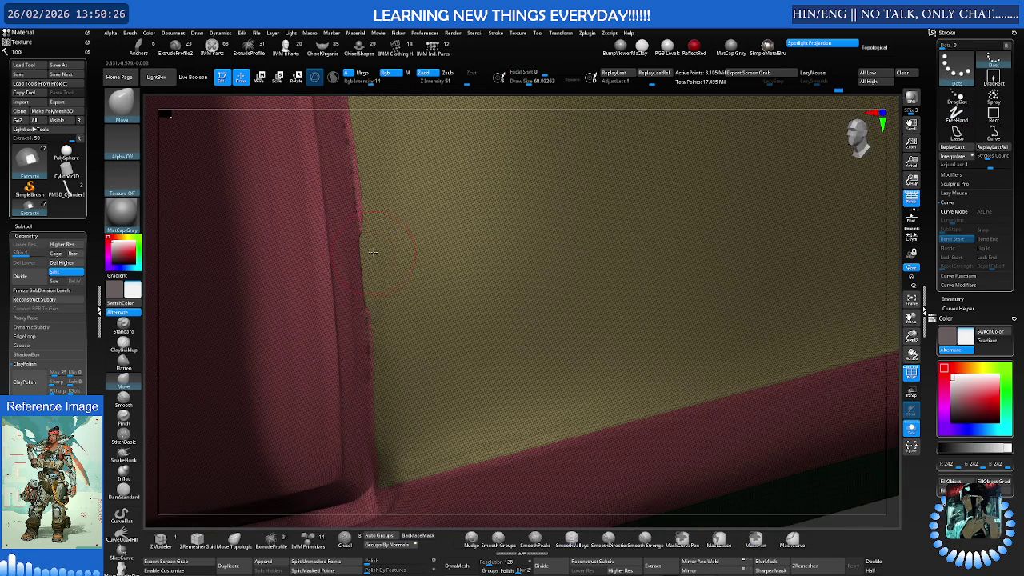
mouse_move(357, 277)
right_mouse_down()
mouse_move(472, 229)
mouse_move(407, 251)
mouse_move(304, 264)
right_mouse_up()
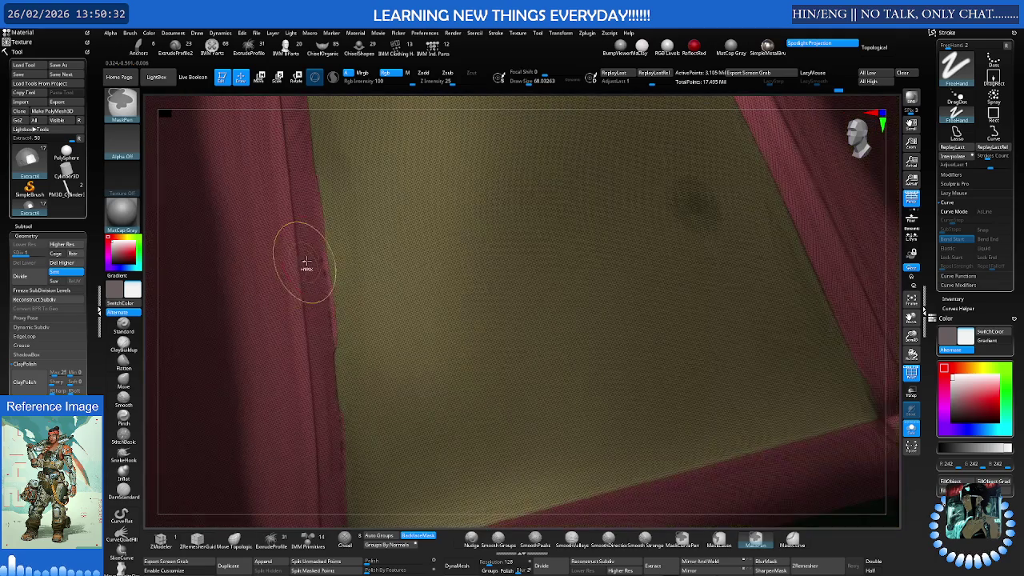
key("s")
left_click_drag(328, 192, 329, 200, "ctrl")
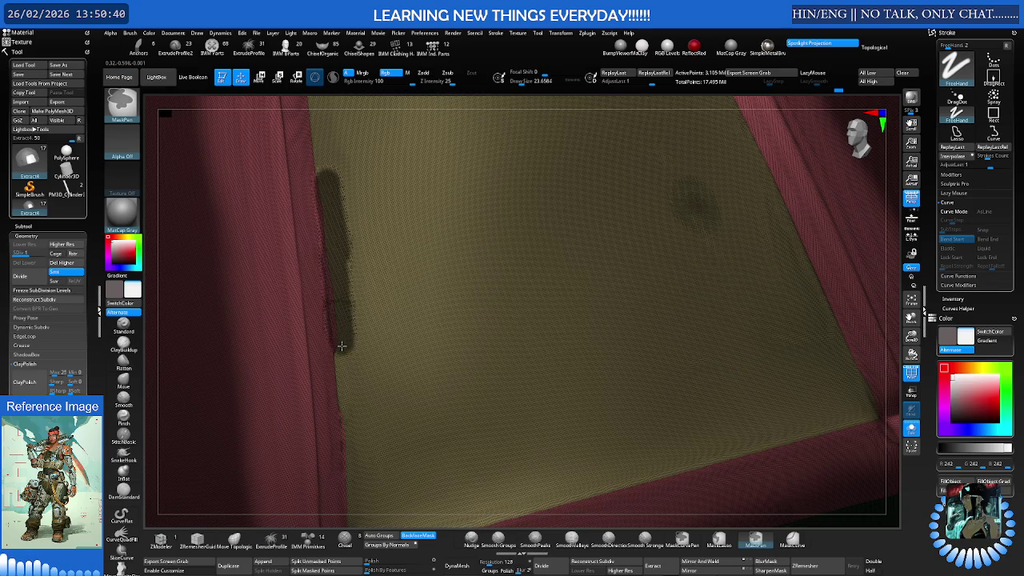
left_click_drag(344, 368, 358, 496, "ctrl")
mouse_move(389, 418)
right_mouse_down()
mouse_move(365, 415)
mouse_move(434, 389)
mouse_move(366, 407)
right_mouse_up()
key("ctrl+w")
View the whole tray from above and check the new strip's polygroup colour
key("b")
key("m")
key("v")
mouse_move(393, 339)
right_mouse_down("ctrl")
mouse_move(423, 352)
mouse_move(379, 392)
mouse_move(360, 393)
mouse_move(386, 382)
mouse_move(344, 359)
right_mouse_up("ctrl")
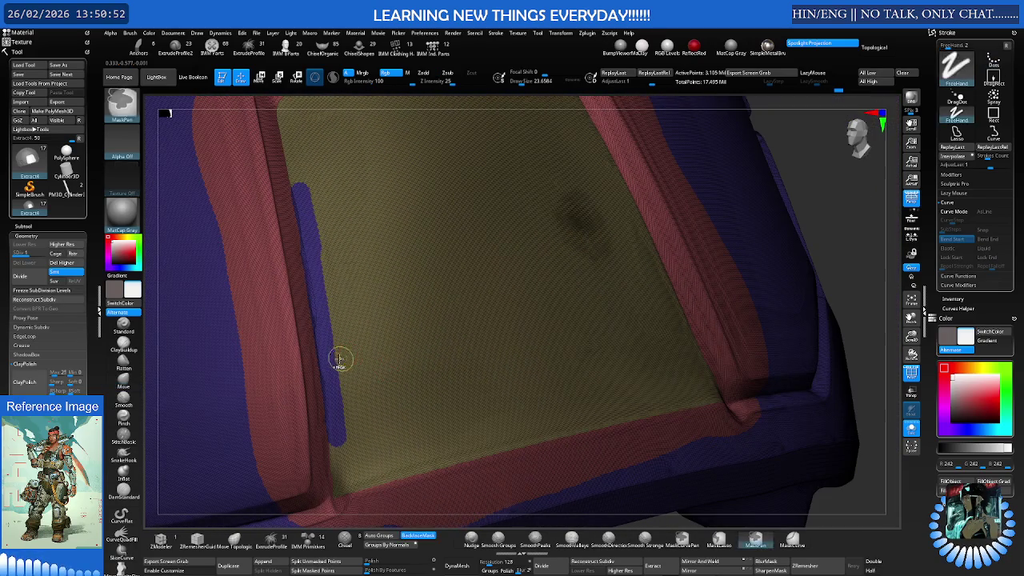
key("b")
key("m")
key("p")
key("shift+f")
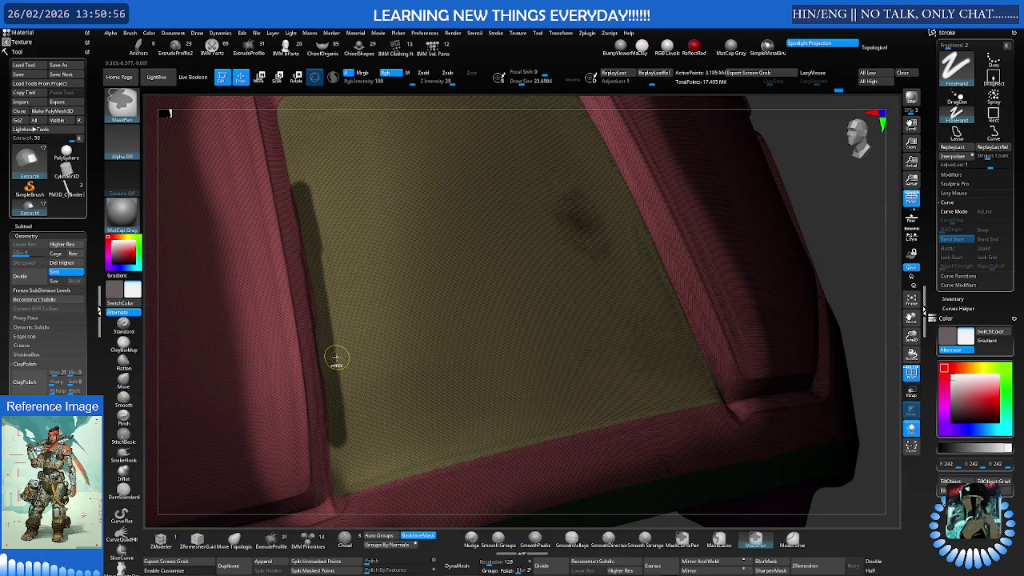
key("shift+f")
key("shift+f")
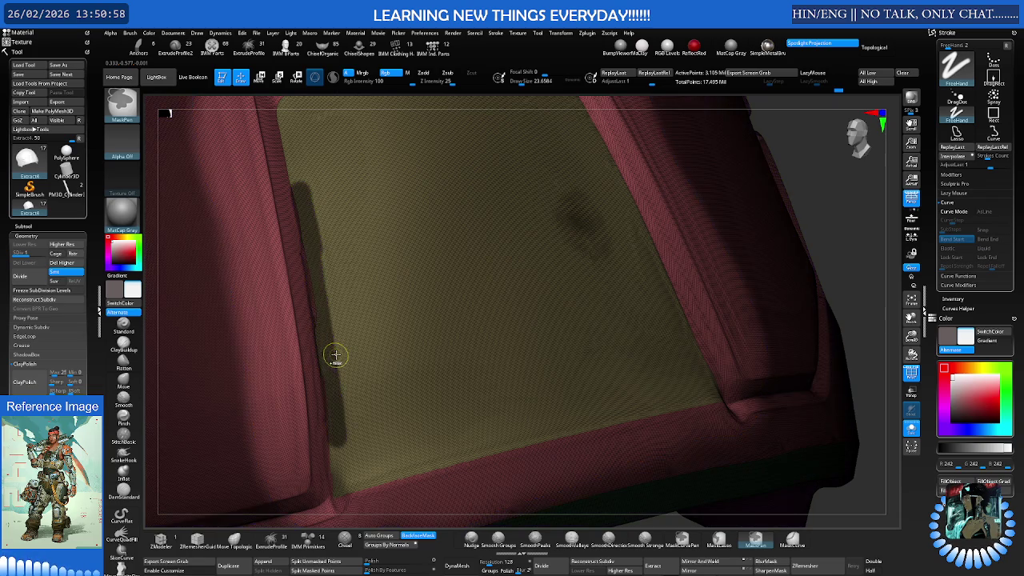
Frame the recessed panel and isolate the green strip, hiding everything else
right_click_drag(334, 354, 290, 361, "ctrl")
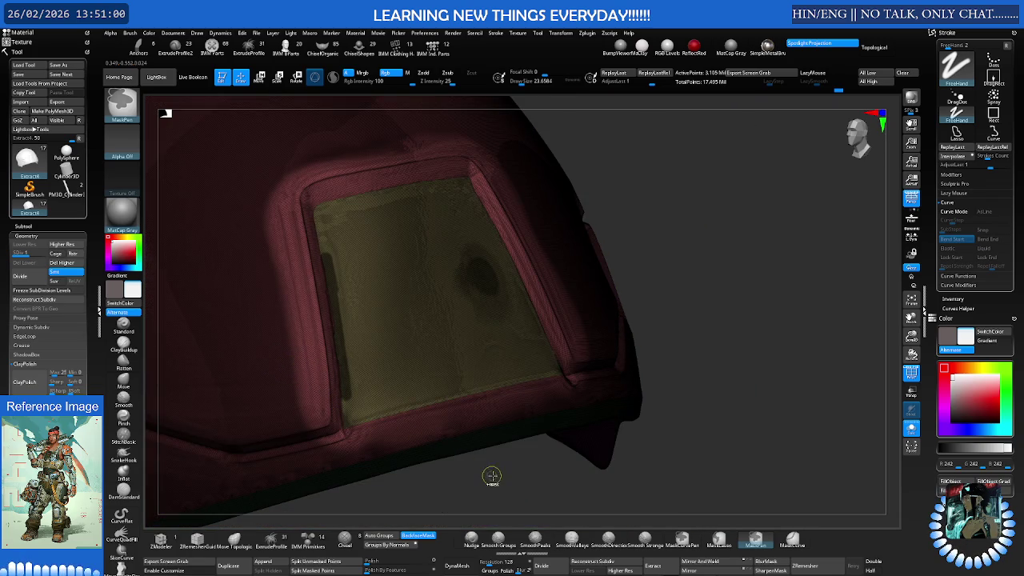
right_click_drag(487, 475, 469, 496)
mouse_move(339, 377)
right_mouse_down("ctrl")
mouse_move(407, 344)
mouse_move(350, 286)
right_mouse_up("ctrl")
key("ctrl")
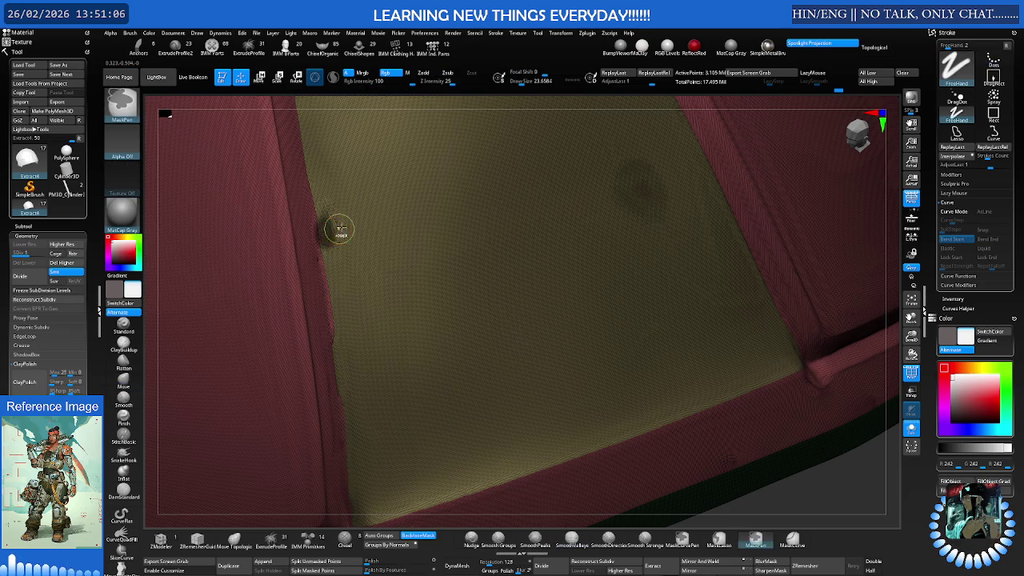
key("s")
left_click_drag(330, 233, 320, 246)
key("ctrl")
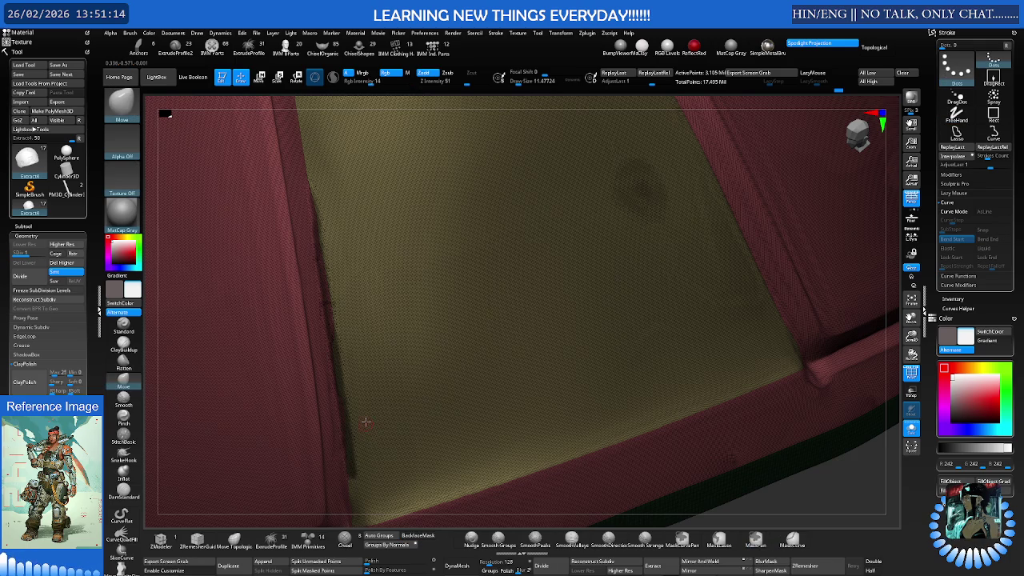
mouse_move(395, 380)
right_mouse_down("ctrl")
mouse_move(424, 331)
mouse_move(394, 366)
mouse_move(377, 356)
mouse_move(396, 359)
right_mouse_up("ctrl")
left_click(366, 364, "ctrl+shift")
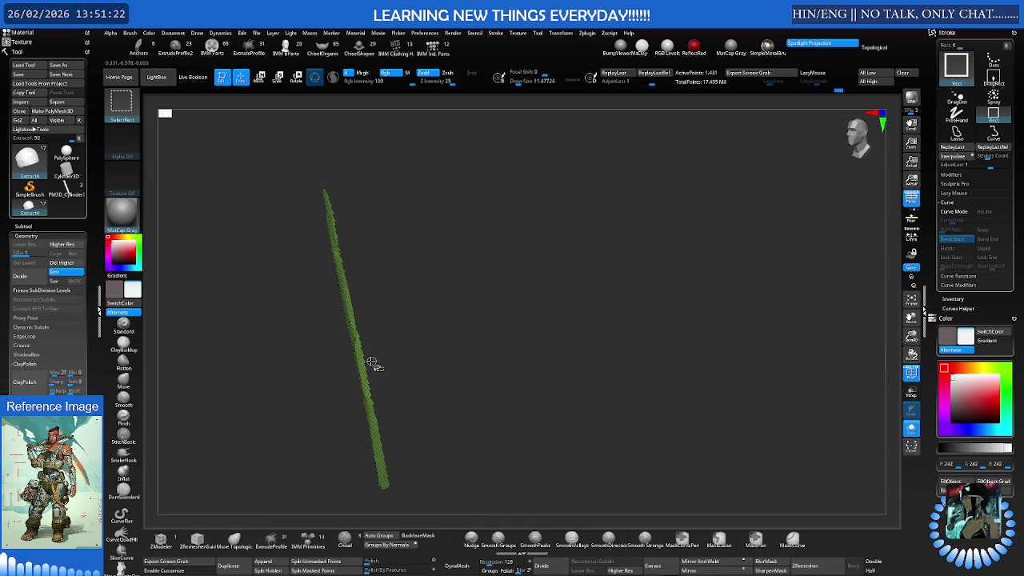
Unhide the mesh, isolate the inset panel on its own, then show the rest again
left_click(361, 368, "ctrl+shift")
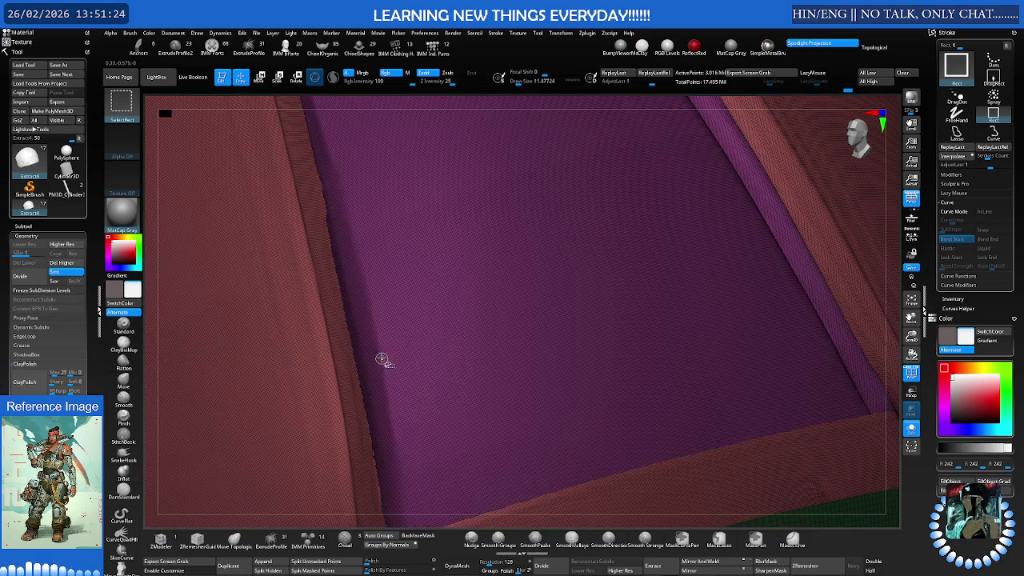
right_click_drag(395, 347, 477, 372)
left_click(793, 356, "ctrl+shift")
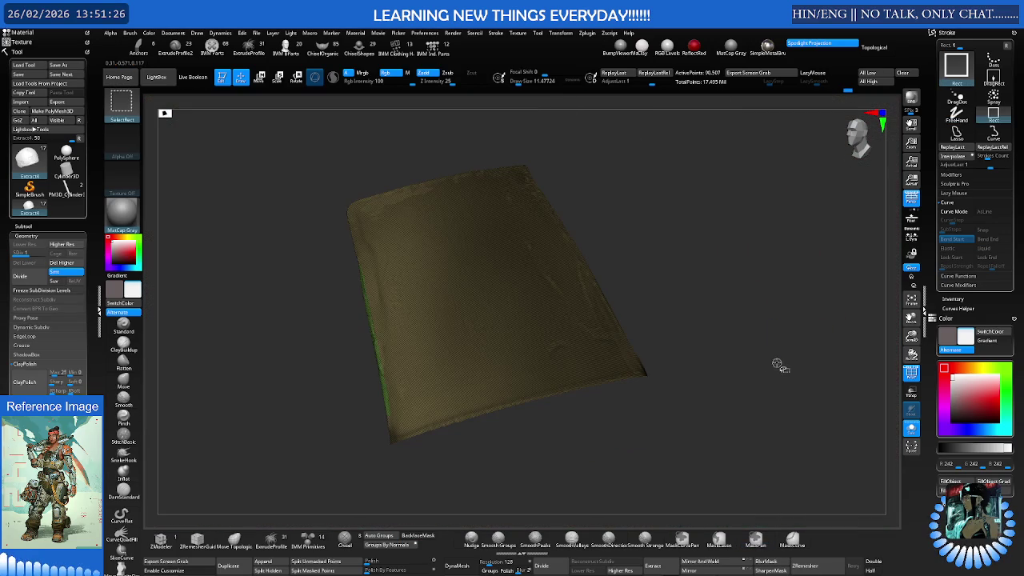
left_click(765, 358, "ctrl+shift")
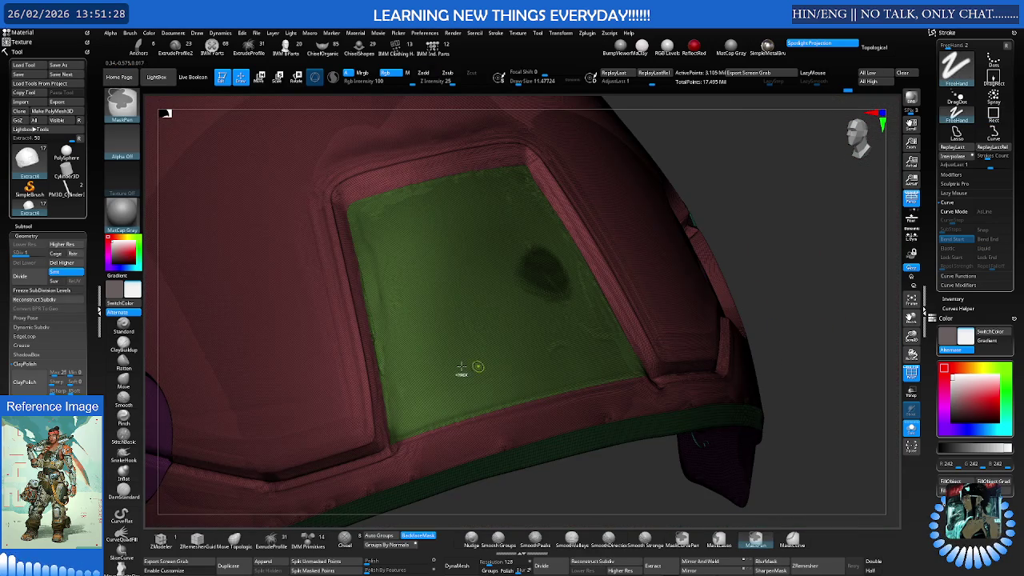
Inspect the inset panel within the helmet and turn off the polygroup colours
key("b")
key("m")
key("v")
mouse_move(498, 359)
right_mouse_down("alt")
mouse_move(458, 352)
mouse_move(445, 366)
right_mouse_up("alt")
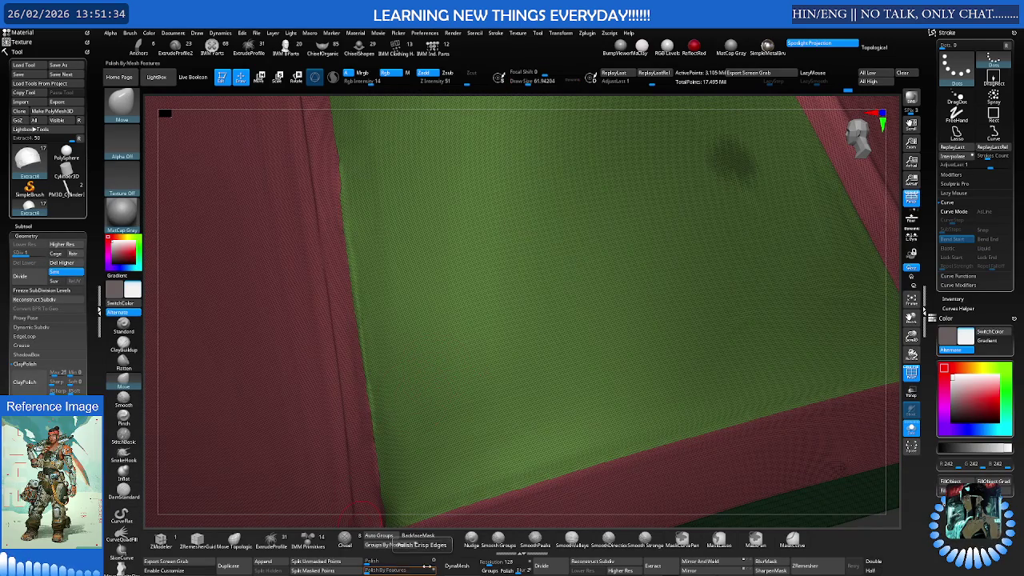
right_click_drag(514, 411, 419, 376, "alt")
key("shift+f")
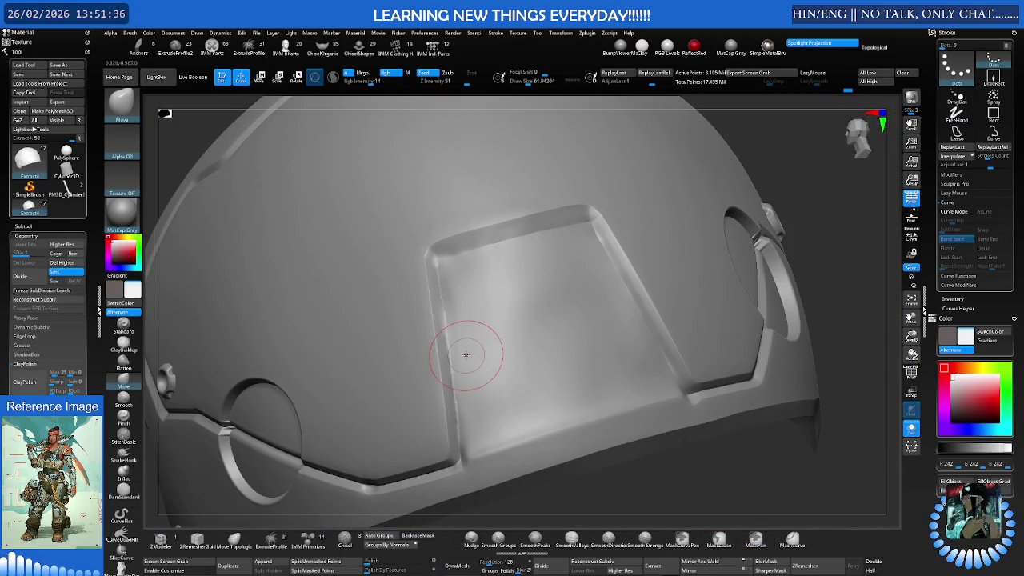
Set smoothing to respect group borders and mask a strip along the panel's groove edge
mouse_move(456, 338)
right_mouse_down("alt")
mouse_move(505, 288)
mouse_move(425, 286)
mouse_move(487, 219)
right_mouse_up("alt")
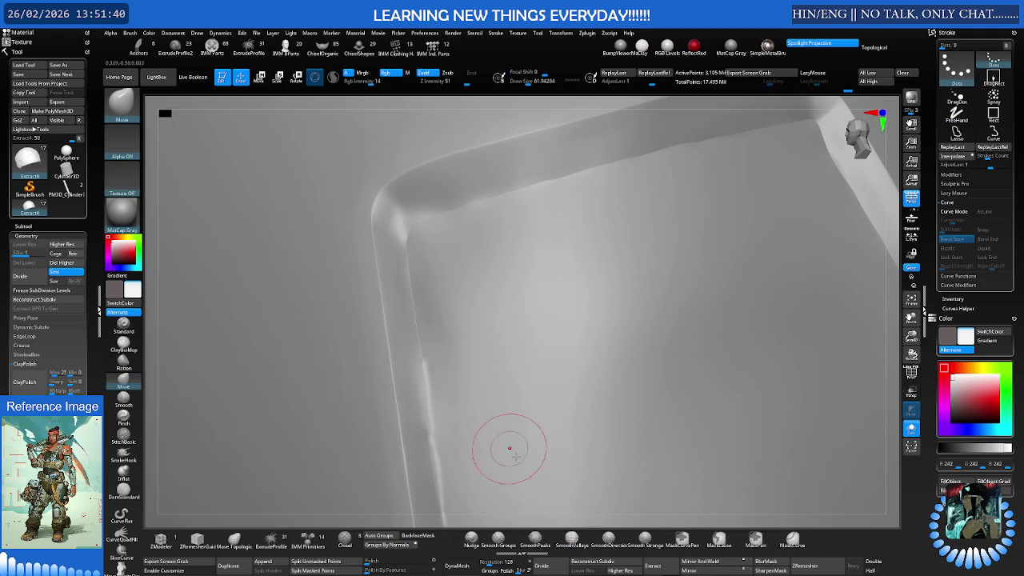
left_click(497, 538)
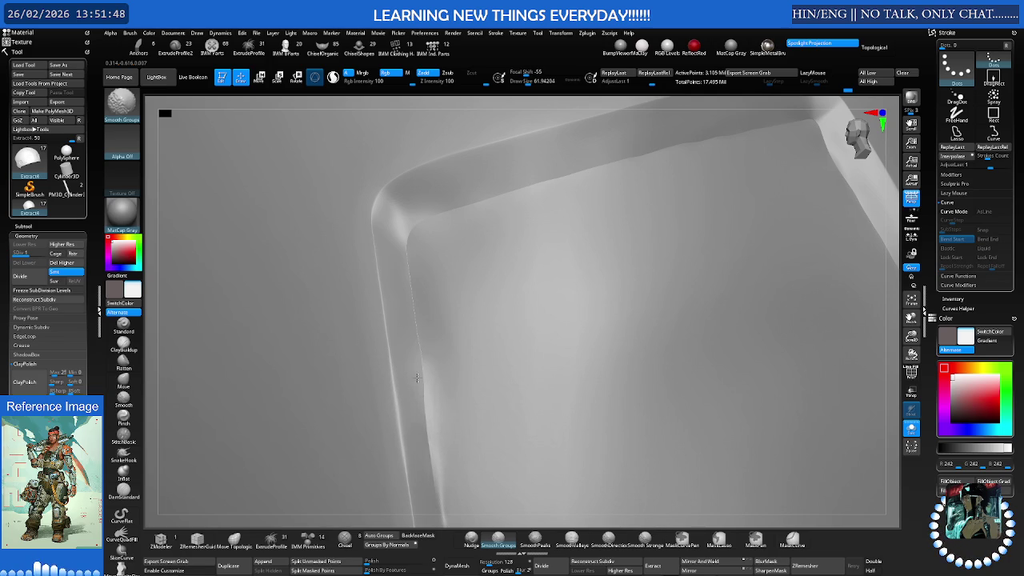
key("b")
key("m")
key("v")
mouse_move(521, 365)
right_mouse_down()
mouse_move(496, 392)
mouse_move(424, 325)
mouse_move(407, 326)
right_mouse_up()
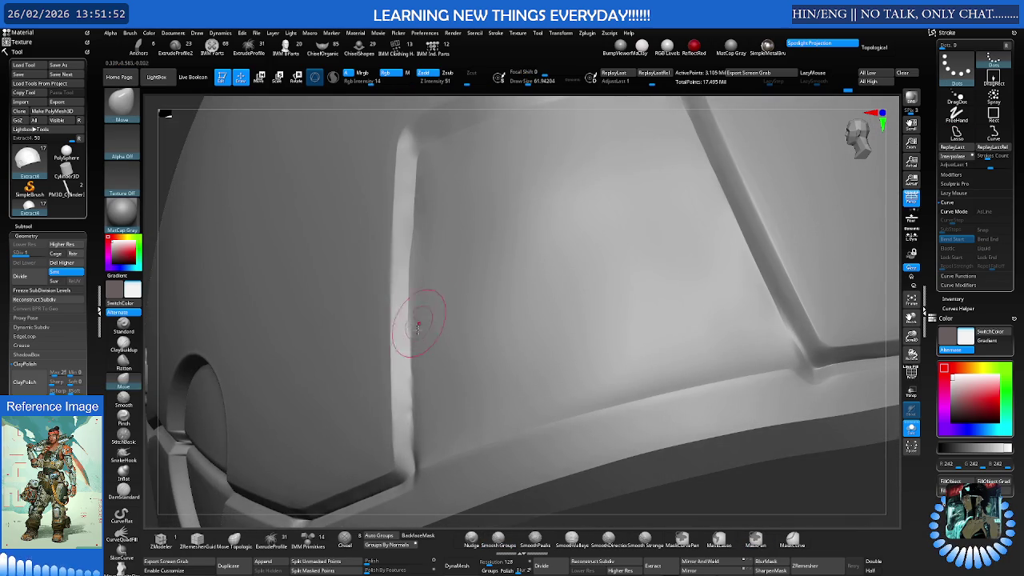
key("shift")
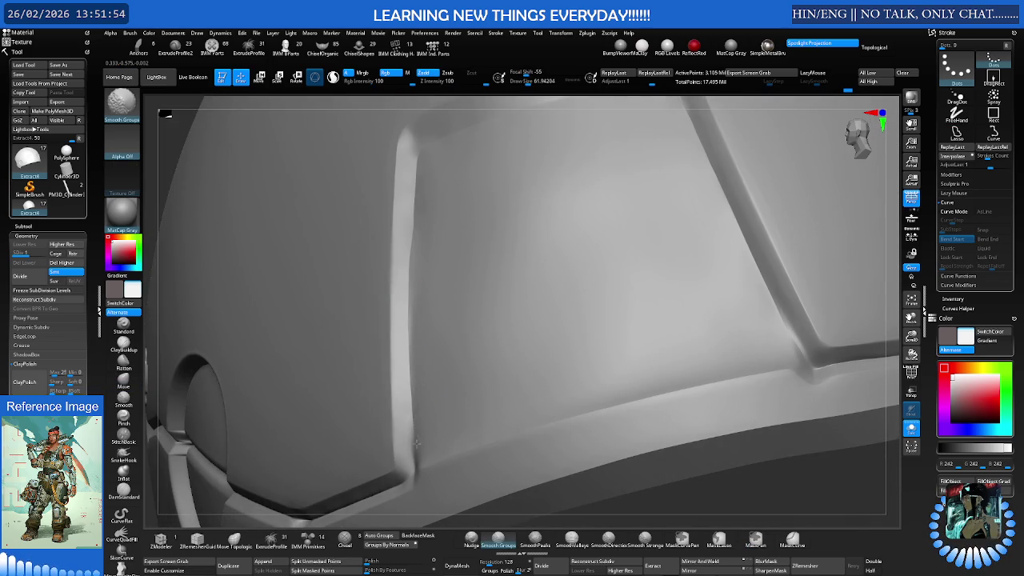
right_click_drag(411, 285, 434, 254)
key("ctrl")
key("ctrl")
left_click_drag(344, 205, 368, 334, "ctrl")
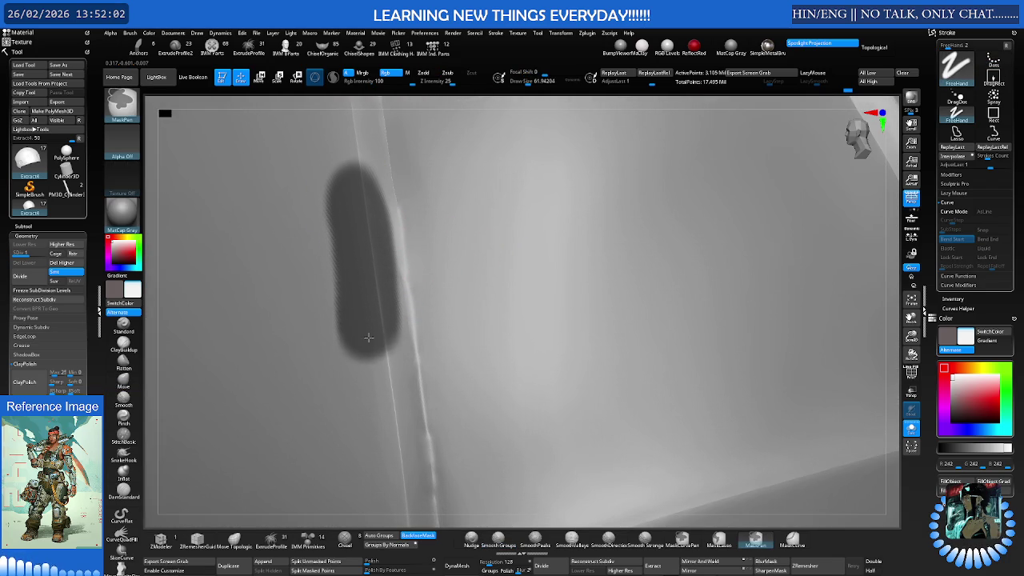
left_click_drag(368, 334, 385, 492, "ctrl")
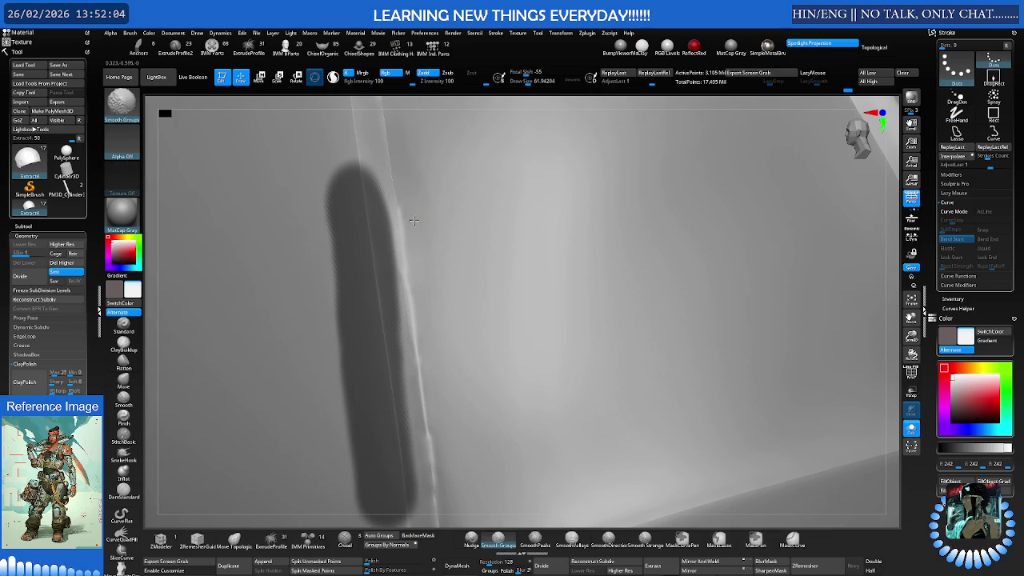
right_click_drag(401, 263, 411, 240, "shift")
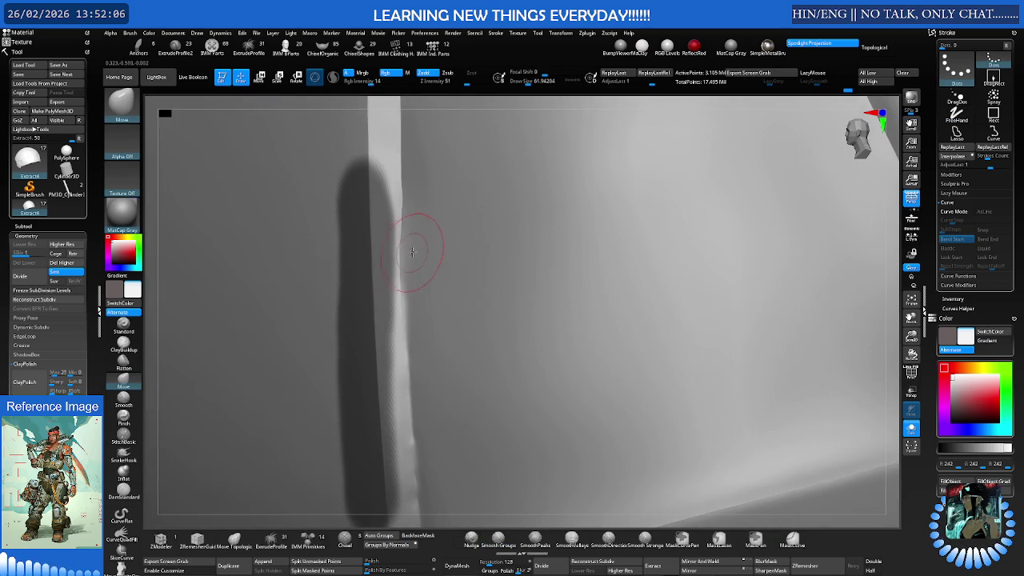
Nudge and smooth the groove edge along its length toward where the grooves meet
left_click(472, 537)
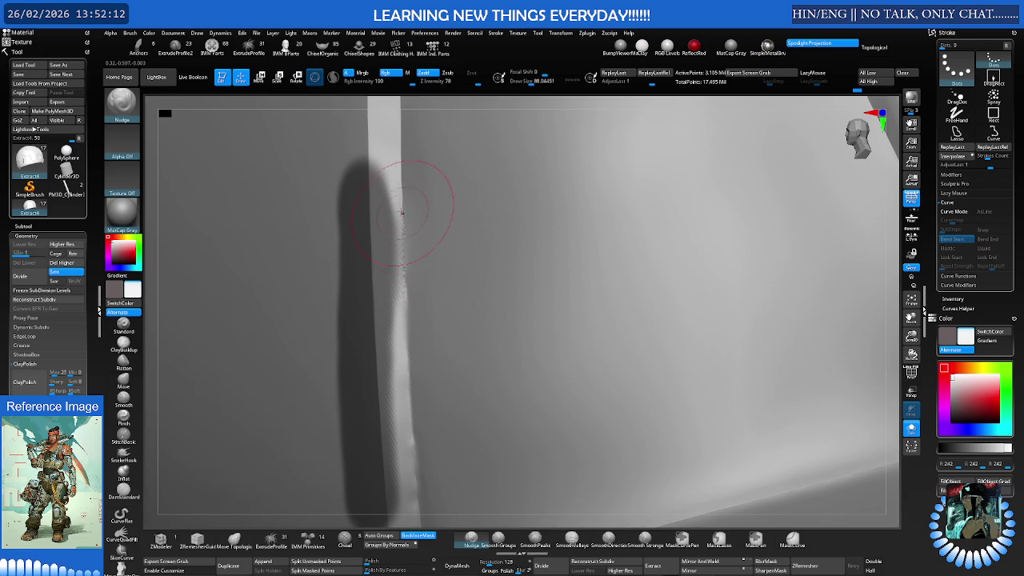
key("shift")
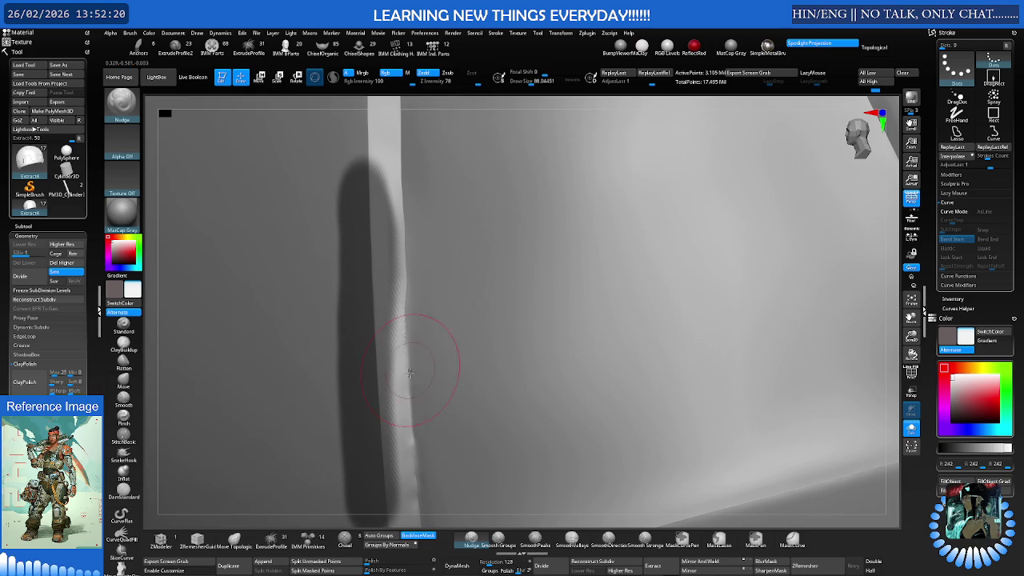
key("shift")
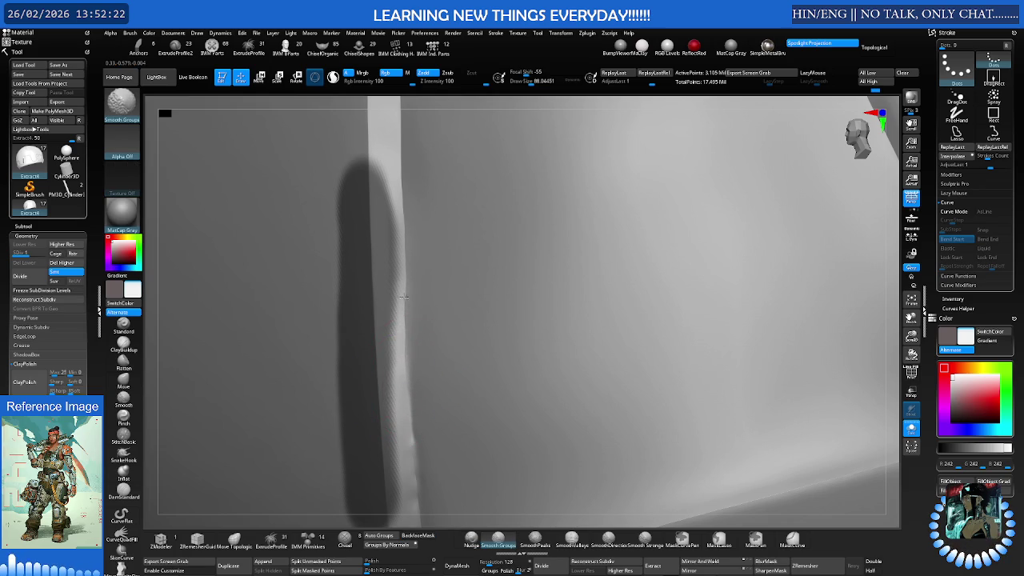
mouse_move(409, 374)
right_mouse_down()
mouse_move(400, 270)
mouse_move(413, 267)
mouse_move(401, 247)
right_mouse_up()
key("s")
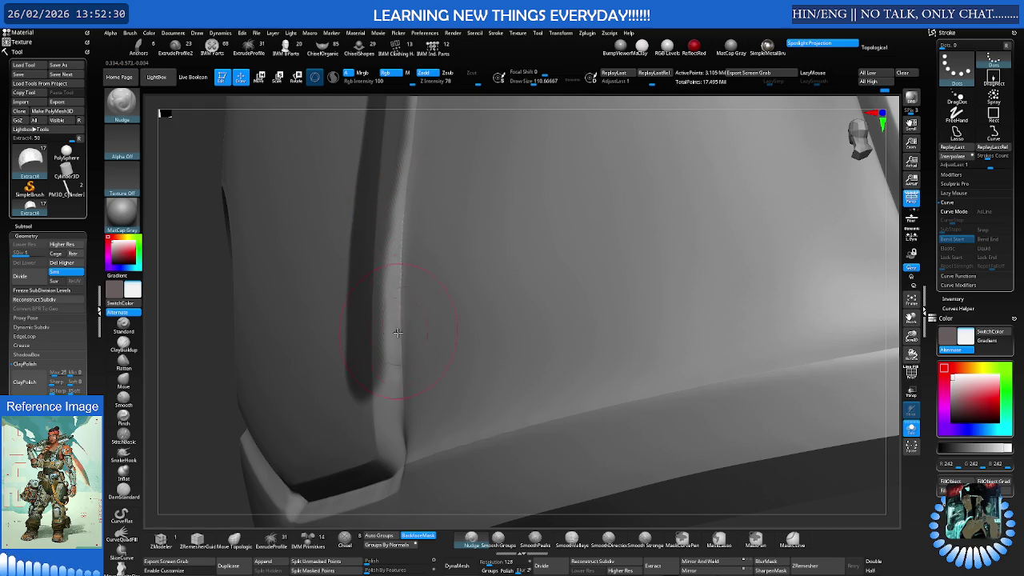
mouse_move(410, 315)
right_mouse_down()
mouse_move(419, 309)
mouse_move(393, 279)
right_mouse_up()
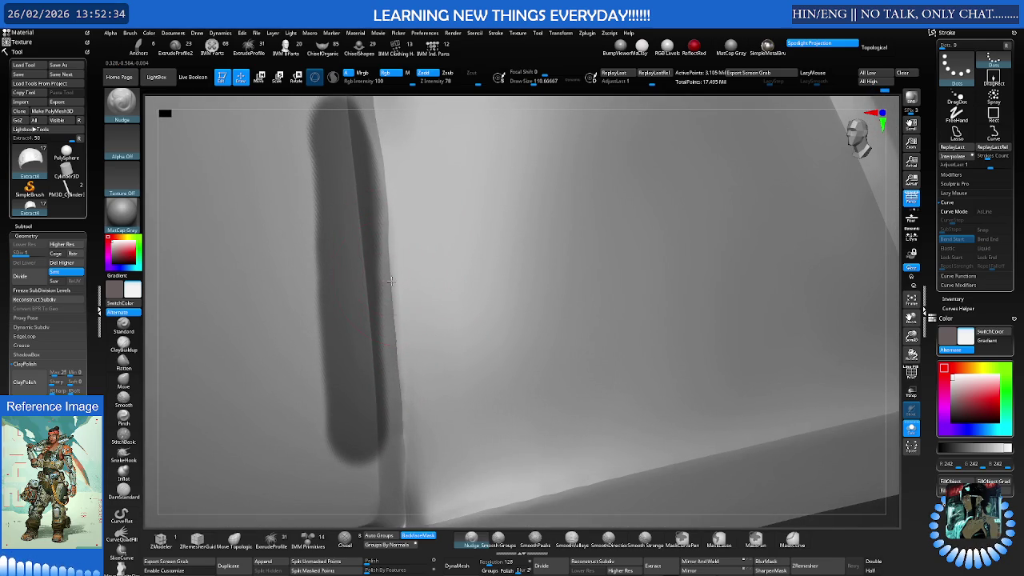
key("shift")
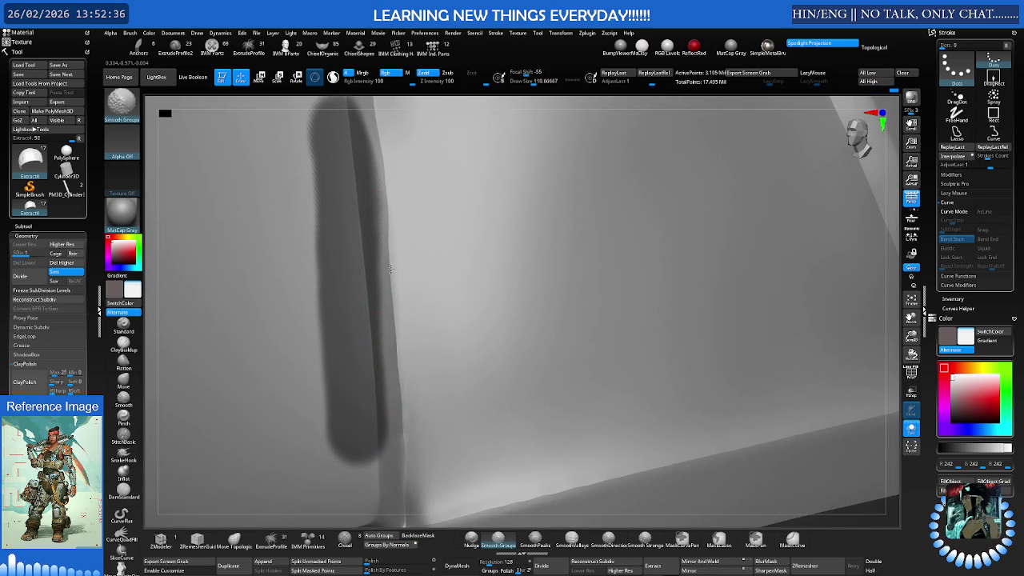
mouse_move(414, 442)
right_mouse_down()
mouse_move(411, 319)
mouse_move(407, 412)
mouse_move(445, 326)
mouse_move(503, 320)
mouse_move(462, 305)
mouse_move(455, 333)
mouse_move(476, 341)
mouse_move(497, 270)
right_mouse_up()
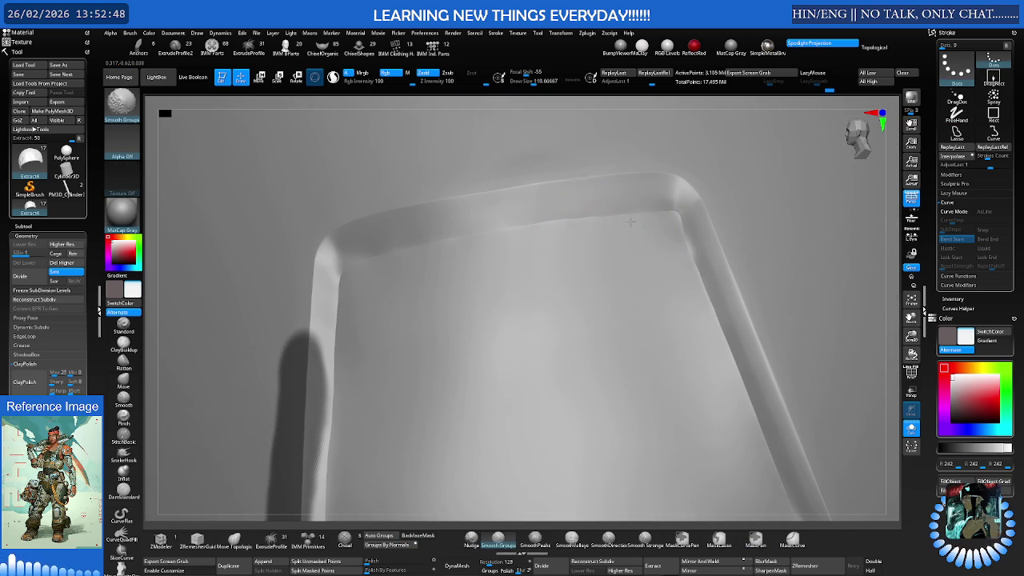
Nudge the rim's groove corner into shape and mask the rim leg below it
key("shift")
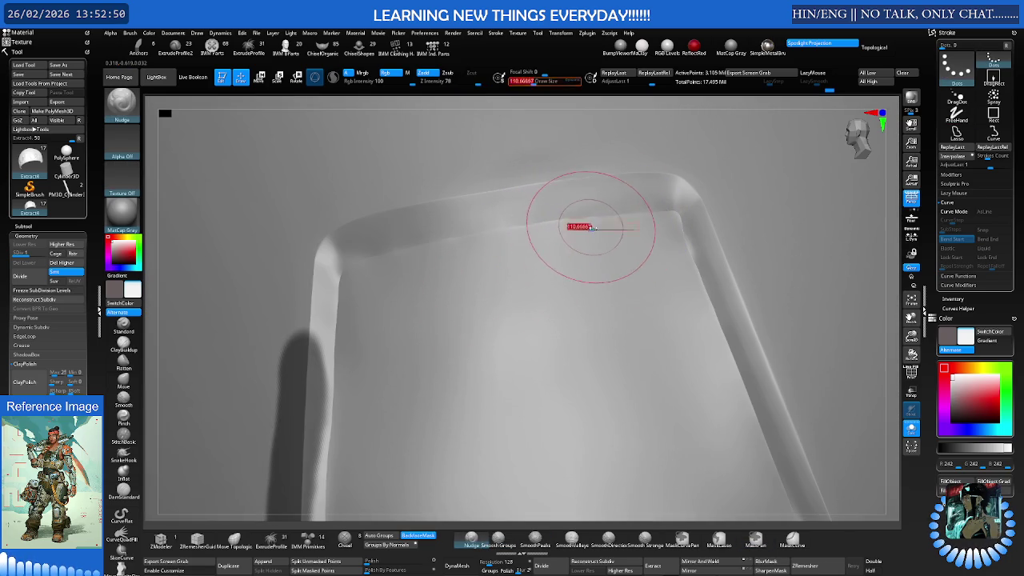
left_click_drag(568, 223, 623, 213)
key("shift")
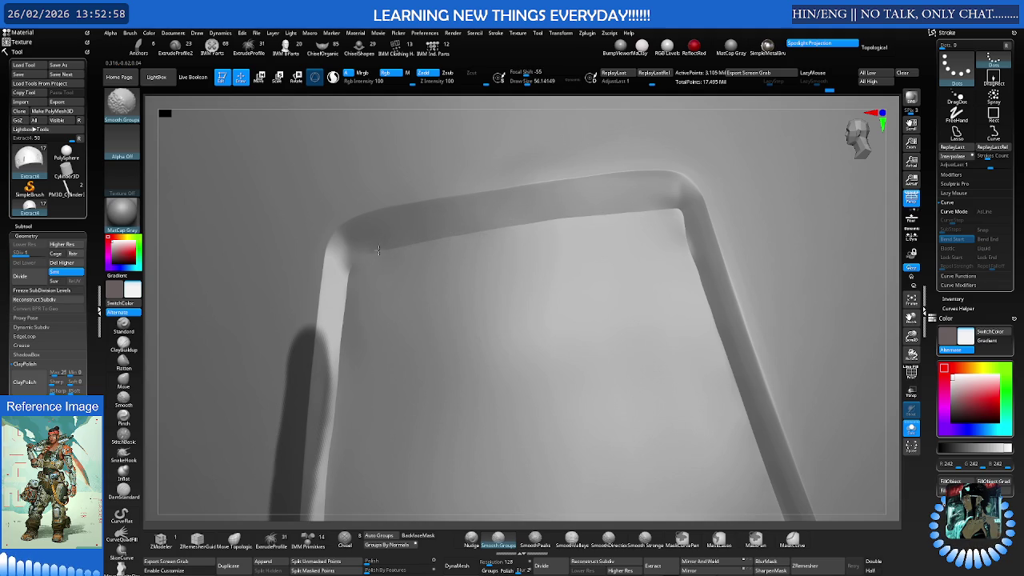
right_click_drag(364, 259, 491, 264)
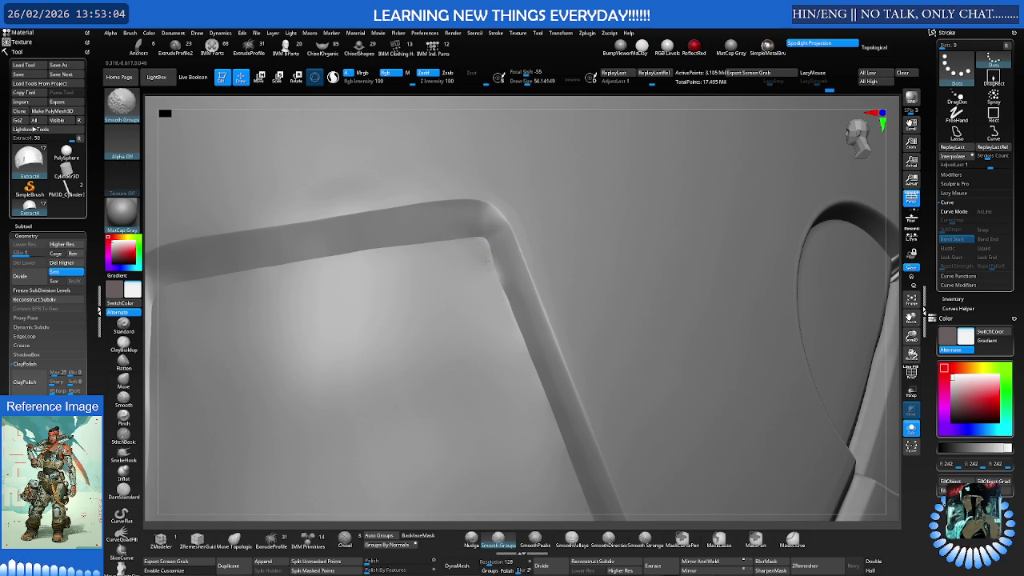
left_click_drag(514, 235, 528, 230, "ctrl")
mouse_move(502, 198)
left_mouse_down("ctrl")
mouse_move(586, 359)
mouse_move(547, 273)
left_mouse_up("ctrl")
mouse_move(587, 360)
left_mouse_down("ctrl")
mouse_move(632, 448)
mouse_move(491, 229)
mouse_move(534, 355)
mouse_move(498, 341)
left_mouse_up("ctrl")
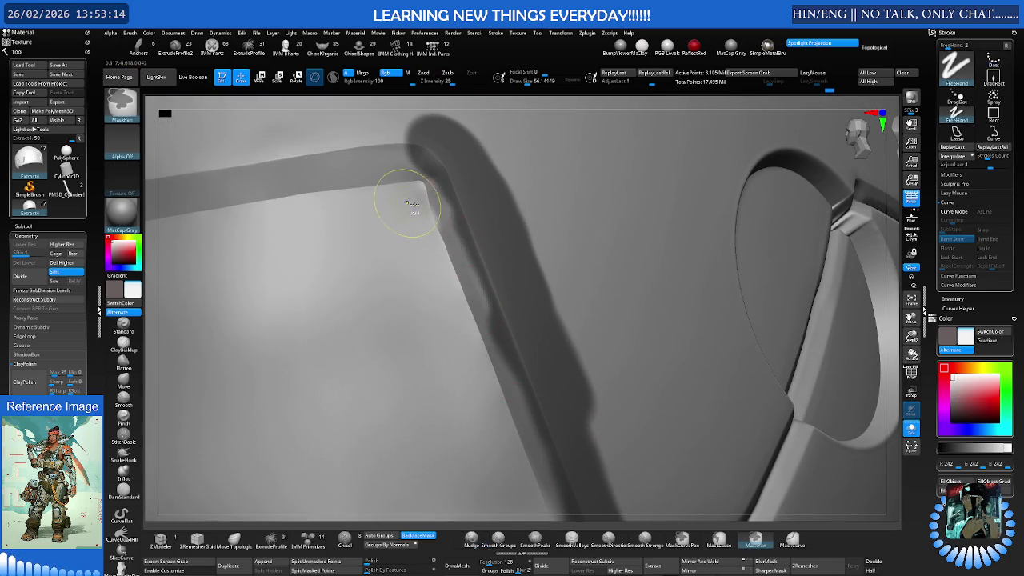
scroll(418, 201, "up", 3)
key("shift")
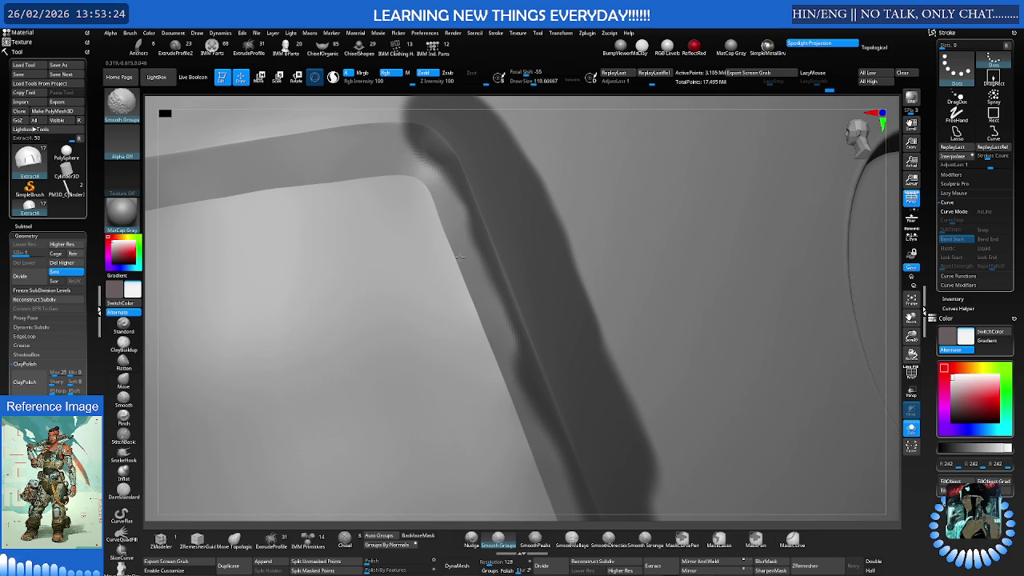
Build up clay where the rim meets the lower frame and smooth it into a soft swell
right_click_drag(533, 447, 483, 273)
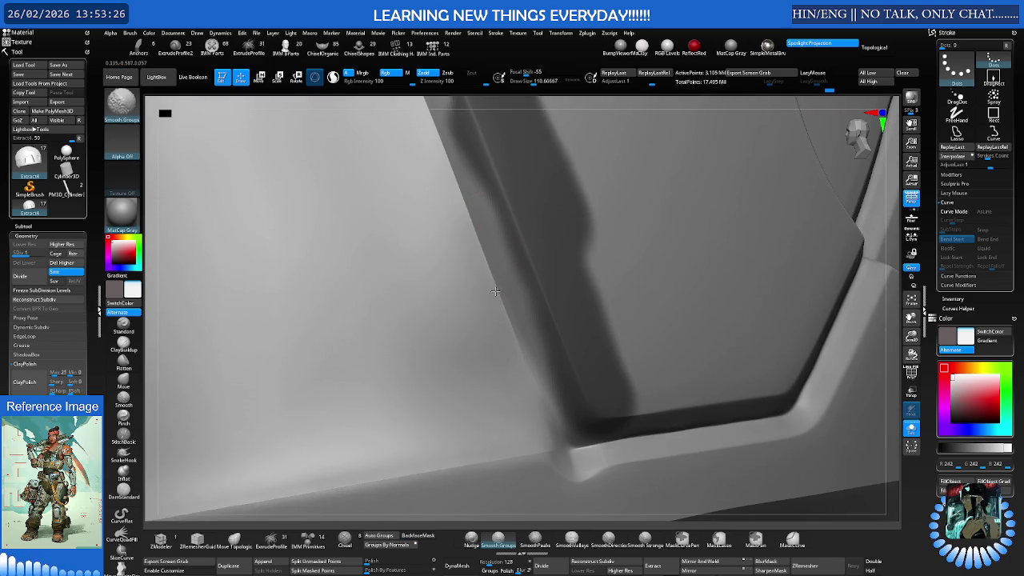
mouse_move(537, 413)
right_mouse_down()
mouse_move(397, 353)
mouse_move(423, 304)
right_mouse_up()
right_click_drag(289, 382, 389, 315, "ctrl")
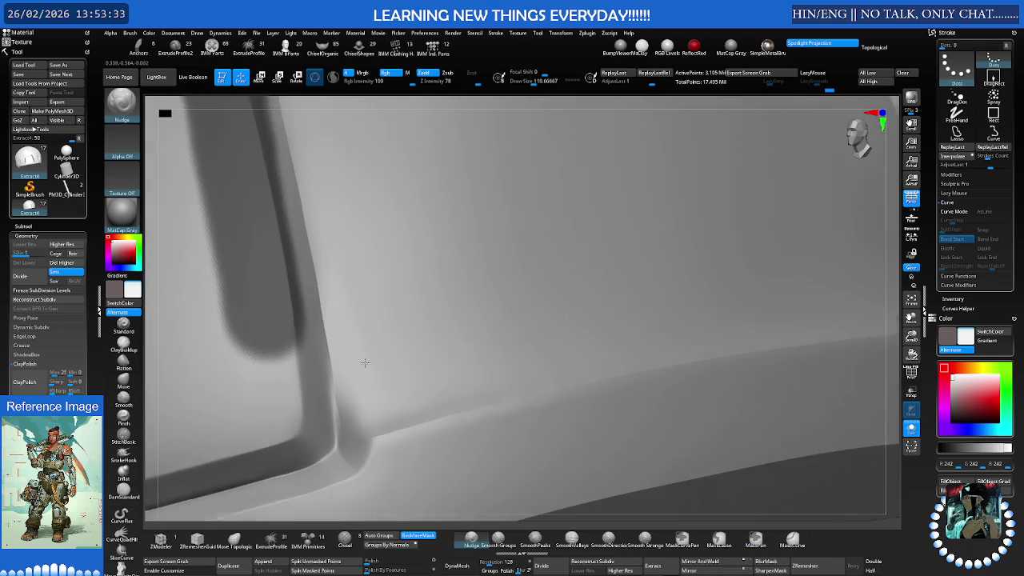
right_click_drag(359, 359, 387, 347)
key("b")
key("c")
key("b")
mouse_move(343, 355)
left_mouse_down()
mouse_move(355, 400)
mouse_move(384, 400)
mouse_move(368, 316)
mouse_move(439, 372)
mouse_move(353, 307)
mouse_move(382, 309)
left_mouse_up()
left_click_drag(443, 329, 327, 328, "shift")
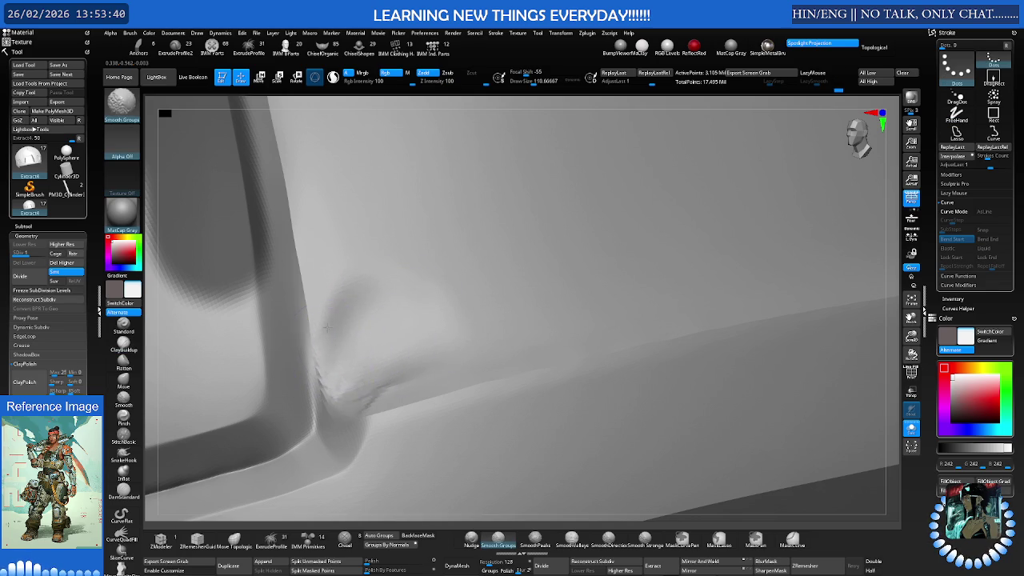
left_click_drag(338, 288, 354, 317, "shift")
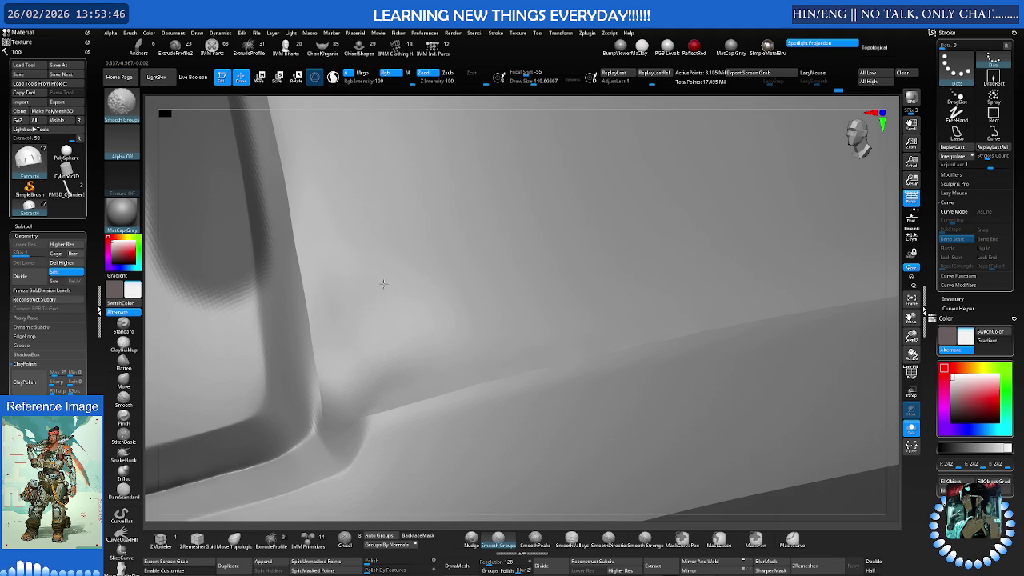
right_click_drag(452, 330, 358, 347)
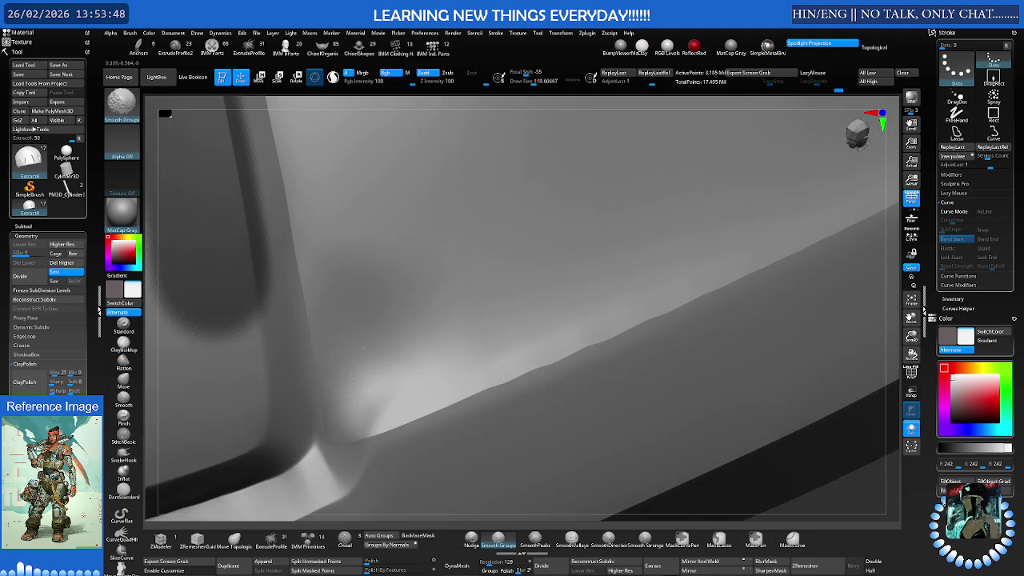
right_click_drag(354, 400, 518, 284)
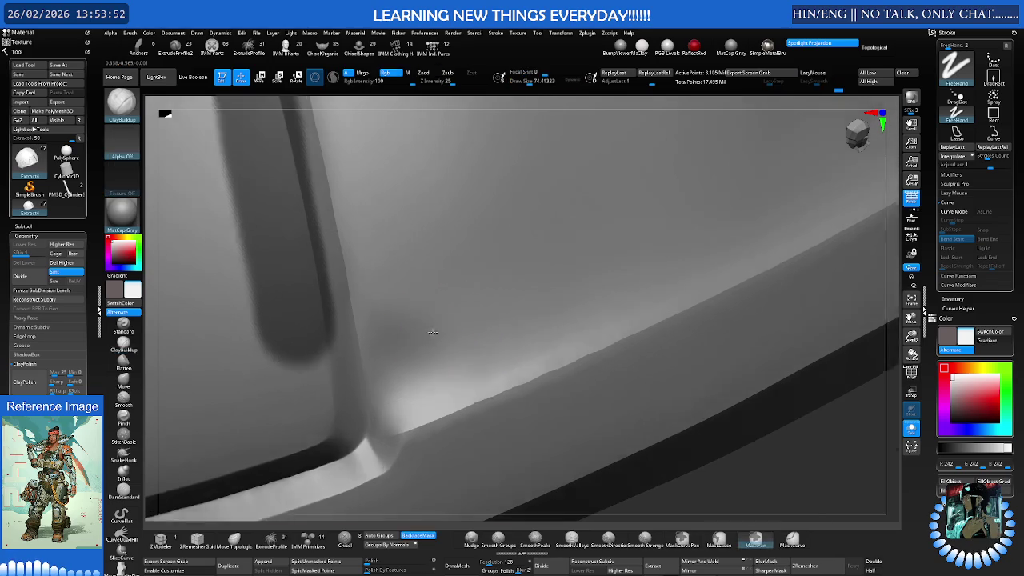
Build up clay along the lower panel rim with ClayBuildup and smooth it
right_click_drag(445, 304, 183, 384)
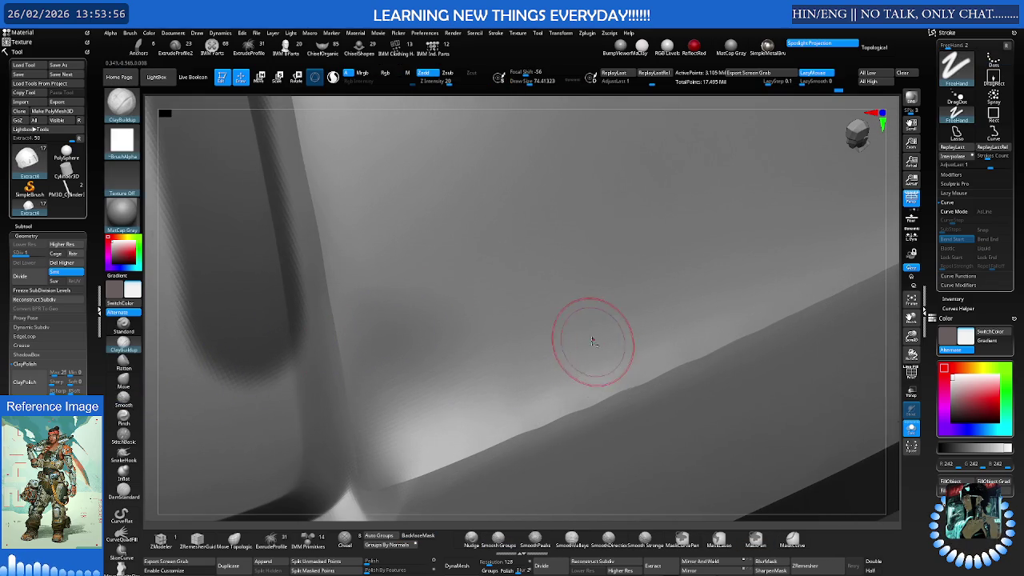
right_click_drag(598, 343, 515, 353)
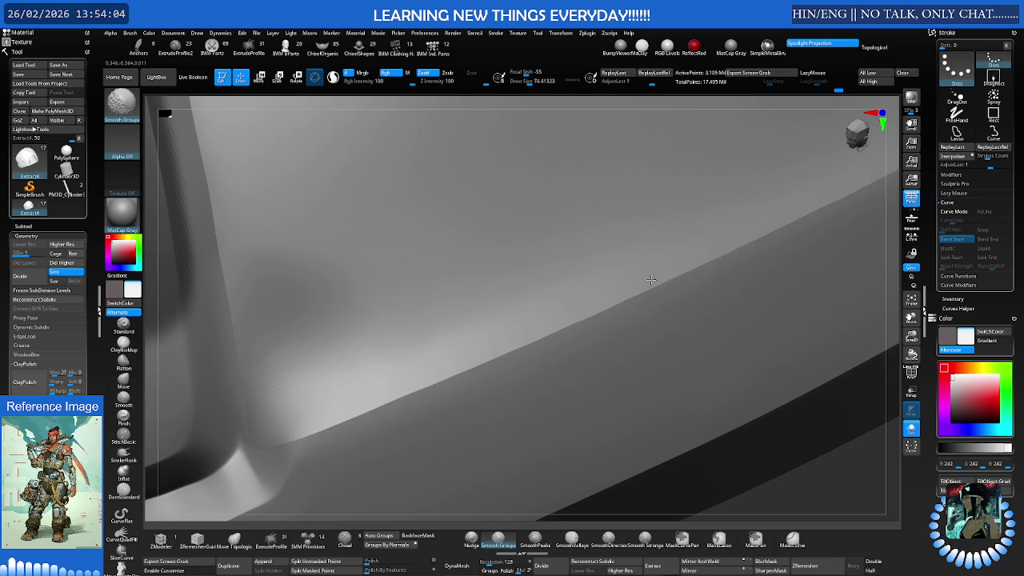
right_click_drag(642, 283, 473, 343)
mouse_move(525, 320)
right_mouse_down()
mouse_move(487, 319)
mouse_move(502, 296)
right_mouse_up()
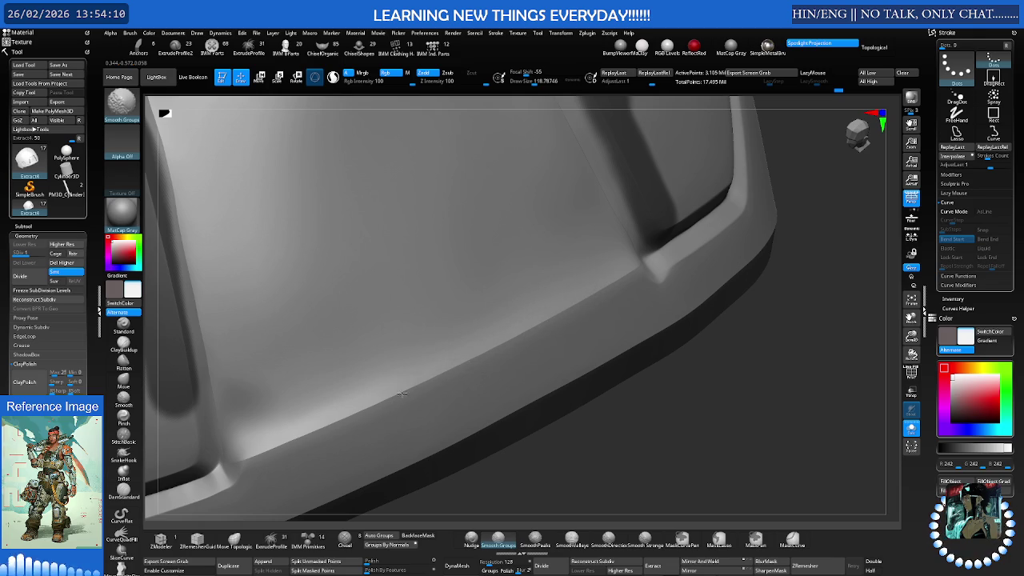
key("b")
key("c")
key("b")
right_click_drag(434, 320, 427, 331)
mouse_move(571, 370)
right_mouse_down()
mouse_move(573, 336)
mouse_move(681, 389)
mouse_move(560, 347)
mouse_move(575, 352)
mouse_move(587, 339)
mouse_move(579, 322)
mouse_move(512, 329)
mouse_move(512, 357)
mouse_move(559, 344)
mouse_move(516, 345)
mouse_move(560, 311)
mouse_move(503, 331)
mouse_move(453, 262)
mouse_move(411, 261)
mouse_move(401, 280)
right_mouse_up()
key("shift")
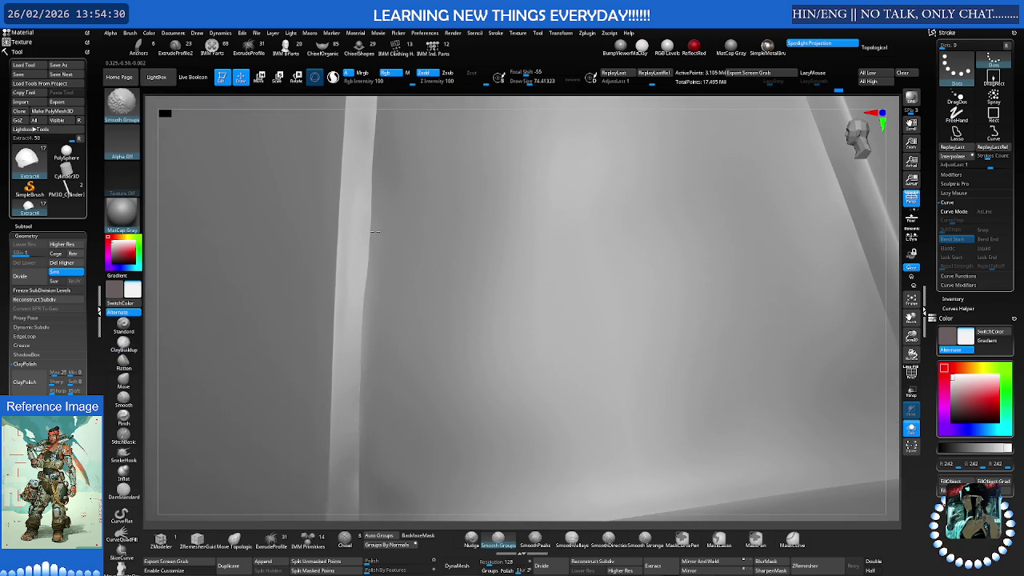
Frame the whole shoulder piece and show the full body around it again
mouse_move(382, 400)
right_mouse_down()
mouse_move(423, 304)
mouse_move(456, 331)
mouse_move(435, 304)
mouse_move(559, 273)
mouse_move(528, 273)
mouse_move(468, 304)
mouse_move(564, 273)
mouse_move(319, 228)
right_mouse_up()
key("f")
key("ctrl+shift+s")
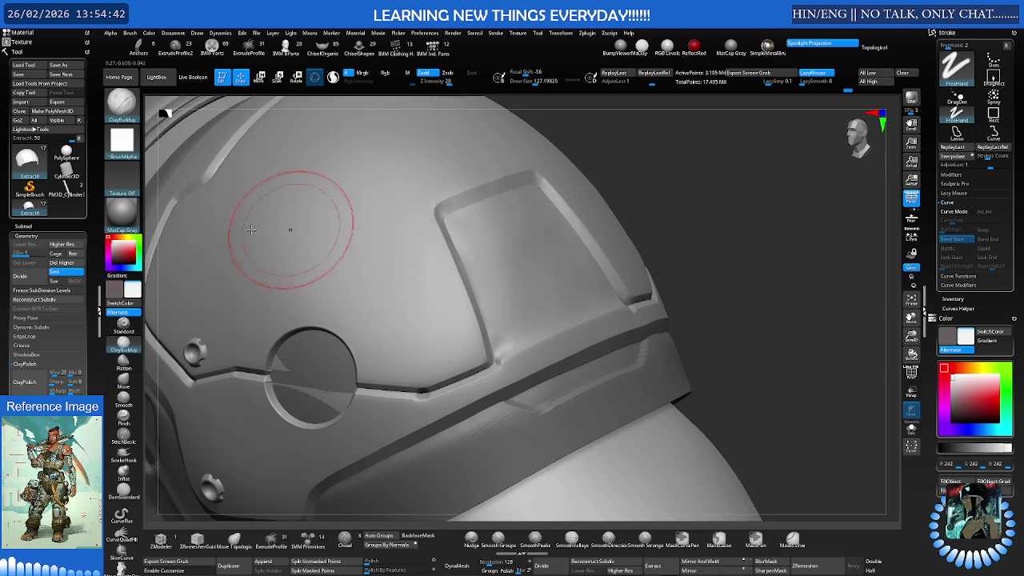
left_click(122, 212)
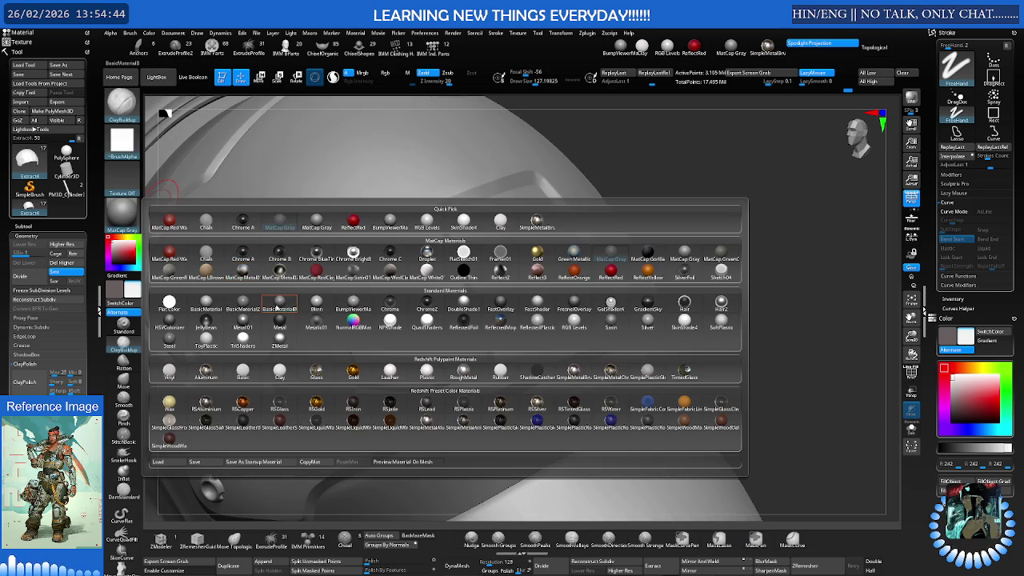
Try BasicMaterial8, settle on BumpViewerMat, then select and frame the shoulder plate subtool
left_click(278, 306)
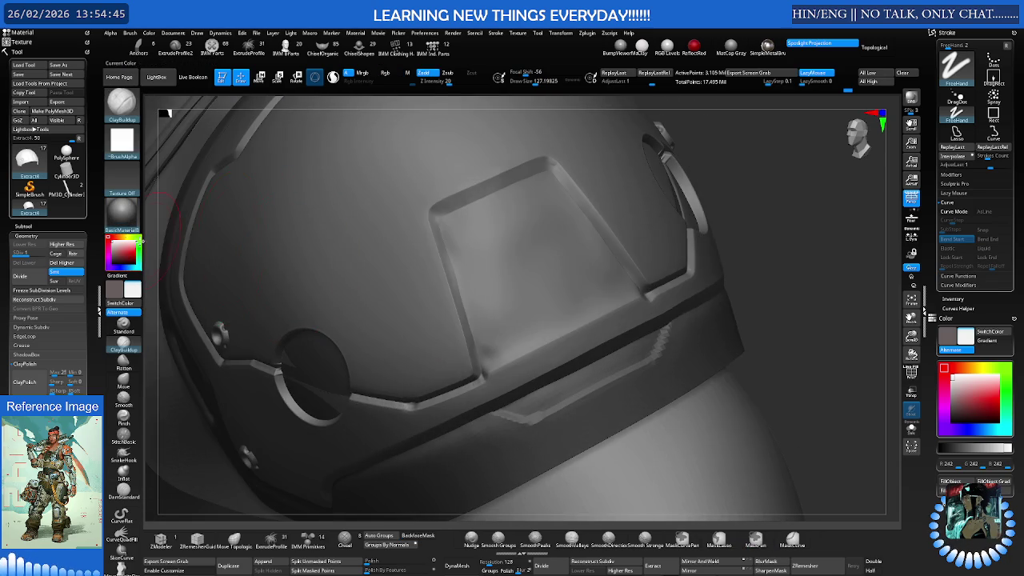
left_click(122, 212)
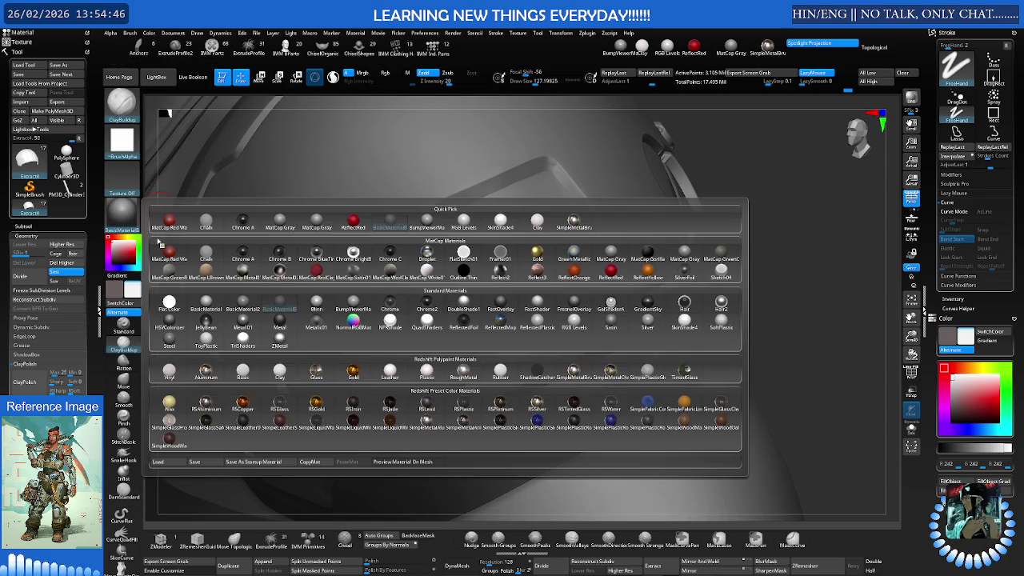
left_click(354, 307)
right_click_drag(354, 258, 349, 254)
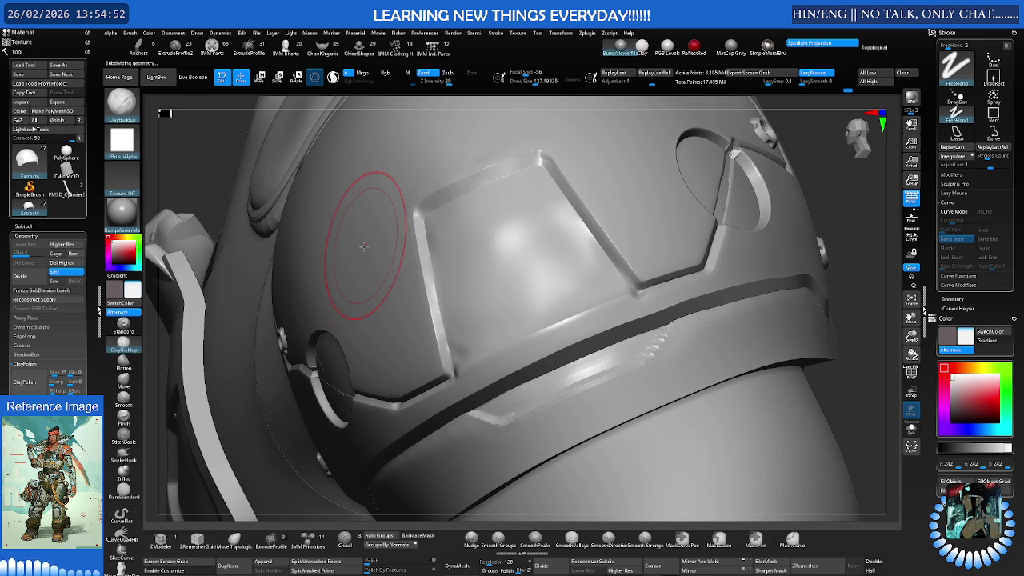
left_click(635, 380, "alt")
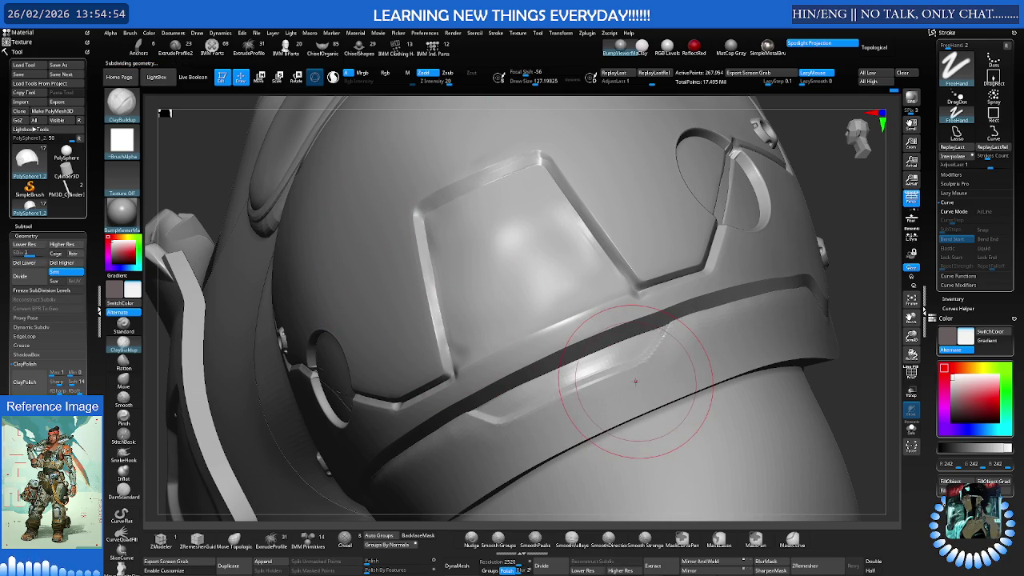
key("f")
mouse_move(572, 342)
right_mouse_down()
mouse_move(422, 360)
mouse_move(623, 326)
right_mouse_up()
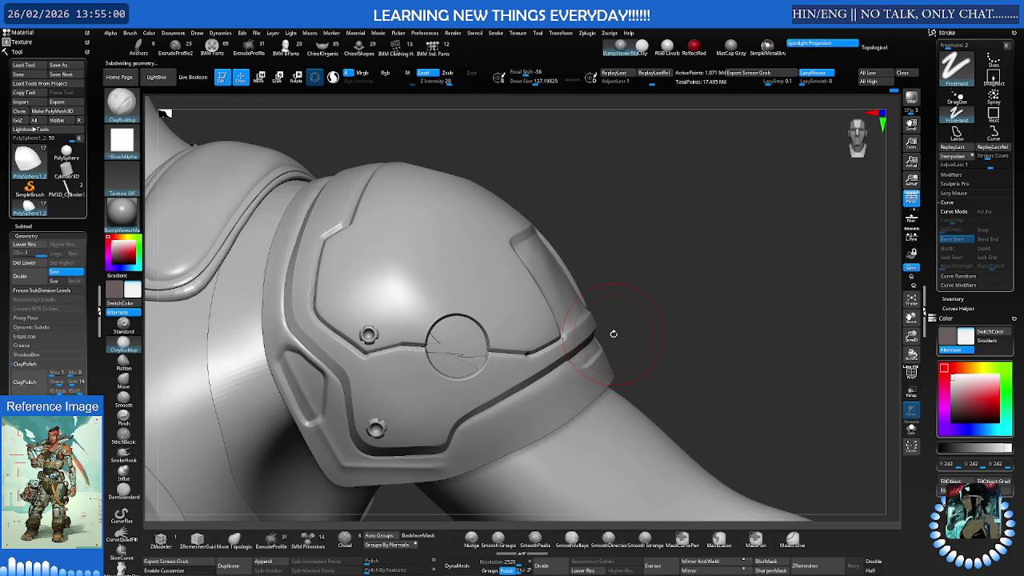
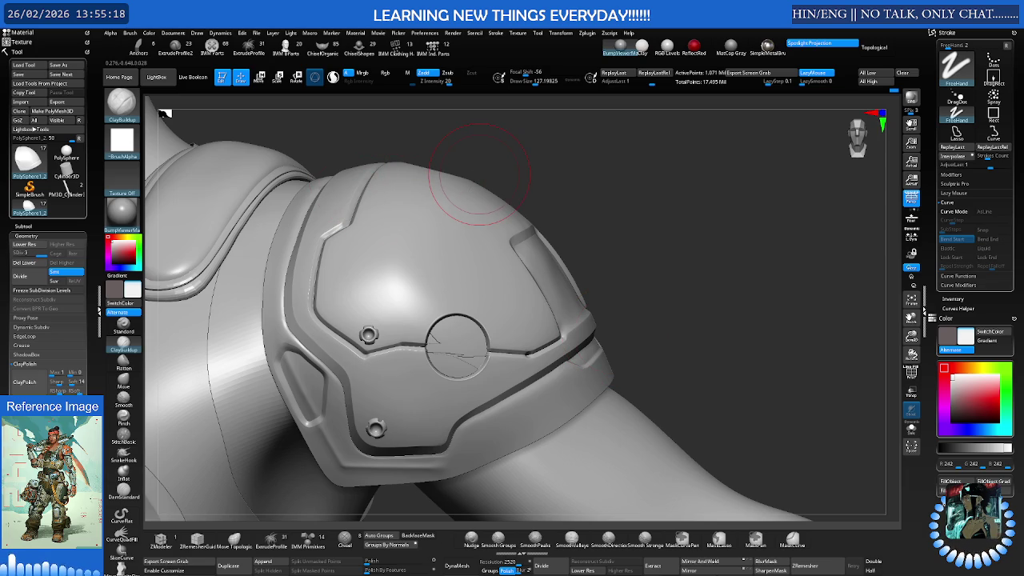
Frame the raised square panel on the shoulder pad and switch from Flatten to the hPolish brush
left_click_drag(601, 290, 554, 264)
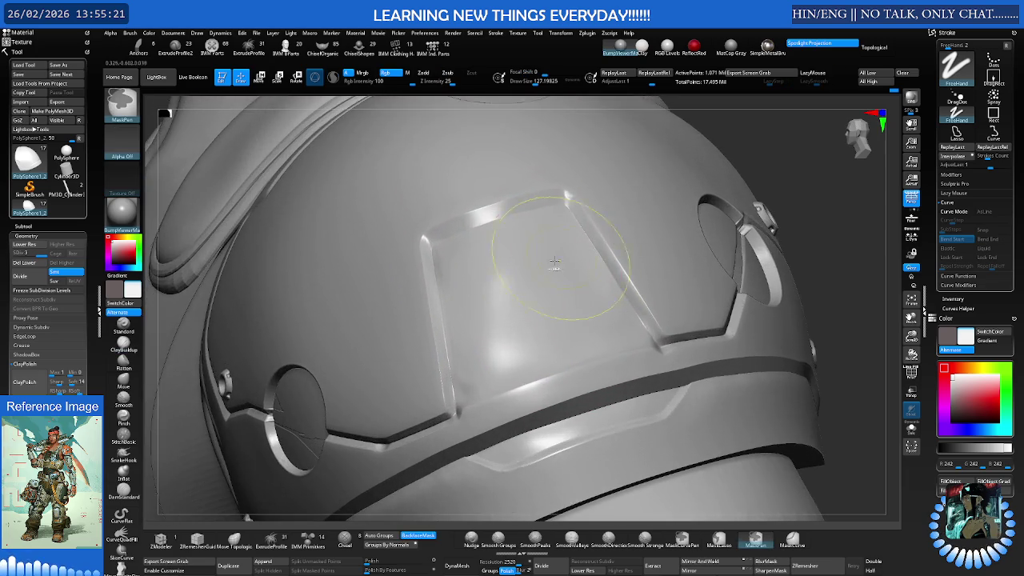
mouse_move(555, 263)
right_mouse_down()
mouse_move(492, 280)
mouse_move(519, 263)
mouse_move(479, 285)
right_mouse_up()
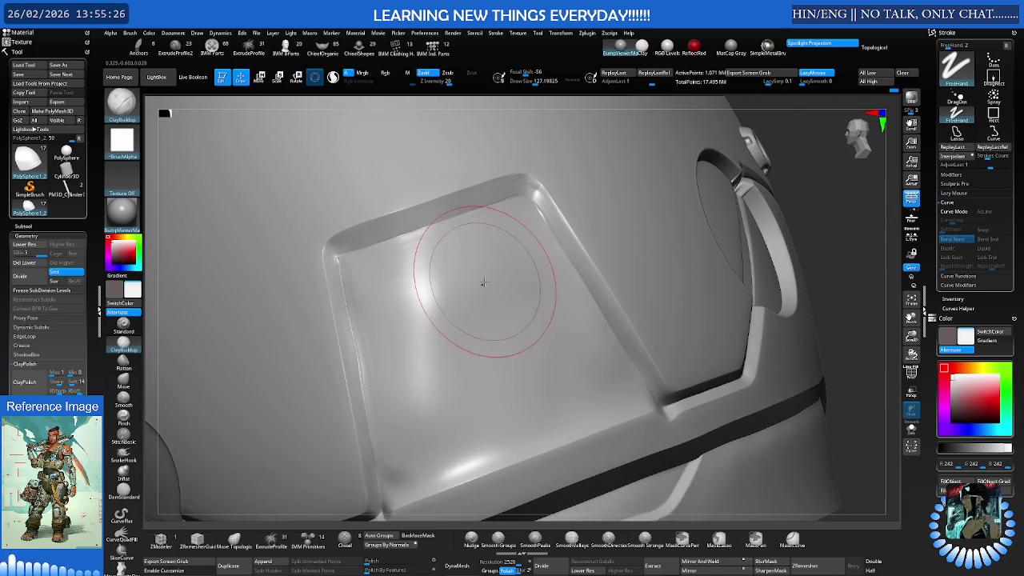
left_click(123, 362)
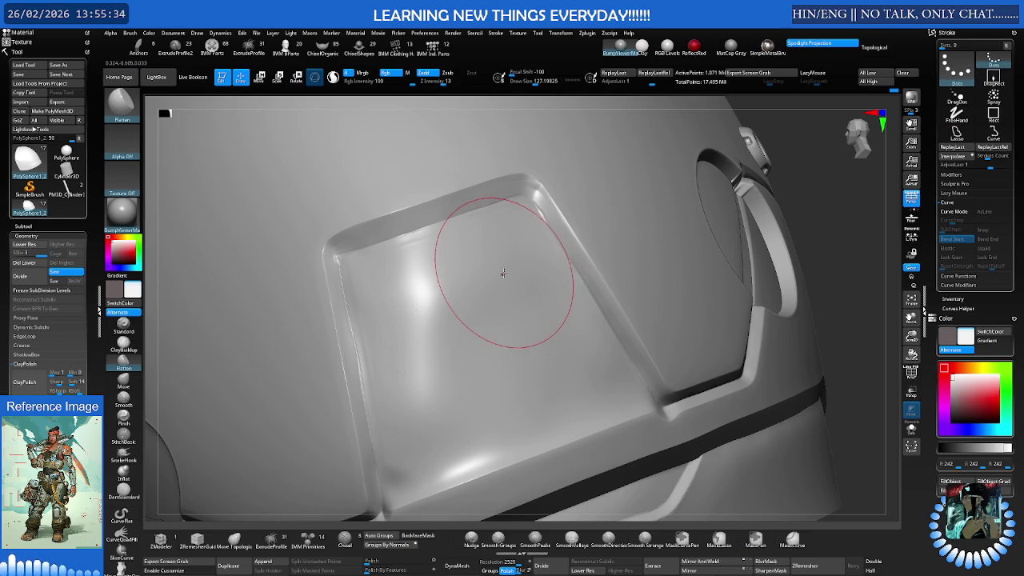
key("b")
key("h")
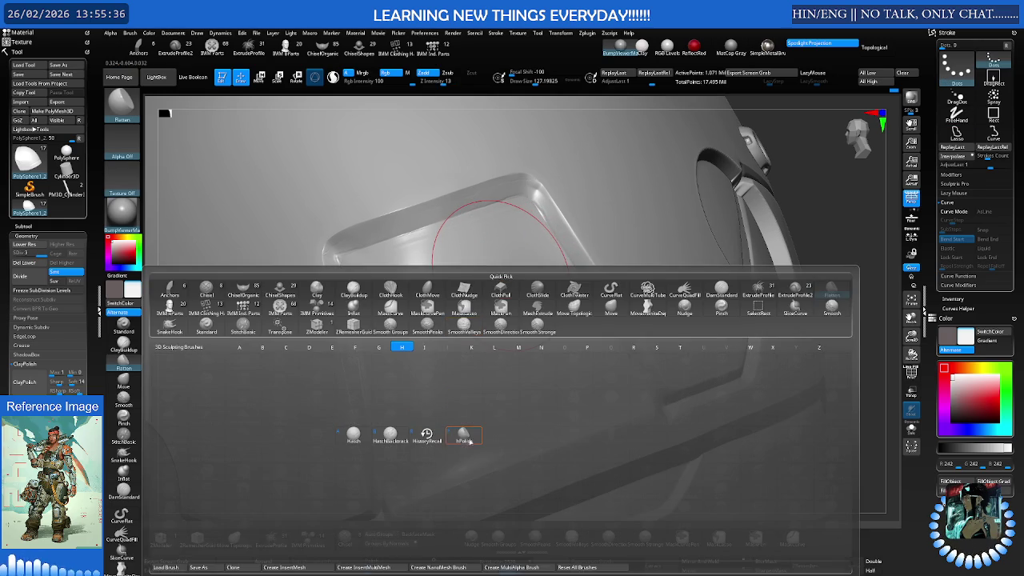
left_click(469, 442)
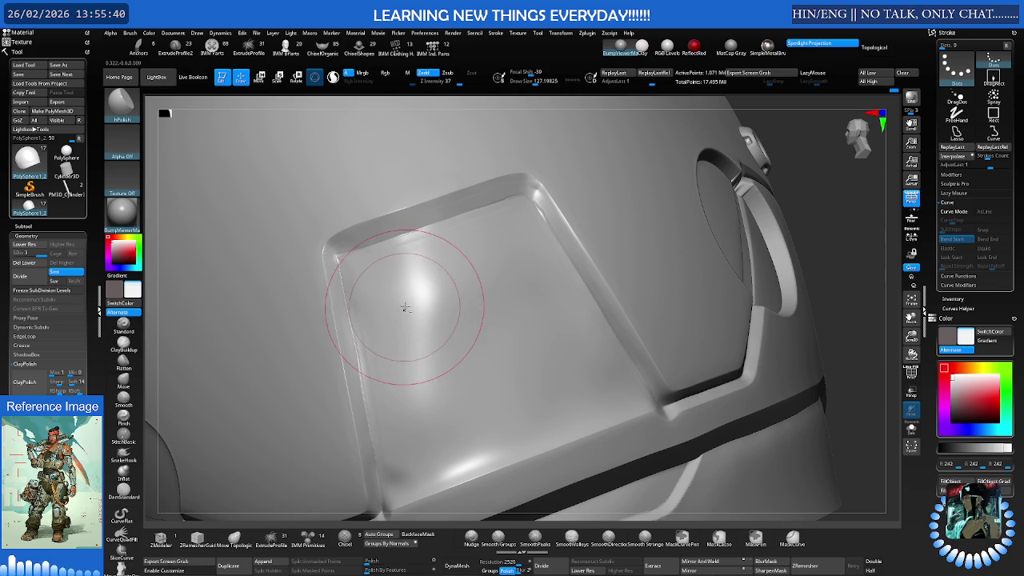
Inspect the recessed panel from the side with the Polyframe wireframe briefly shown
key("b")
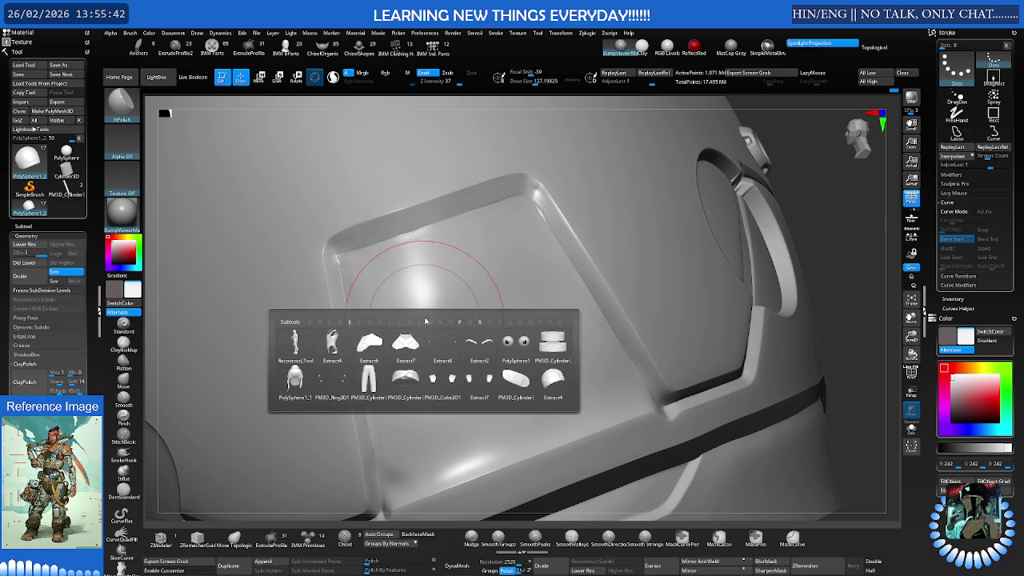
key("Escape")
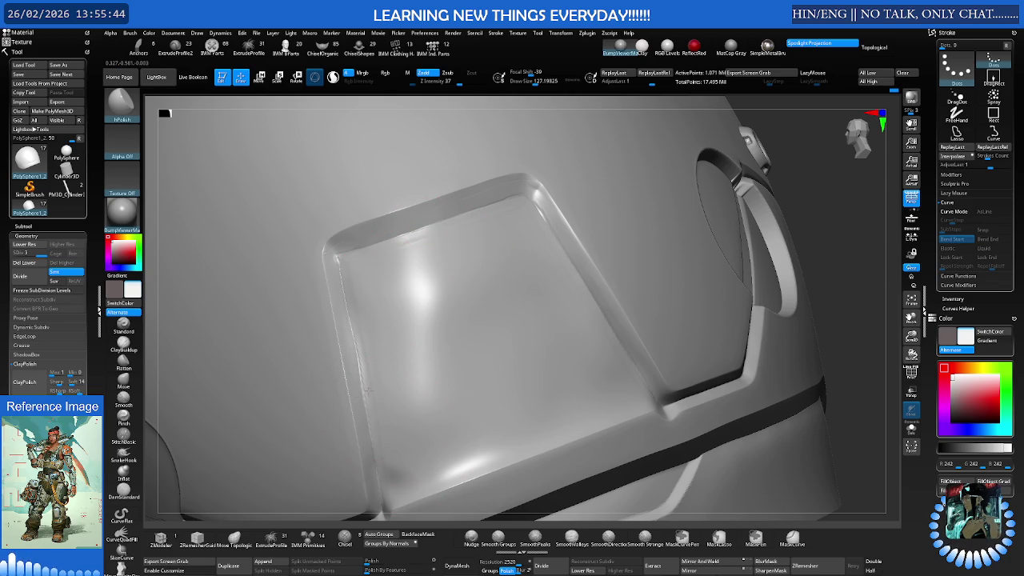
mouse_move(393, 354)
right_mouse_down()
mouse_move(390, 311)
mouse_move(400, 342)
mouse_move(422, 331)
right_mouse_up()
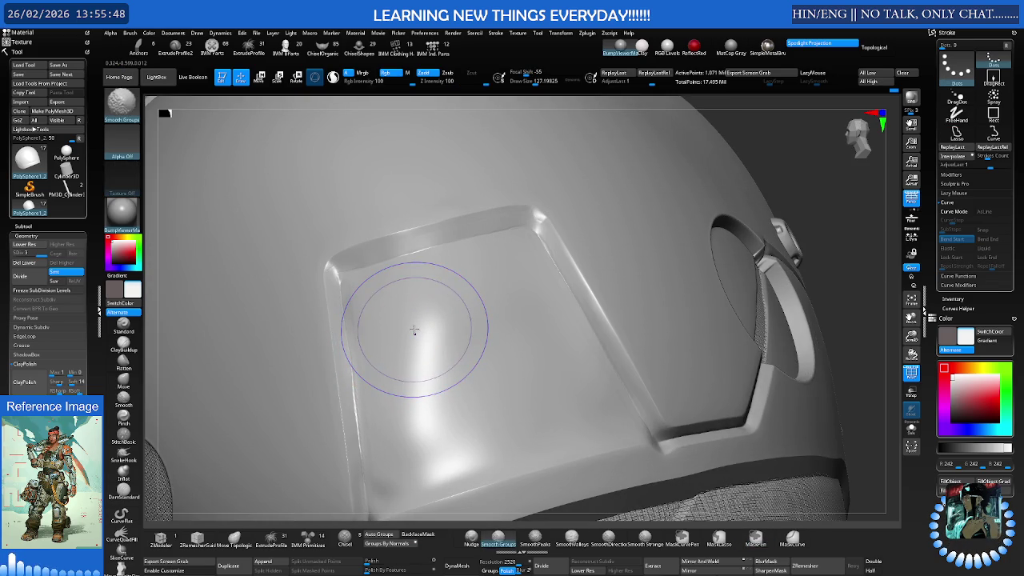
key("shift+f")
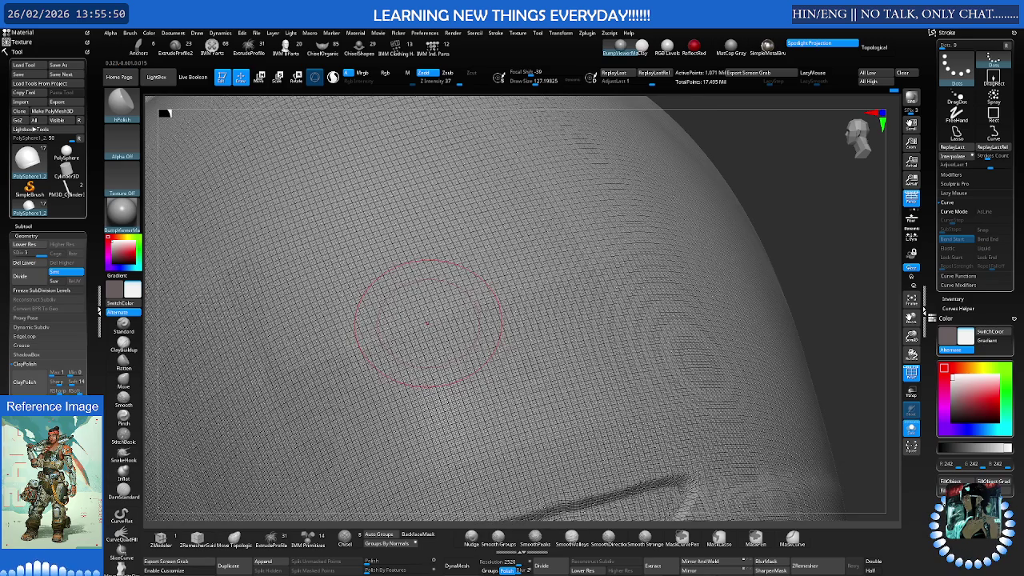
mouse_move(533, 284)
right_mouse_down()
mouse_move(477, 283)
mouse_move(585, 276)
right_mouse_up()
key("shift+f")
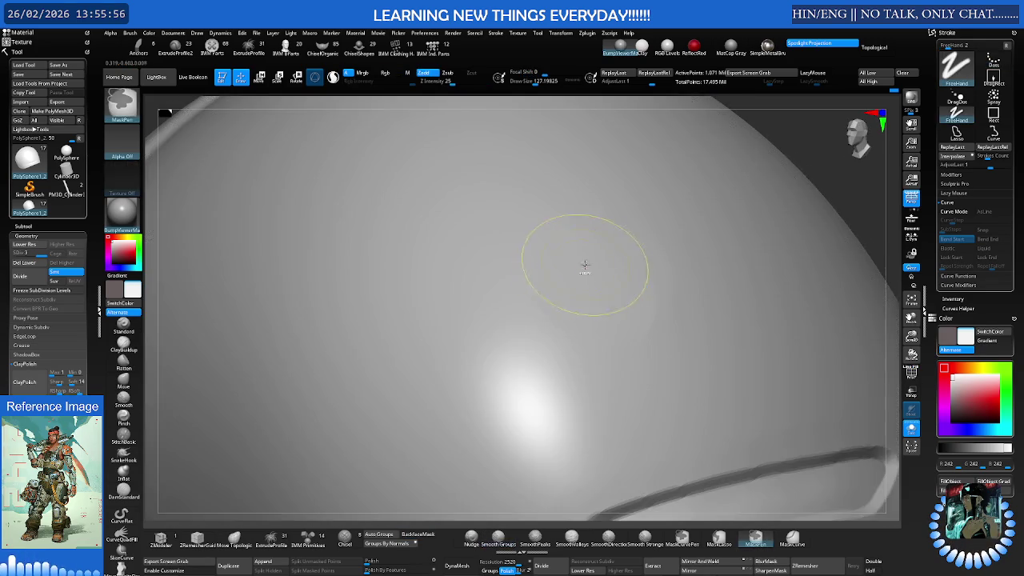
Turn Solo off to show the whole character, zoom onto the shoulder pad, and list the subtools
key("f")
key("shift+alt+s")
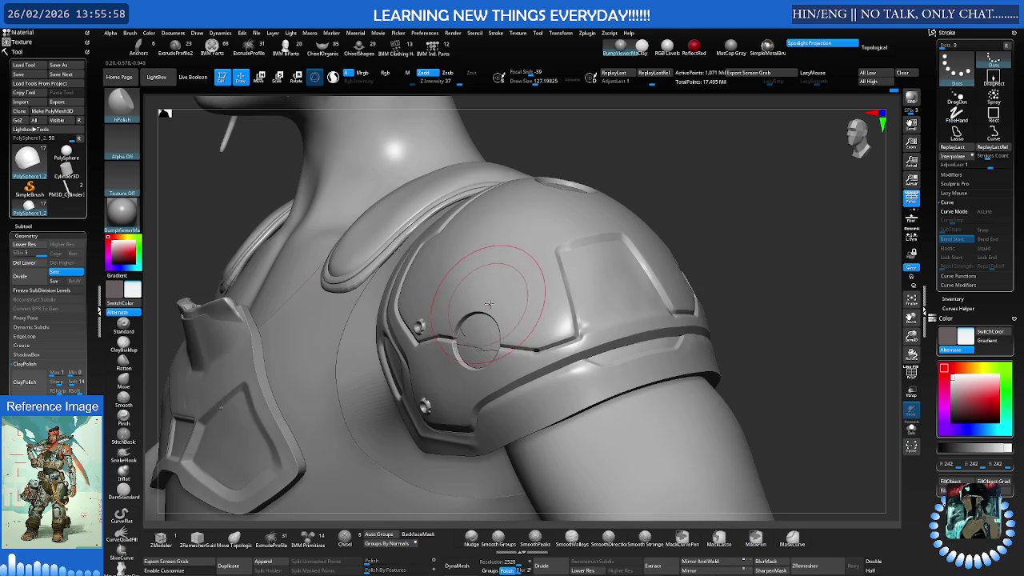
mouse_move(507, 292)
right_mouse_down("ctrl")
mouse_move(523, 339)
mouse_move(600, 256)
mouse_move(552, 289)
right_mouse_up("ctrl")
key("n")
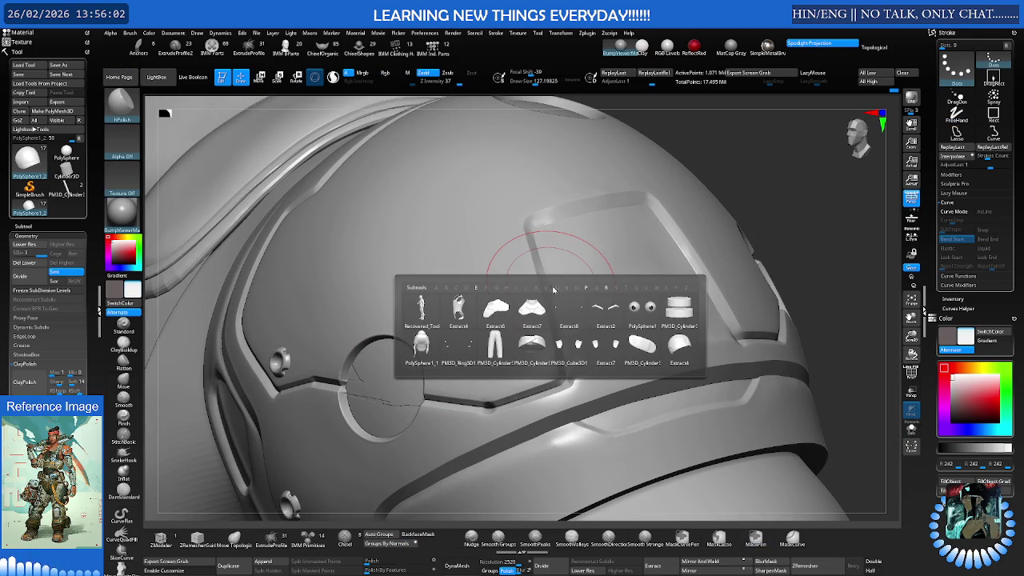
Select Extract4, zoom onto its raised top panel, and set the brush size to about 107
left_click(681, 345)
mouse_move(613, 296)
right_mouse_down("ctrl")
mouse_move(612, 275)
mouse_move(612, 287)
mouse_move(485, 290)
mouse_move(461, 258)
mouse_move(491, 277)
mouse_move(487, 253)
mouse_move(475, 263)
mouse_move(484, 253)
right_mouse_up("ctrl")
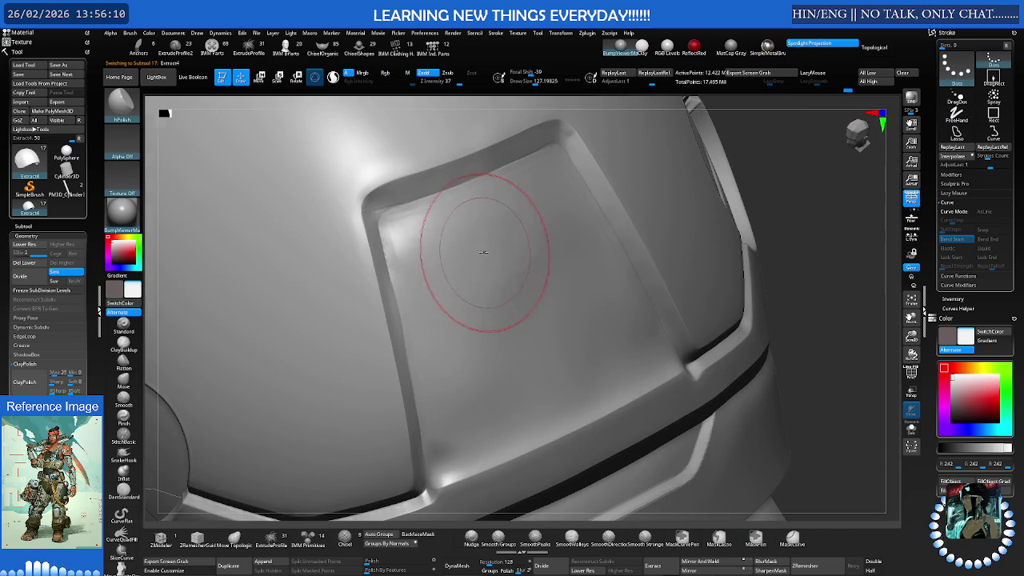
key("s")
left_click_drag(432, 251, 419, 245)
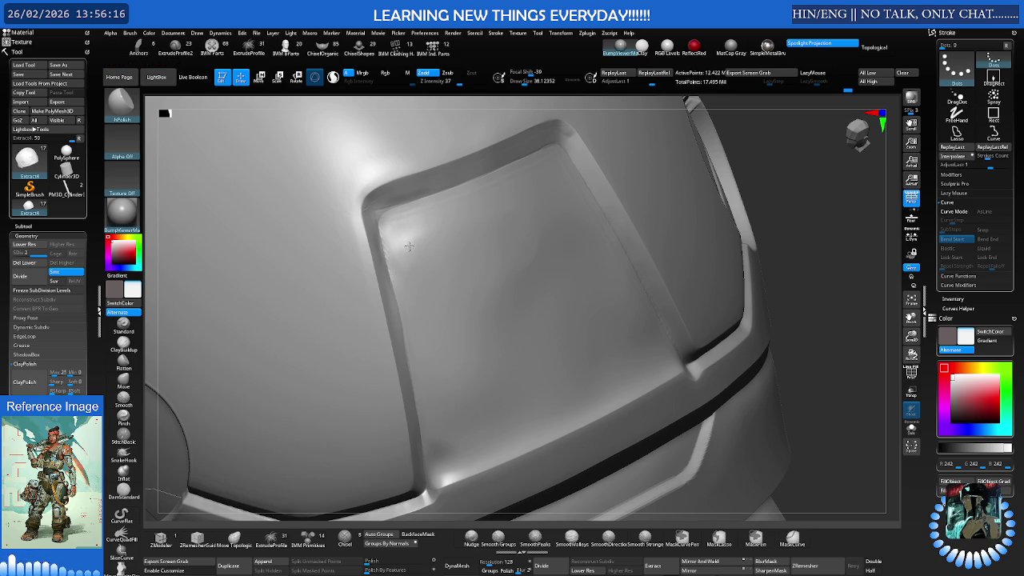
key("ctrl")
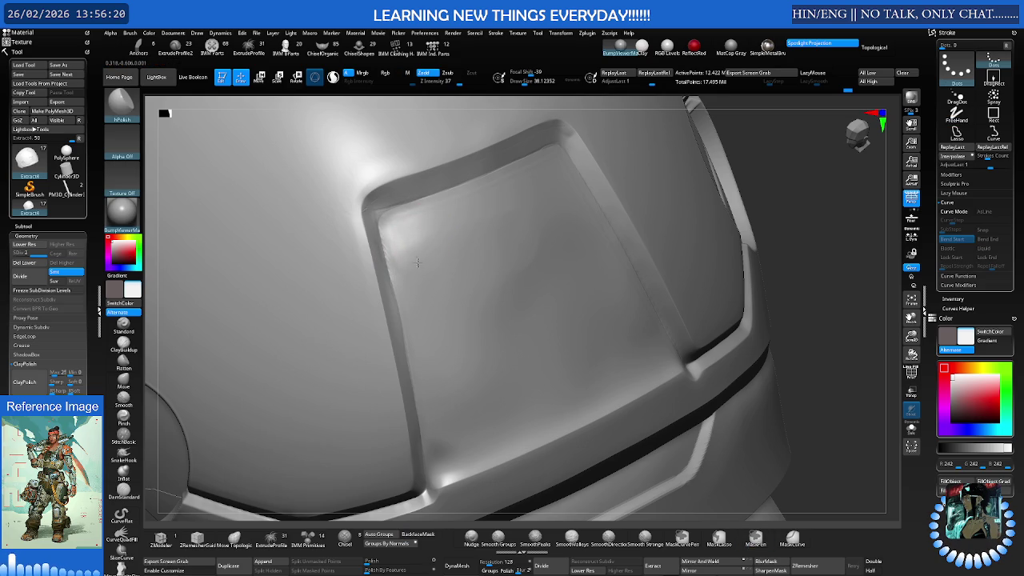
key("s")
left_click_drag(486, 252, 495, 257)
Polish the panel's flat face with hPolish and Smooth Groups, then reduce the brush to about 78
right_click_drag(474, 323, 482, 334)
mouse_move(482, 333)
left_mouse_down("shift")
mouse_move(471, 380)
mouse_move(465, 351)
left_mouse_up("shift")
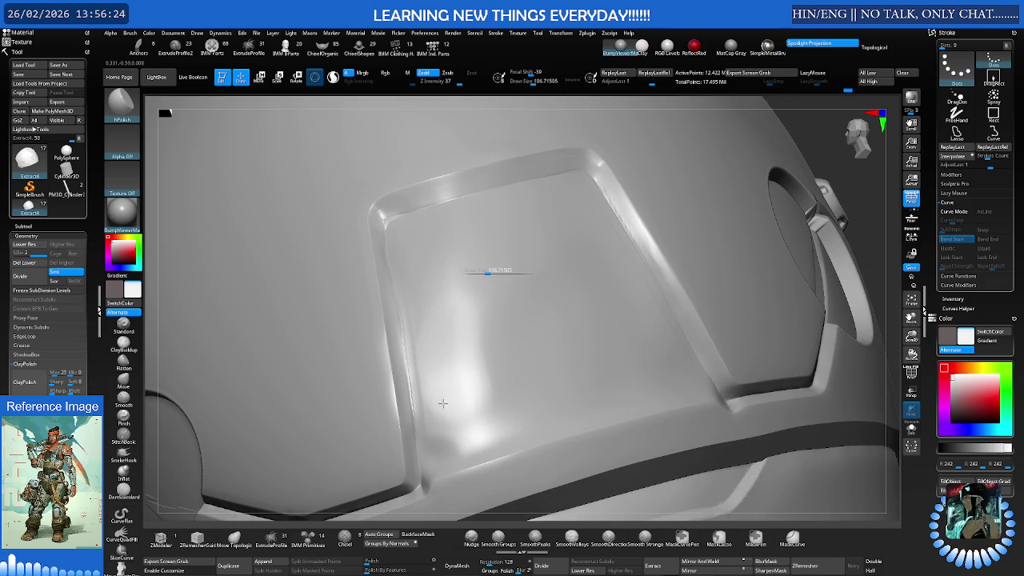
mouse_move(478, 310)
right_mouse_down()
mouse_move(434, 365)
mouse_move(487, 286)
mouse_move(475, 329)
right_mouse_up()
key("space")
key("ctrl")
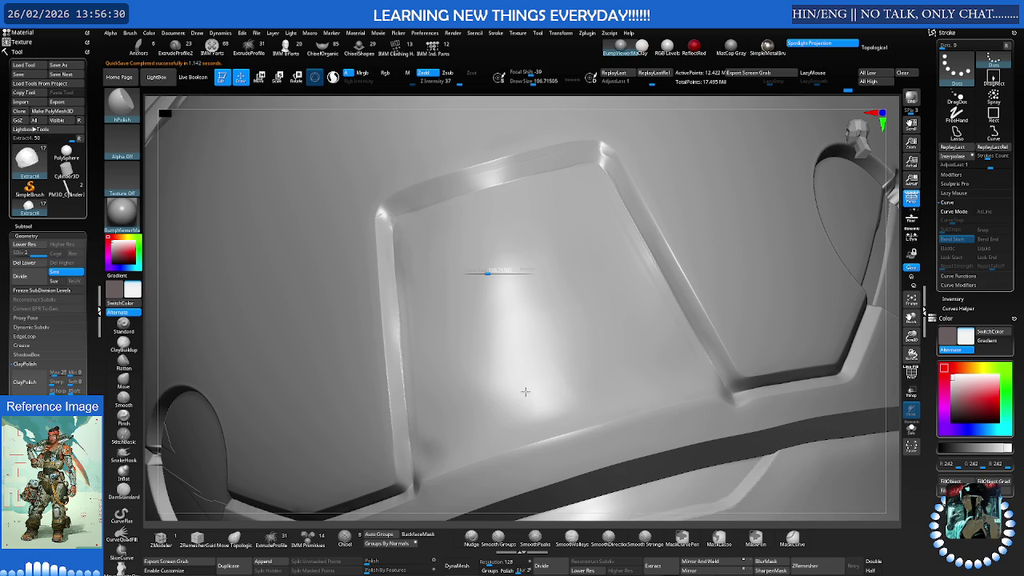
right_click_drag(551, 357, 562, 359)
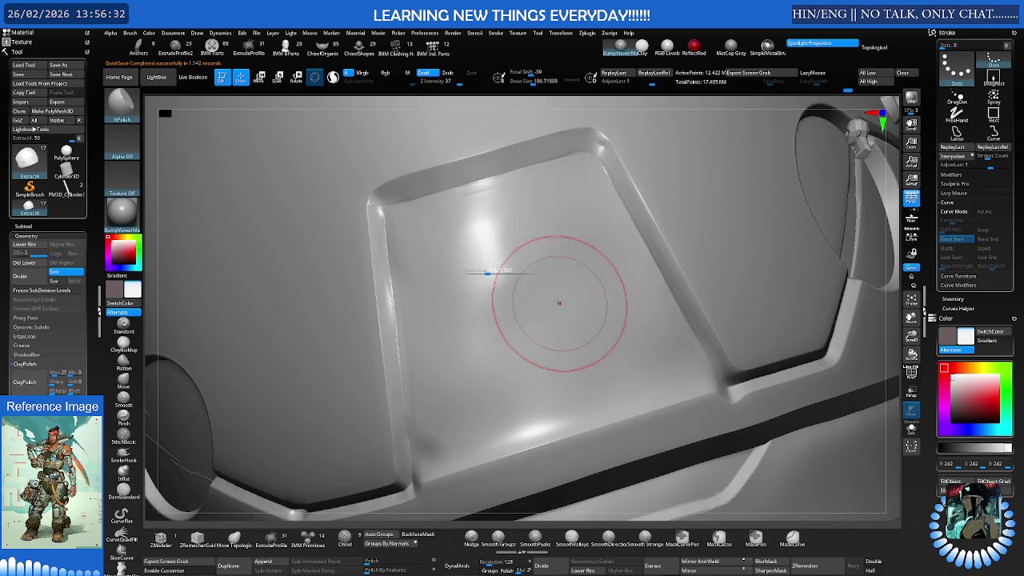
left_click_drag(487, 272, 495, 264, "shift")
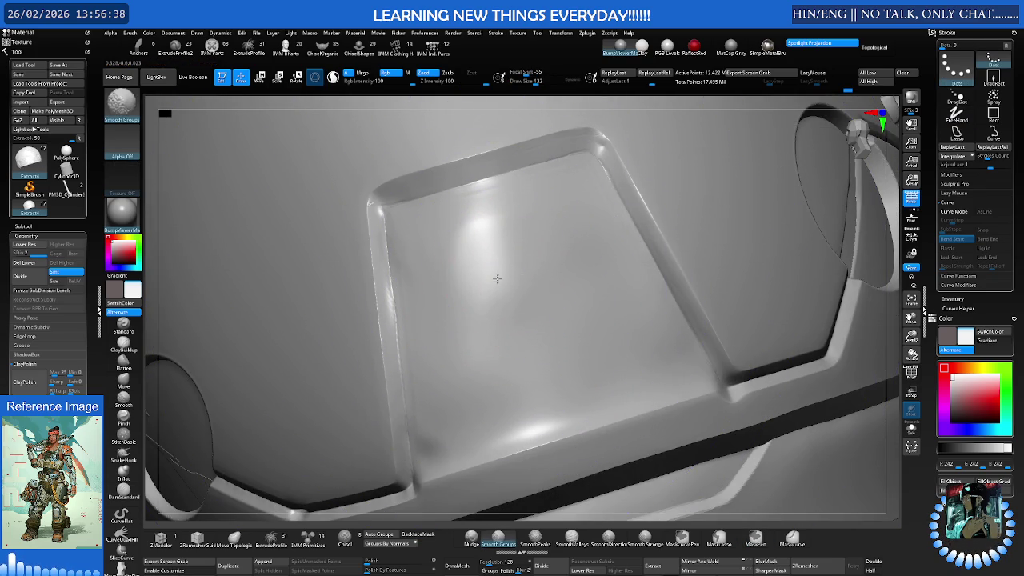
mouse_move(505, 317)
right_mouse_down()
mouse_move(522, 283)
mouse_move(555, 270)
mouse_move(546, 256)
mouse_move(541, 279)
mouse_move(632, 240)
mouse_move(562, 290)
mouse_move(563, 280)
mouse_move(476, 270)
right_mouse_up()
key("s")
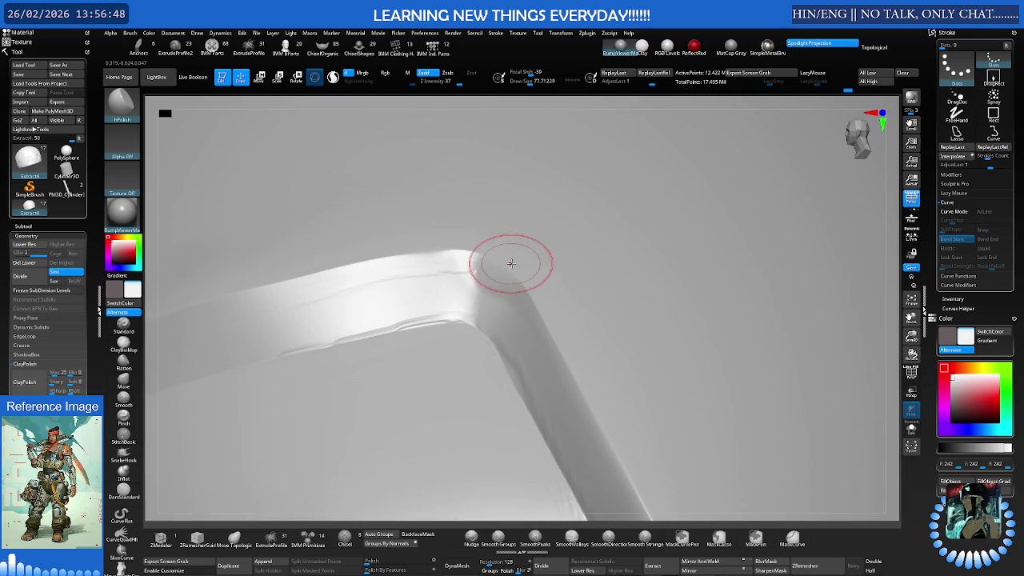
Set the brush to about 65 and smooth the bumps on the rim bend with Smooth Groups
key("s")
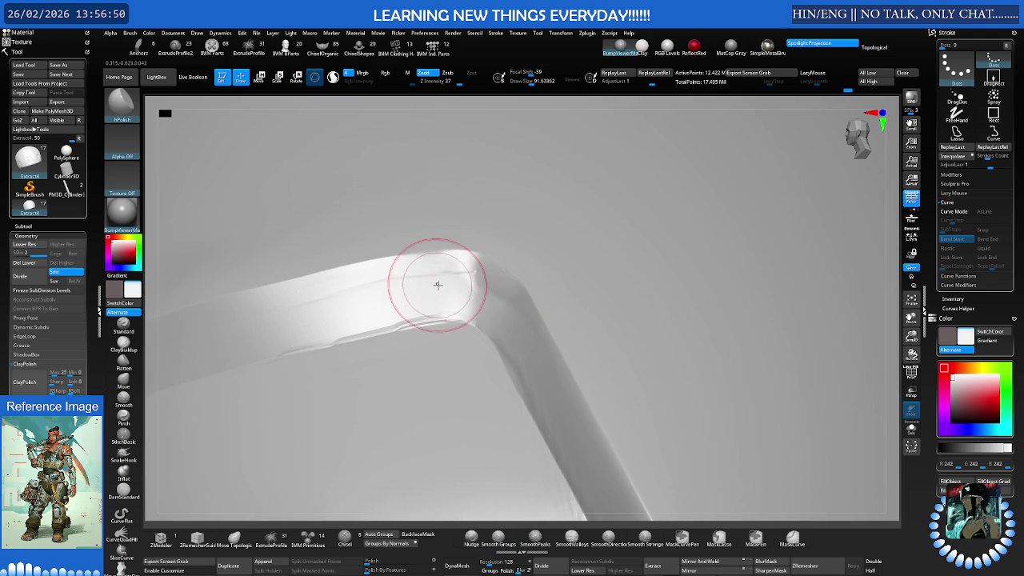
right_click_drag(416, 281, 464, 290)
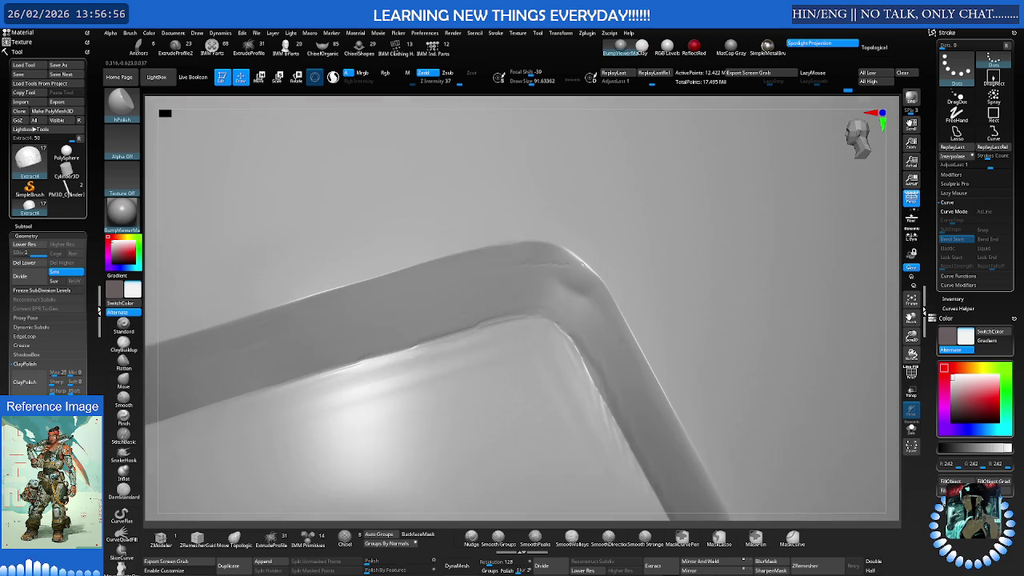
right_click_drag(446, 300, 480, 297)
key("s")
left_click_drag(574, 288, 551, 304)
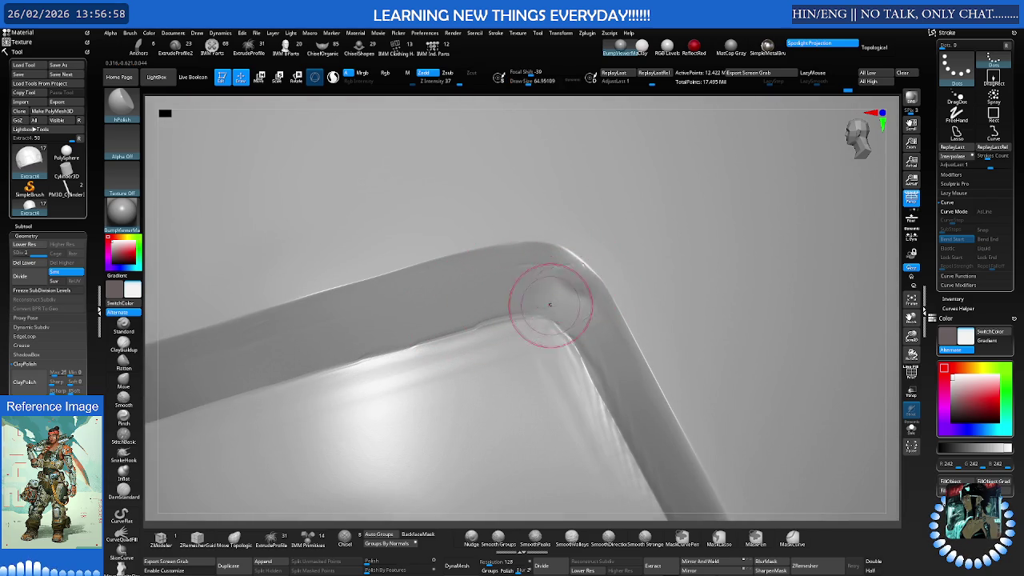
right_click_drag(551, 303, 587, 304)
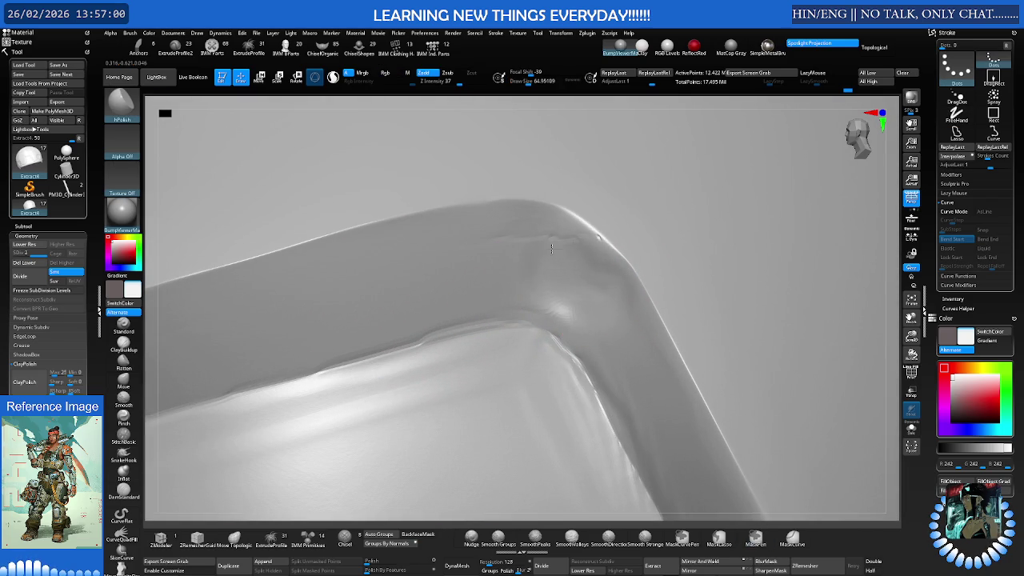
key("shift")
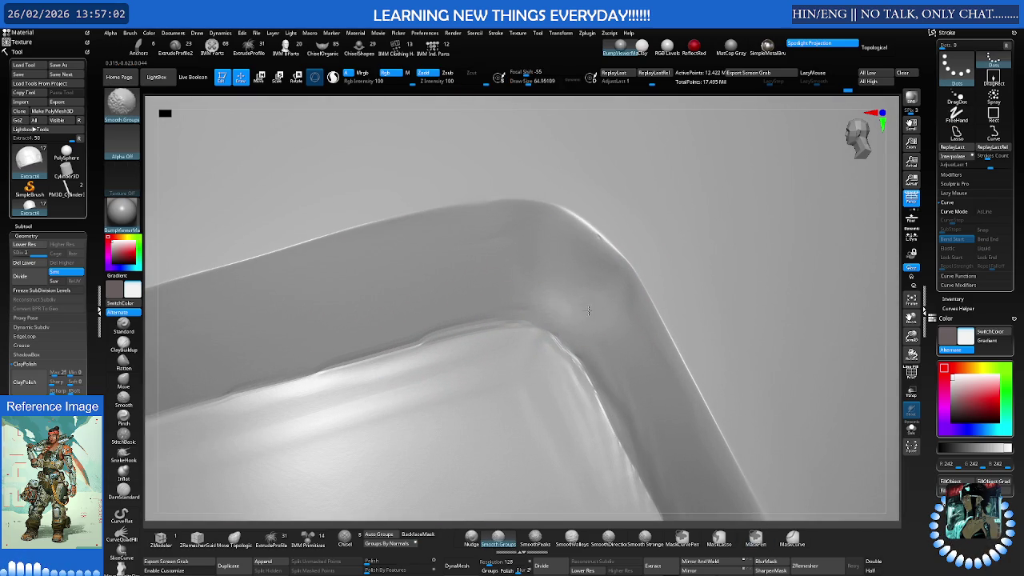
mouse_move(300, 335)
right_mouse_down()
mouse_move(445, 341)
mouse_move(400, 339)
mouse_move(464, 319)
mouse_move(408, 272)
mouse_move(382, 286)
right_mouse_up()
key("s")
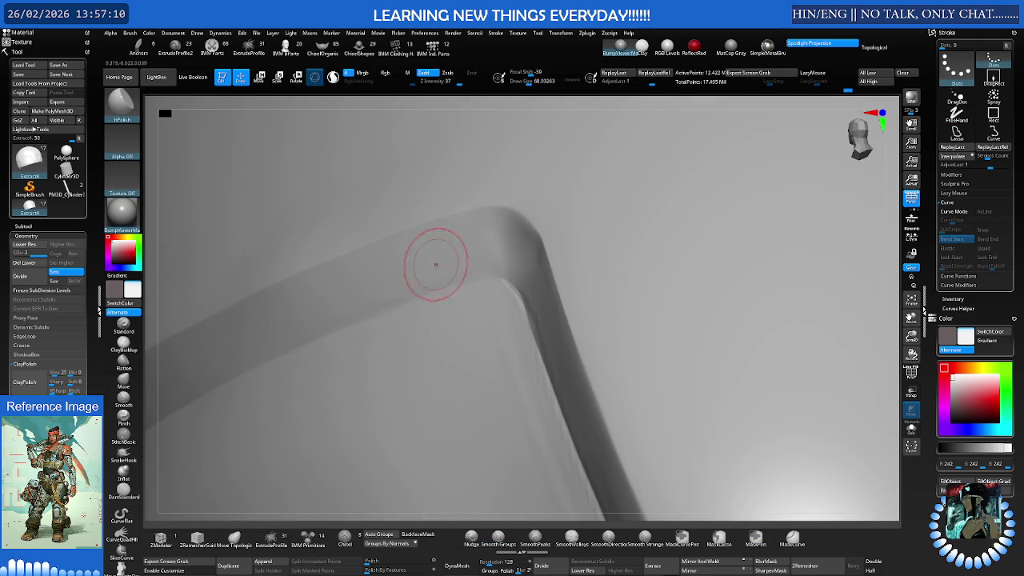
Work around the bent rim corner, smoothing it further with Shift-smoothing
right_click_drag(436, 262, 461, 263)
right_click_drag(526, 297, 491, 304)
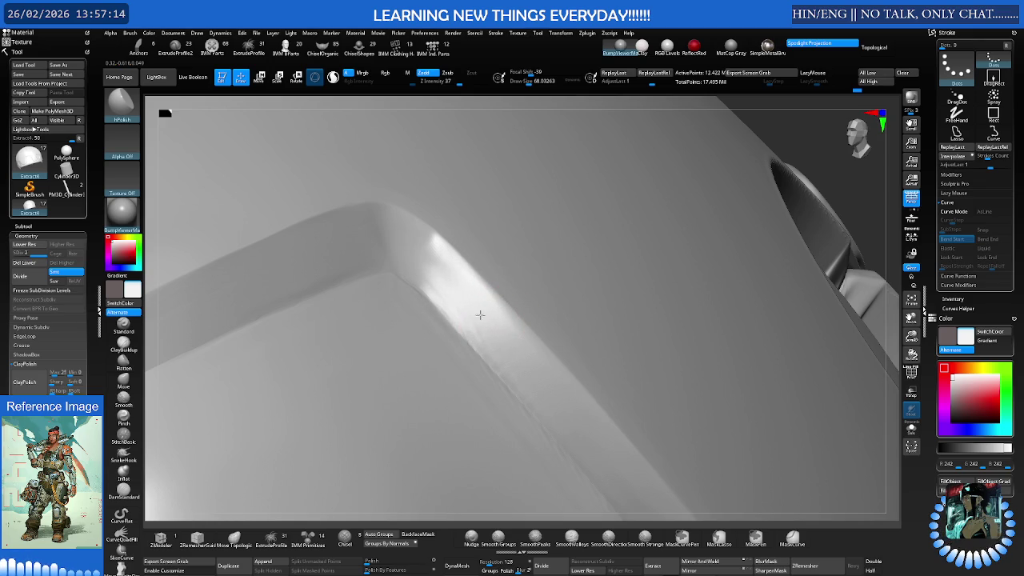
mouse_move(448, 293)
right_mouse_down()
mouse_move(459, 297)
mouse_move(422, 320)
mouse_move(413, 306)
right_mouse_up()
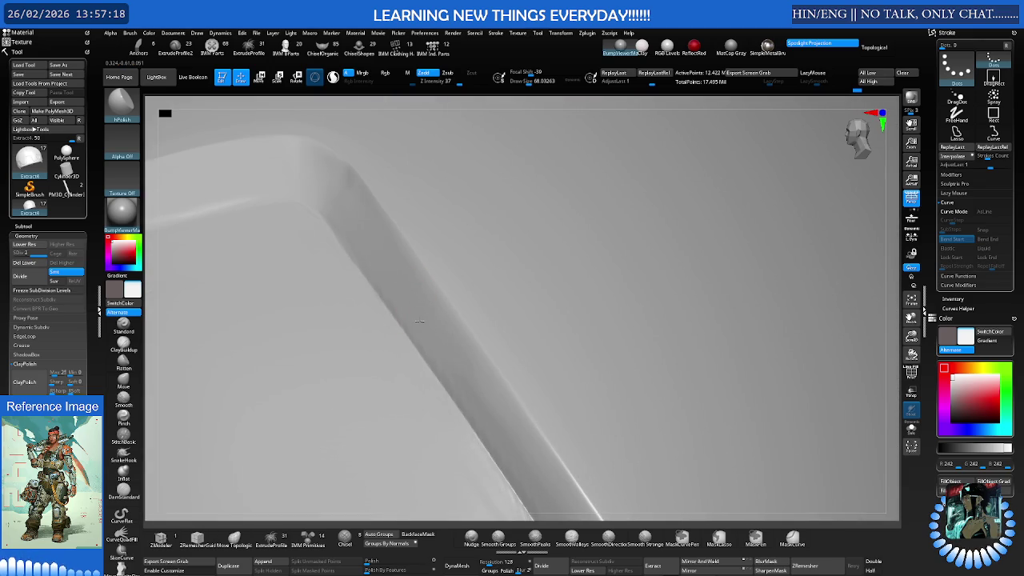
mouse_move(422, 320)
right_mouse_down()
mouse_move(425, 343)
mouse_move(480, 328)
mouse_move(461, 315)
mouse_move(447, 345)
mouse_move(432, 331)
right_mouse_up()
key("shift")
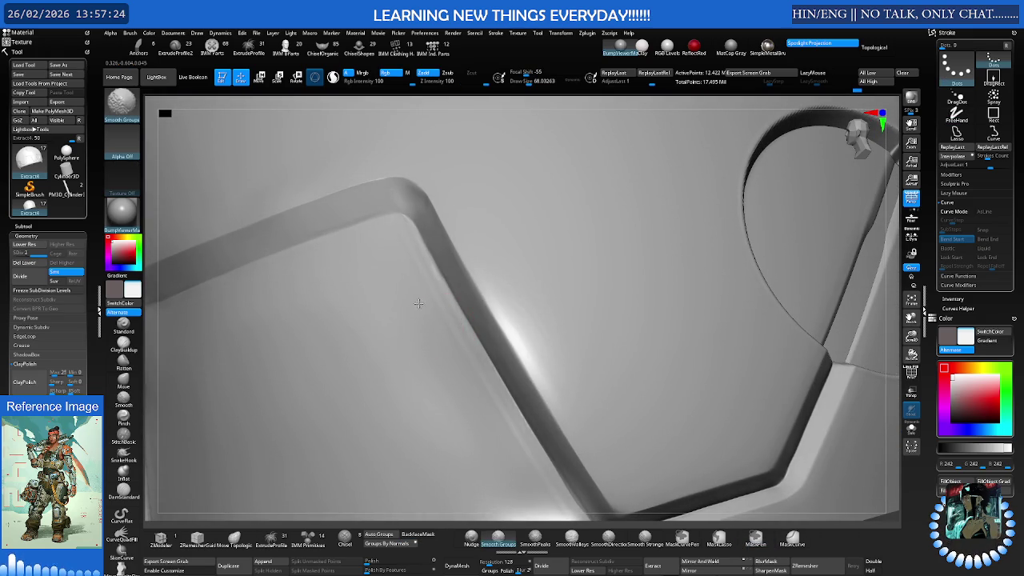
mouse_move(486, 366)
right_mouse_down()
mouse_move(567, 297)
mouse_move(343, 309)
mouse_move(361, 297)
mouse_move(385, 306)
right_mouse_up()
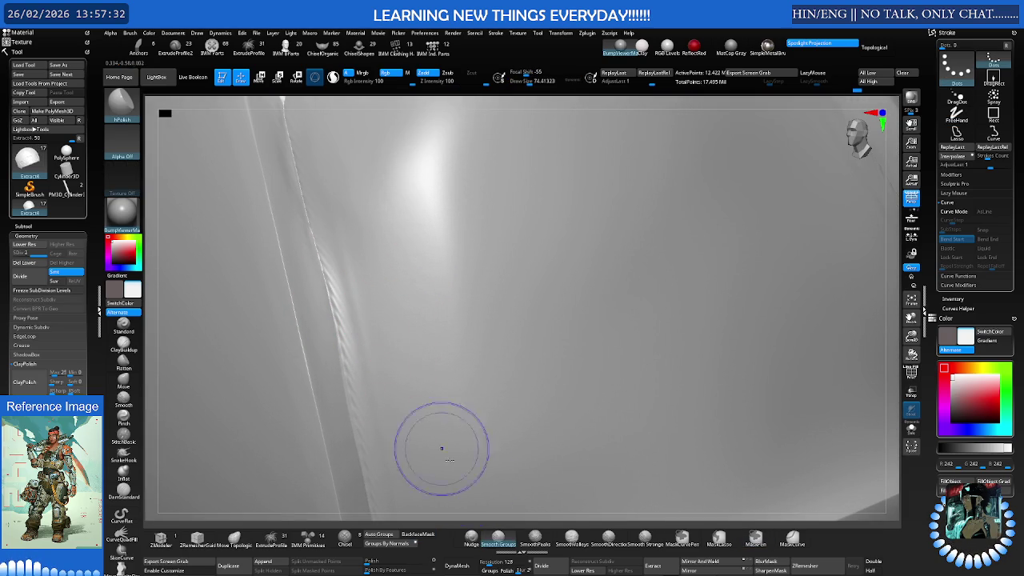
Pick SmoothPeaks, then reselect hPolish, and rotate the view onto the panel rim
left_click(533, 535)
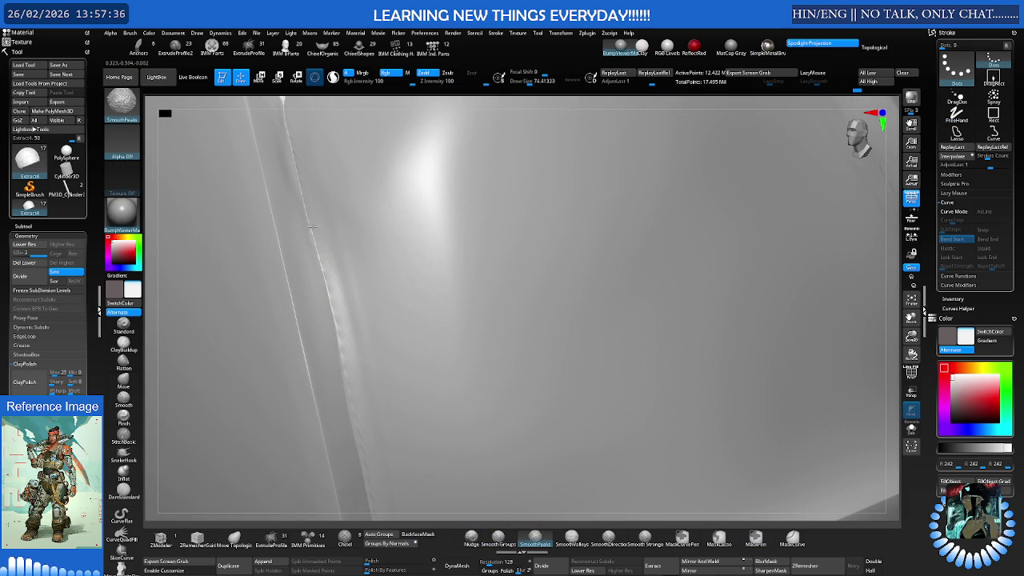
key("b")
key("h")
key("p")
mouse_move(362, 386)
right_mouse_down()
mouse_move(342, 343)
mouse_move(365, 304)
mouse_move(384, 342)
mouse_move(400, 448)
right_mouse_up()
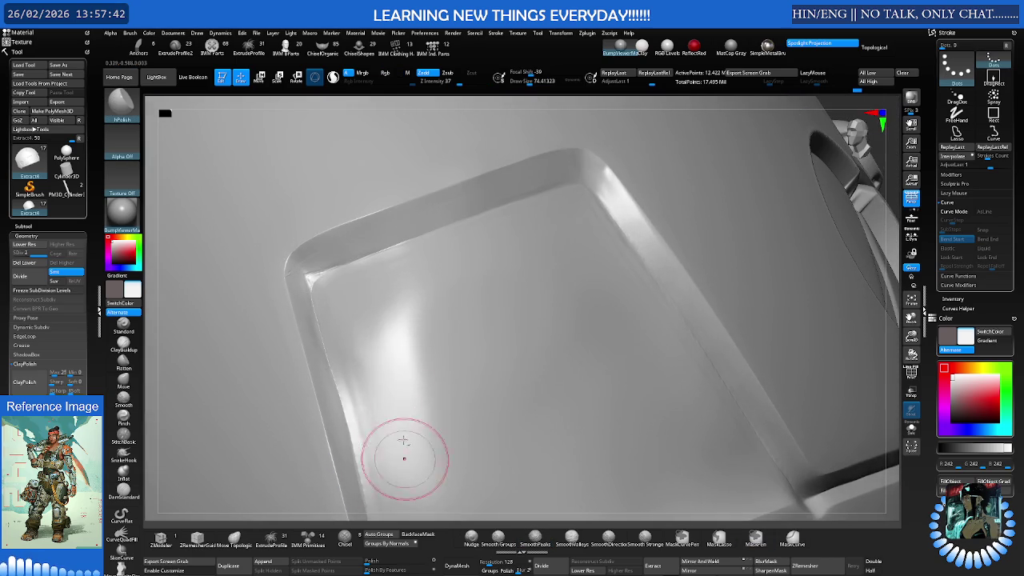
Smooth the rim's pinched inner corner, trying Smooth before returning to SmoothPeaks
key("ctrl")
right_click_drag(370, 254, 355, 235)
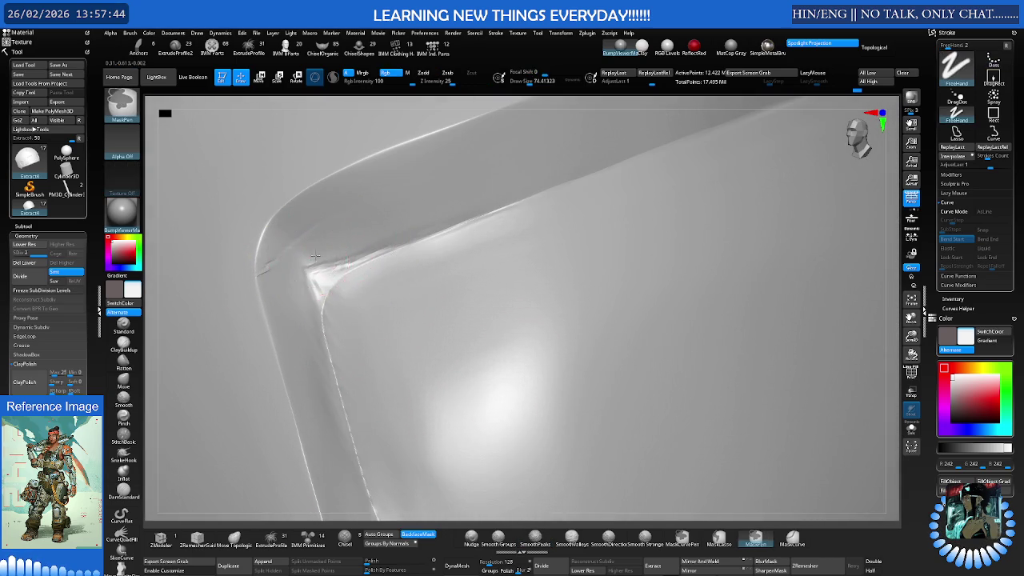
right_click_drag(293, 259, 343, 251)
left_click_drag(340, 271, 327, 263)
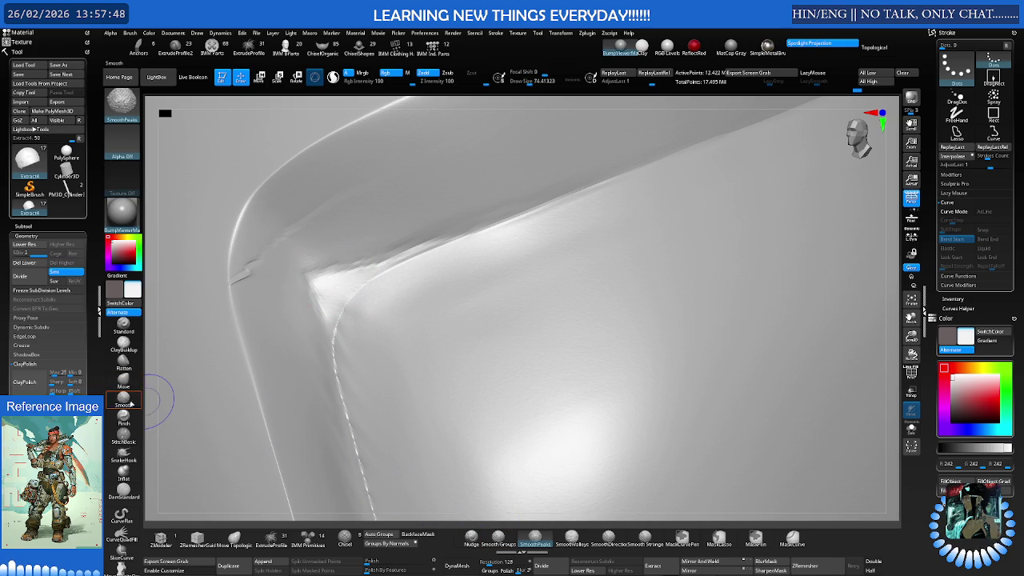
left_click(130, 399)
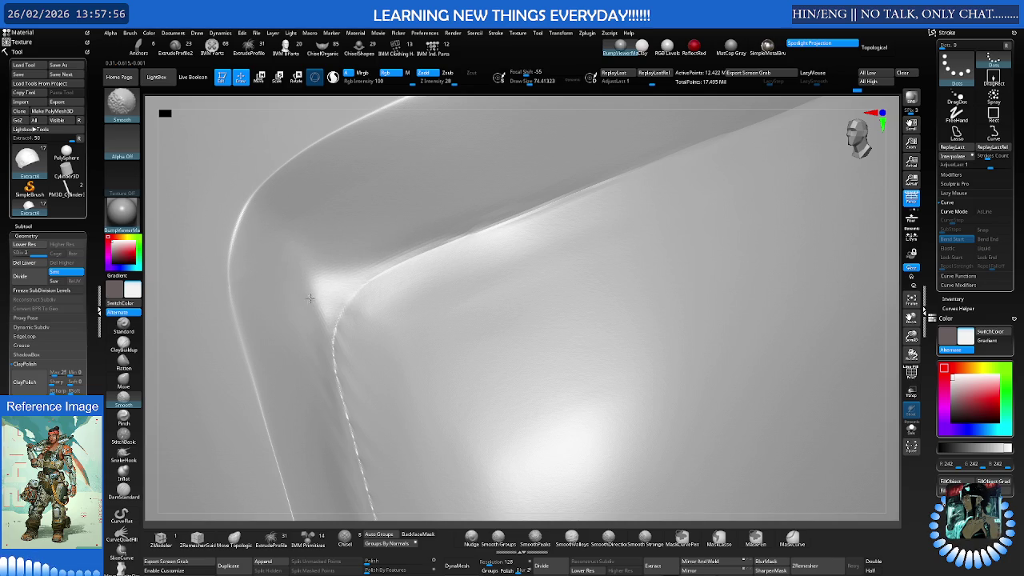
left_click(535, 537)
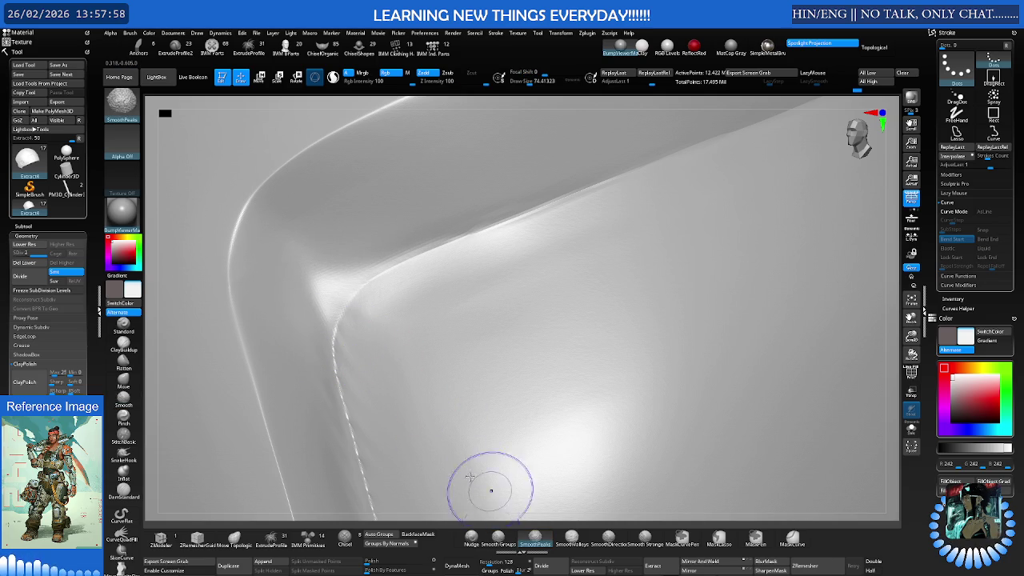
mouse_move(446, 304)
right_mouse_down("ctrl")
mouse_move(538, 346)
mouse_move(544, 328)
right_mouse_up("ctrl")
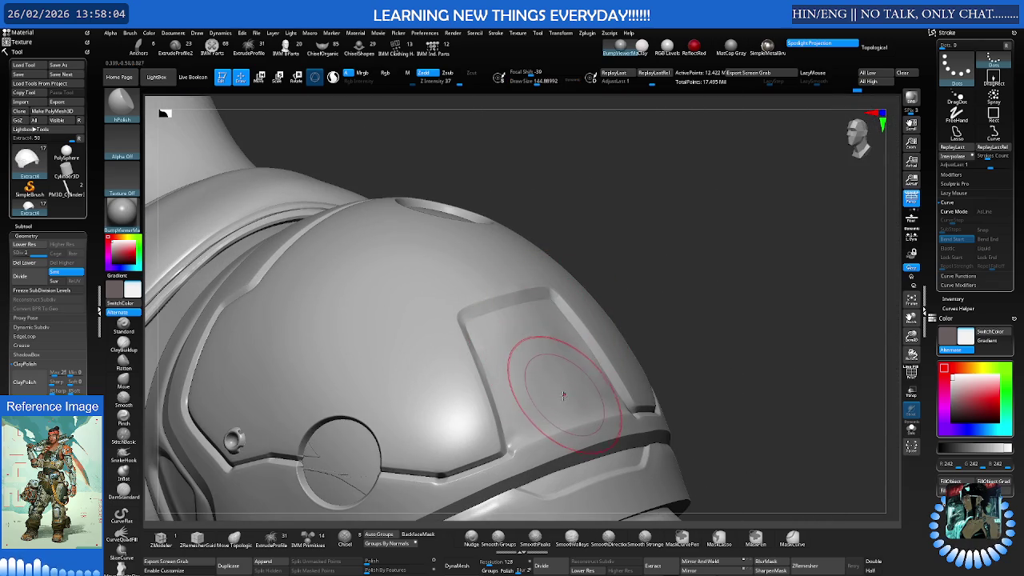
mouse_move(536, 352)
right_mouse_down()
mouse_move(483, 369)
mouse_move(560, 360)
mouse_move(502, 367)
right_mouse_up()
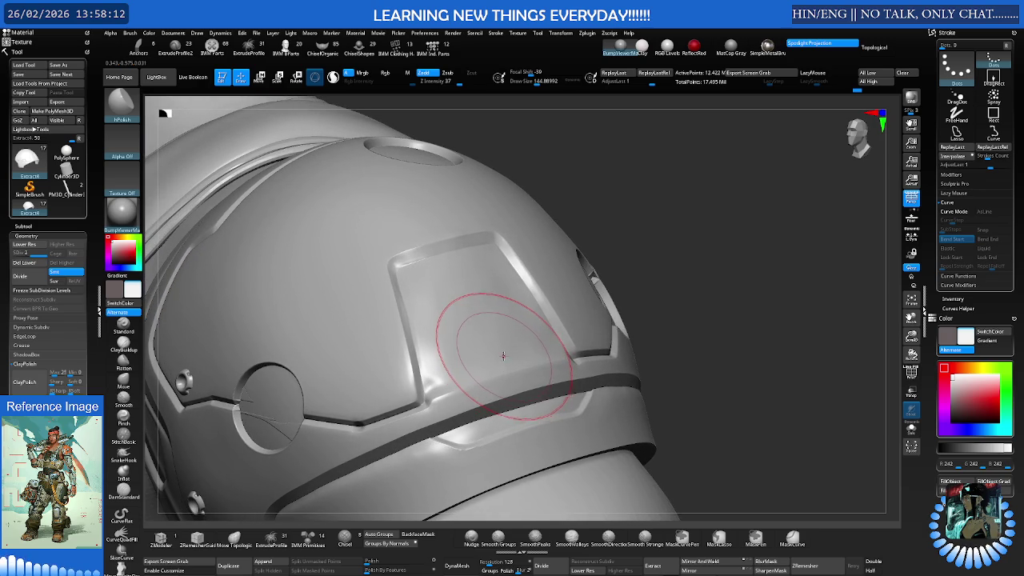
right_click_drag(502, 367, 469, 342, "ctrl")
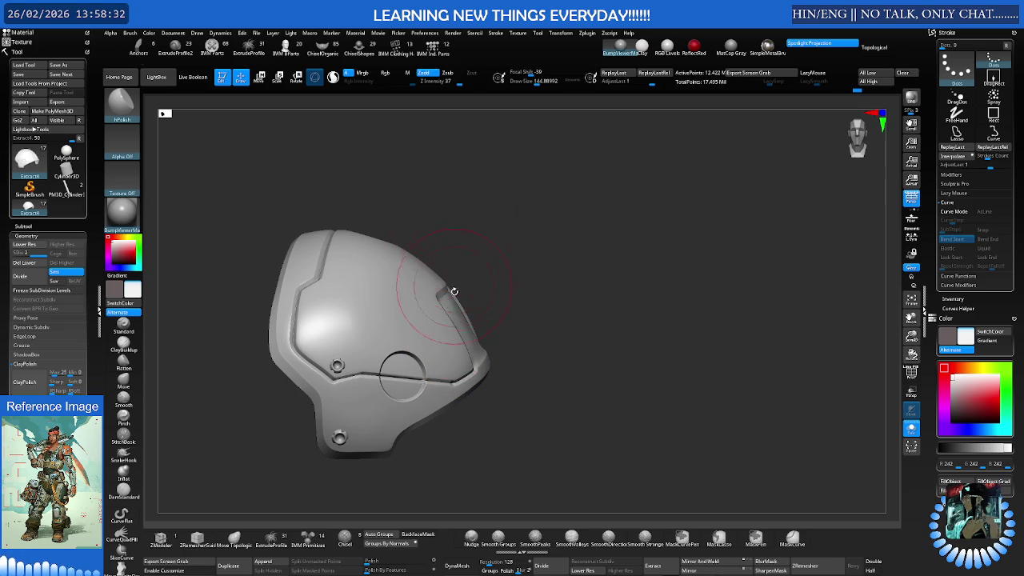
Zoom in on the shoulder pad and turn on Polyframe to reveal its polygroups
left_click_drag(457, 281, 480, 264)
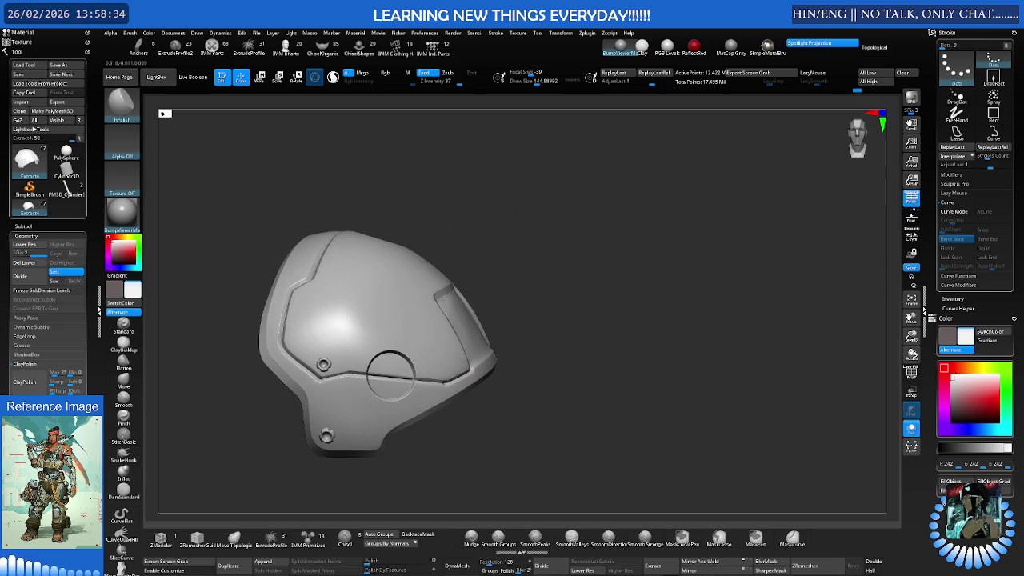
scroll(560, 320, "up", 5)
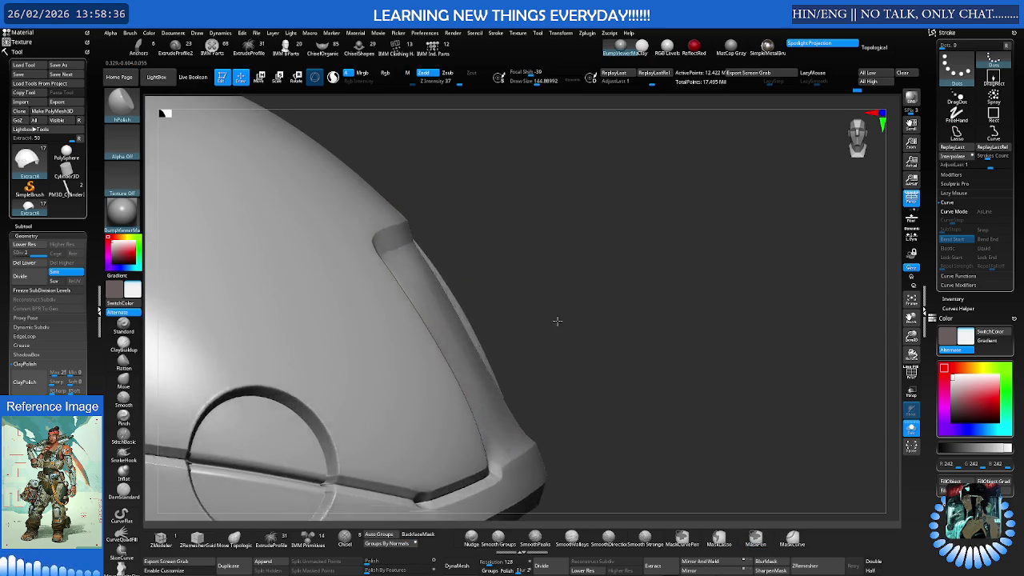
left_click_drag(558, 321, 461, 365)
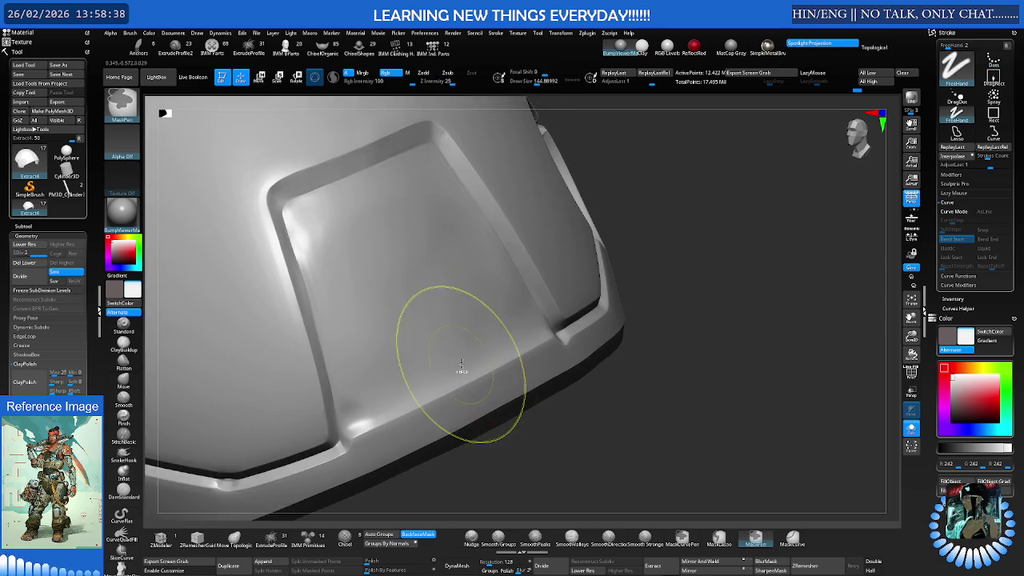
scroll(445, 366, "up", 6)
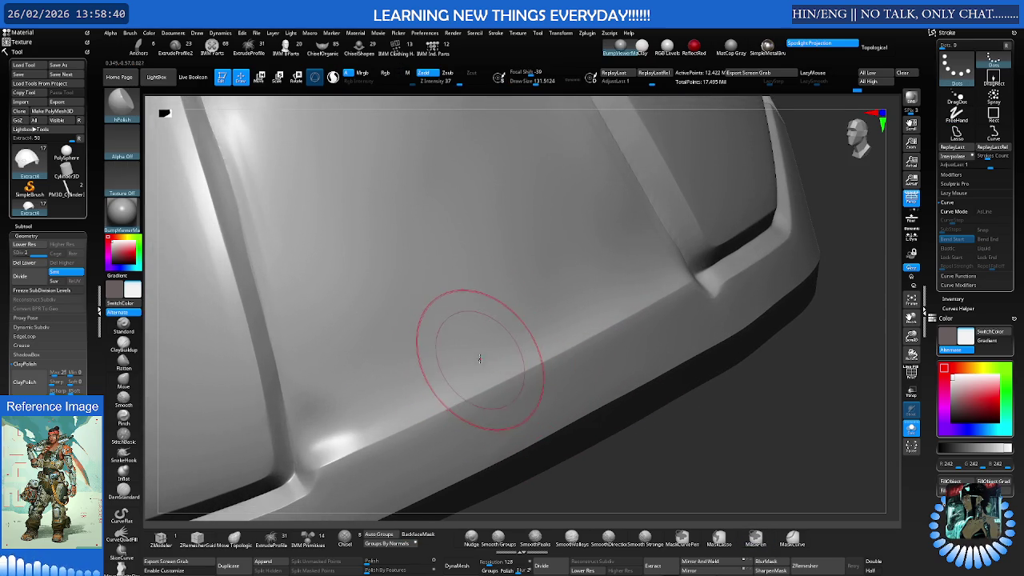
key("shift+f")
key("shift+f")
Apply a material showing polygroup colours: a green panel face and red rims
right_click_drag(469, 354, 172, 232)
left_click(116, 227)
left_click(297, 223)
scroll(485, 329, "up", 2)
scroll(491, 342, "up", 2)
key("s")
mouse_move(457, 372)
right_mouse_down()
mouse_move(448, 343)
mouse_move(457, 366)
right_mouse_up()
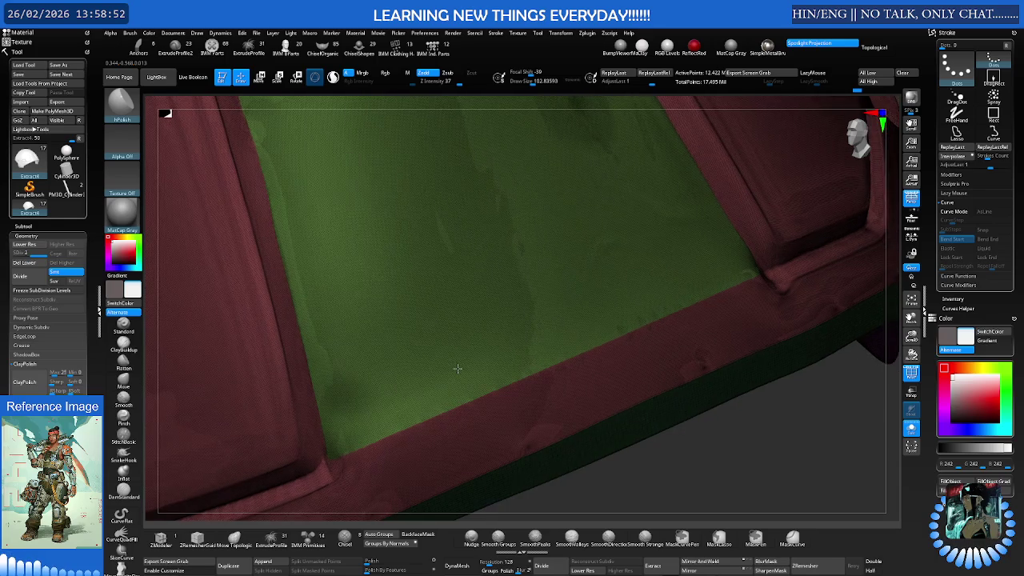
Isolate the green panel, MaskCurve its lower edge, and group that strip as a cyan polygroup
right_click(457, 366)
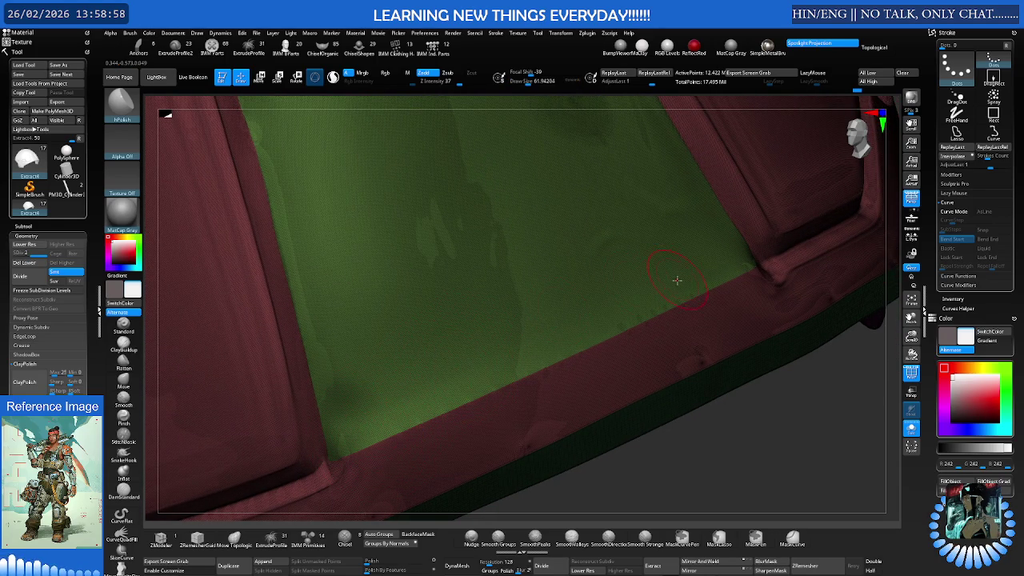
left_click(682, 282, "ctrl+shift")
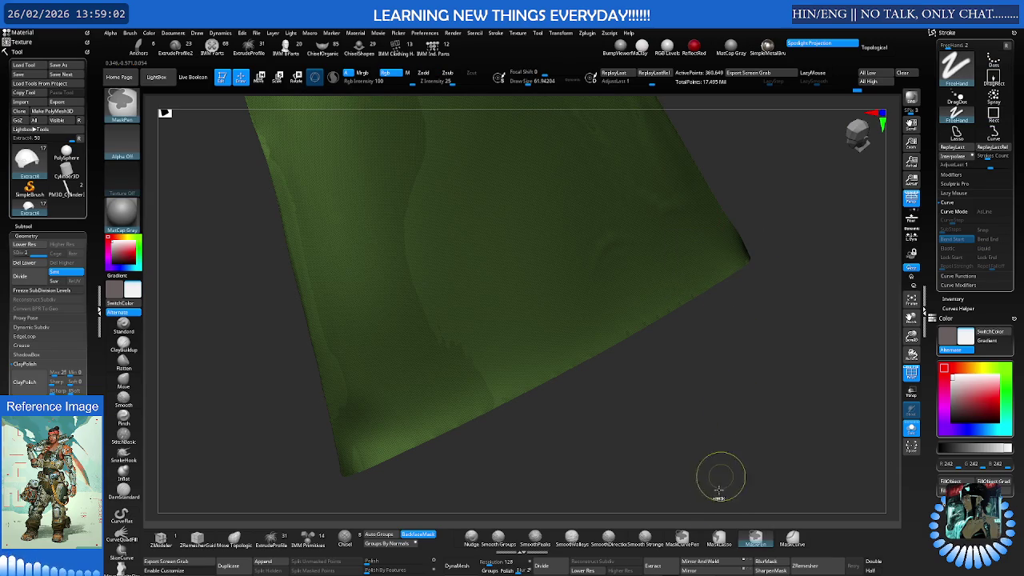
left_click(791, 537)
left_click_drag(759, 234, 318, 464)
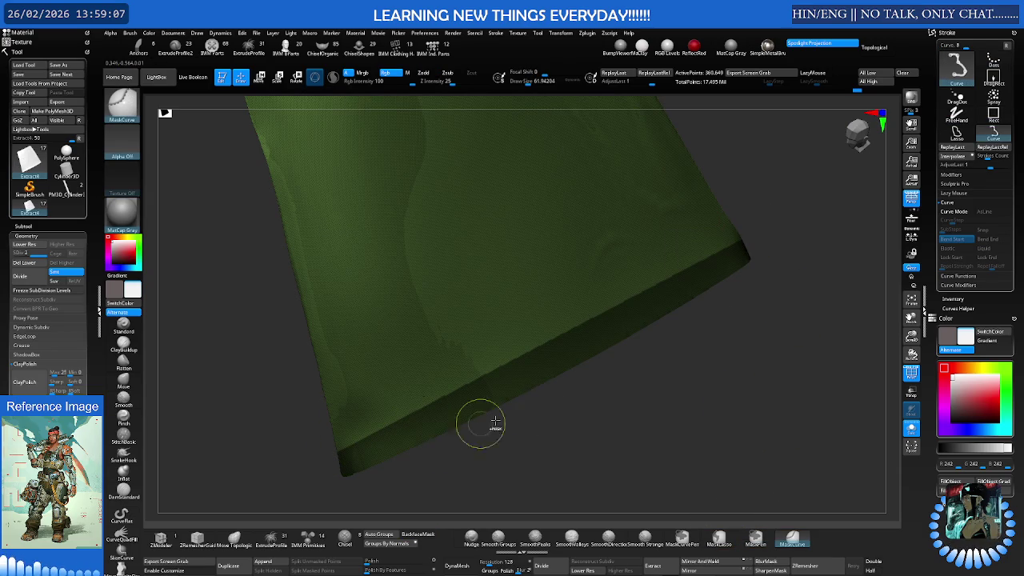
key("ctrl+w")
left_click(666, 375, "ctrl+shift")
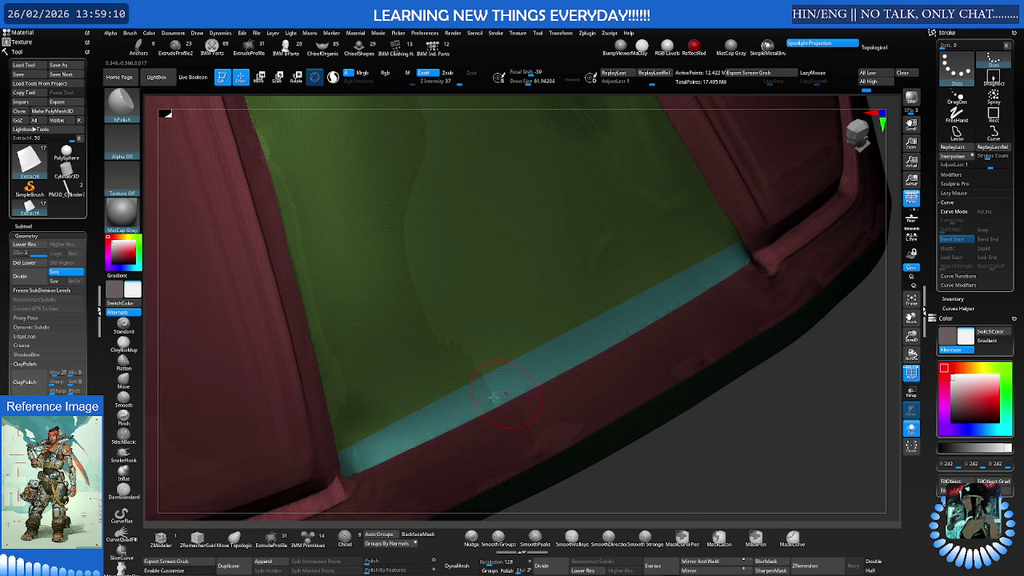
Inspect the new strip along the lower edge and panel corners, adjusting the brush size
left_click_drag(690, 372, 477, 385)
right_click_drag(478, 384, 468, 368)
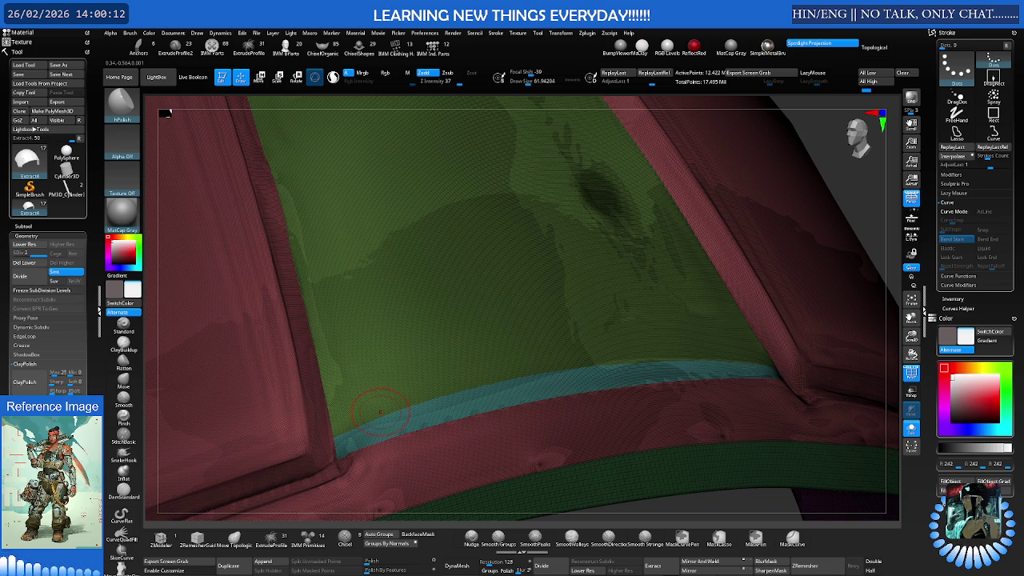
mouse_move(459, 312)
right_mouse_down("alt")
mouse_move(474, 371)
mouse_move(429, 357)
right_mouse_up("alt")
key("s")
left_click_drag(470, 387, 457, 387)
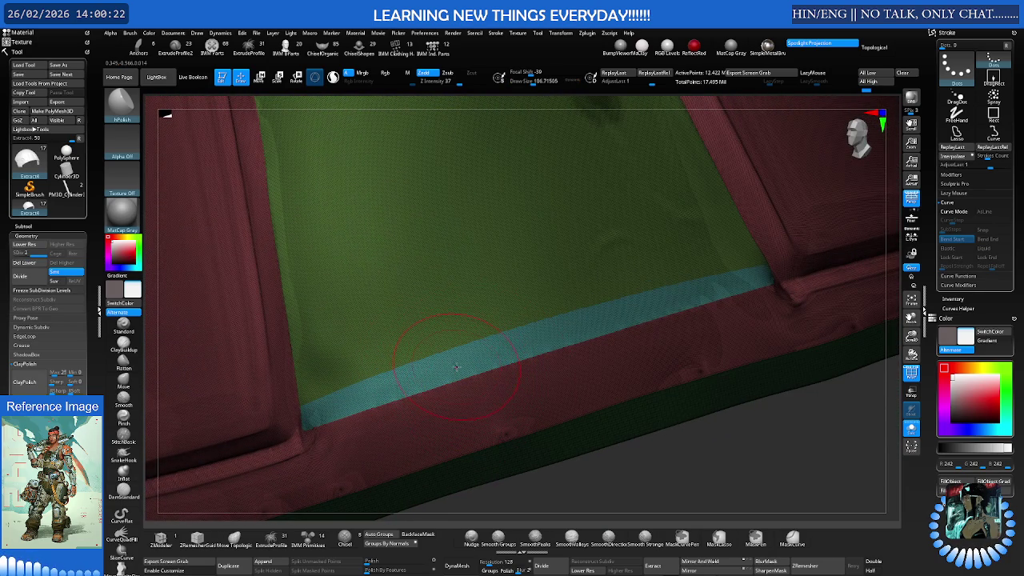
mouse_move(460, 364)
right_mouse_down()
mouse_move(456, 327)
mouse_move(424, 338)
mouse_move(445, 352)
mouse_move(478, 346)
mouse_move(418, 353)
mouse_move(484, 407)
right_mouse_up()
key("s")
left_click_drag(494, 405, 470, 412)
key("s")
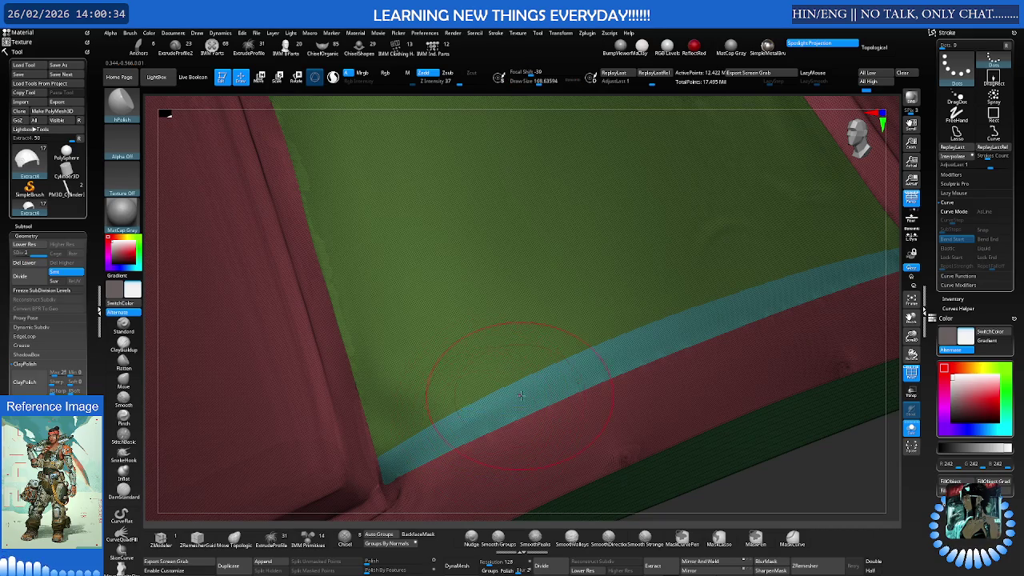
key("ctrl+shift")
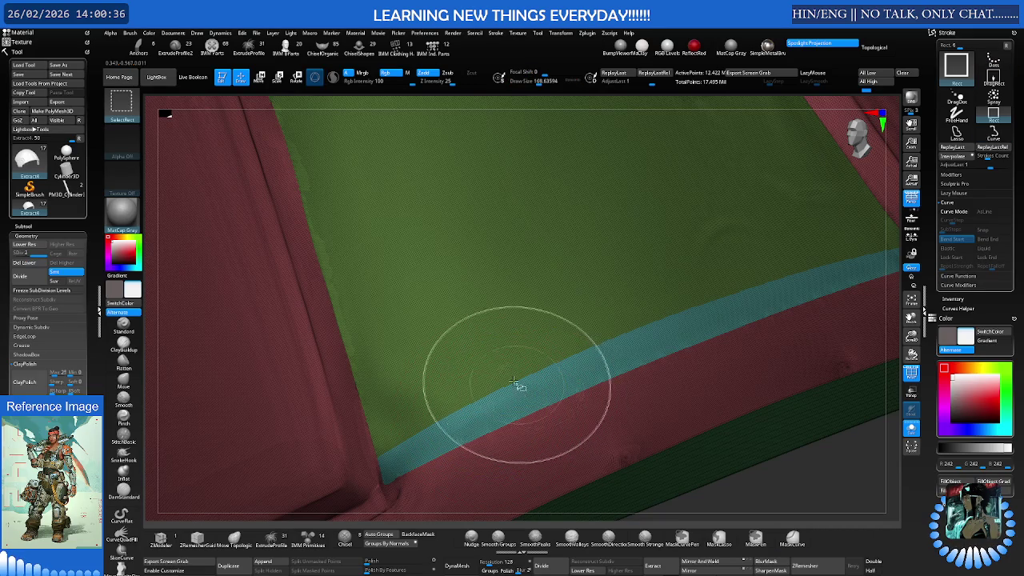
left_click(497, 364, "ctrl+shift")
left_click_drag(503, 372, 468, 354)
key("s")
left_click(503, 380)
key("b")
key("m")
key("v")
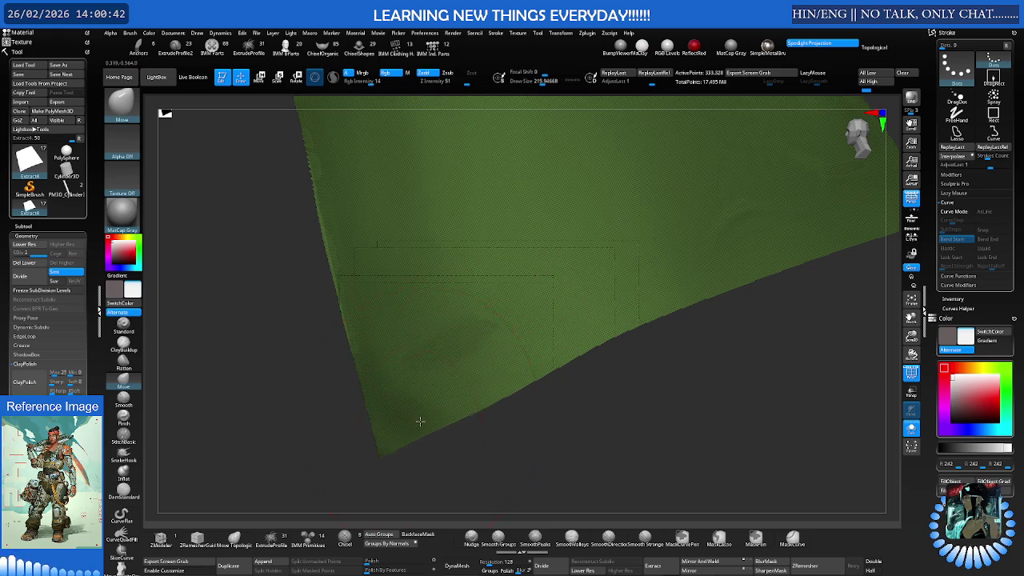
key("ctrl")
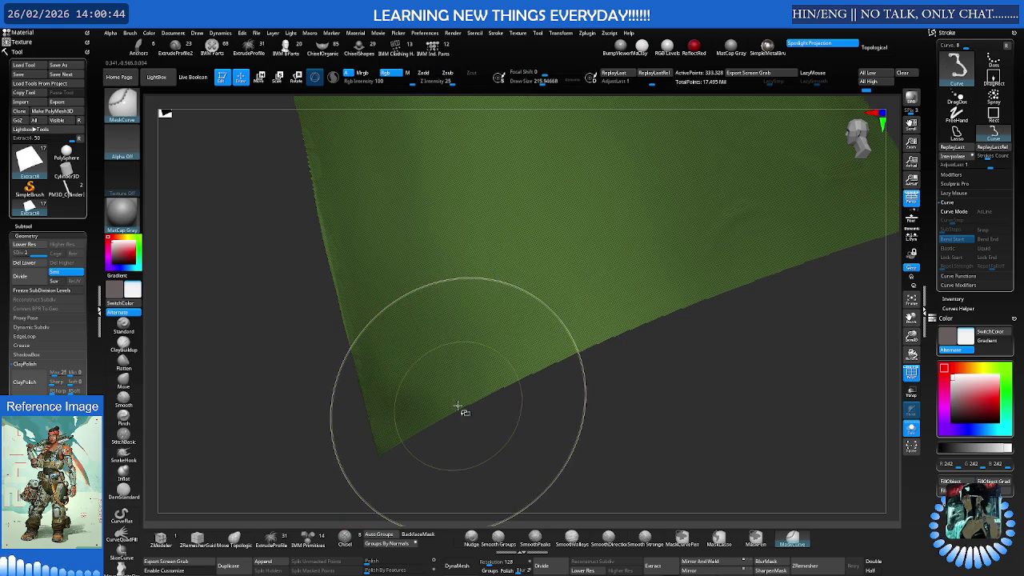
left_click(415, 535)
left_click(471, 537)
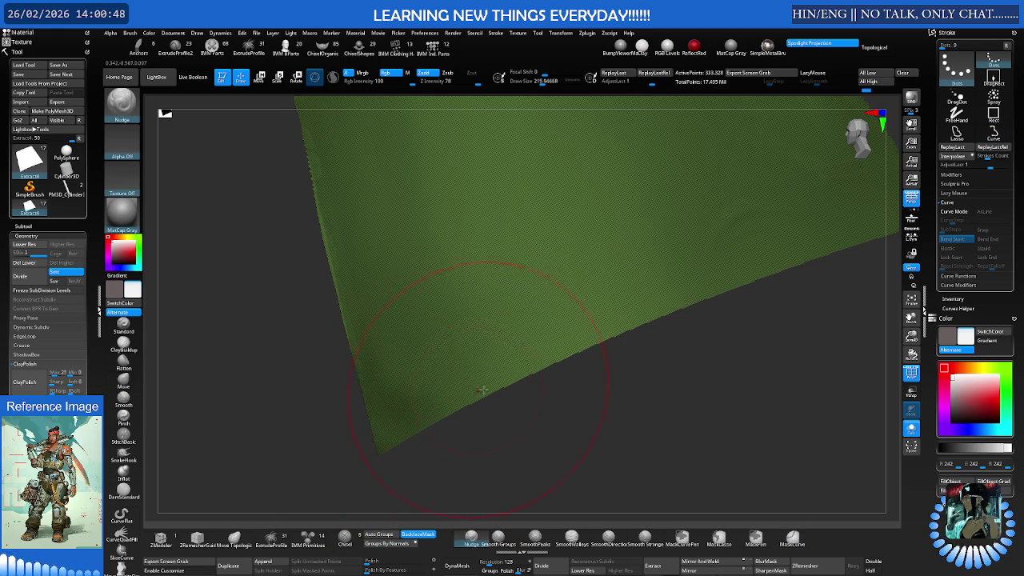
right_click_drag(477, 390, 484, 379)
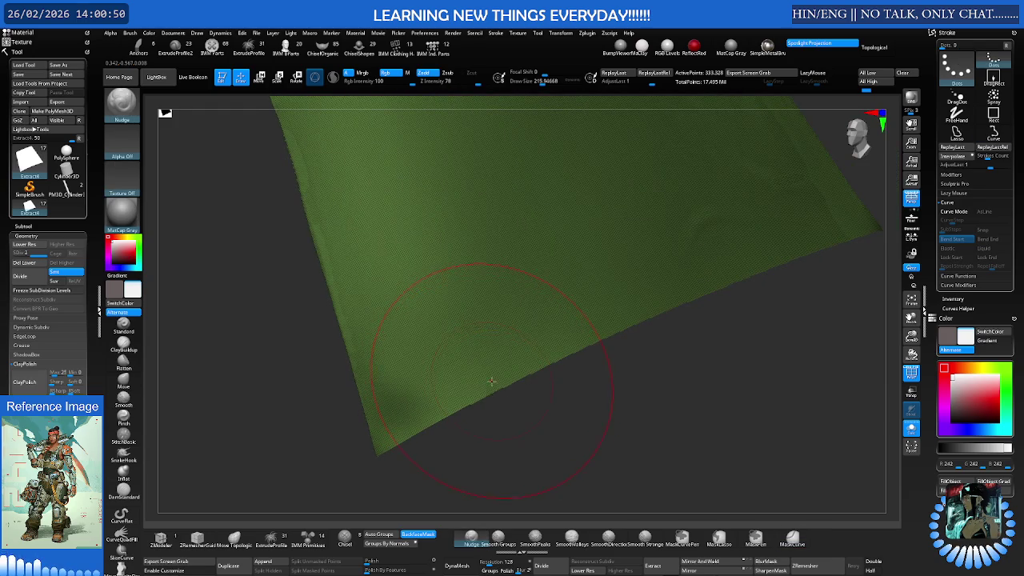
key("shift+alt+s")
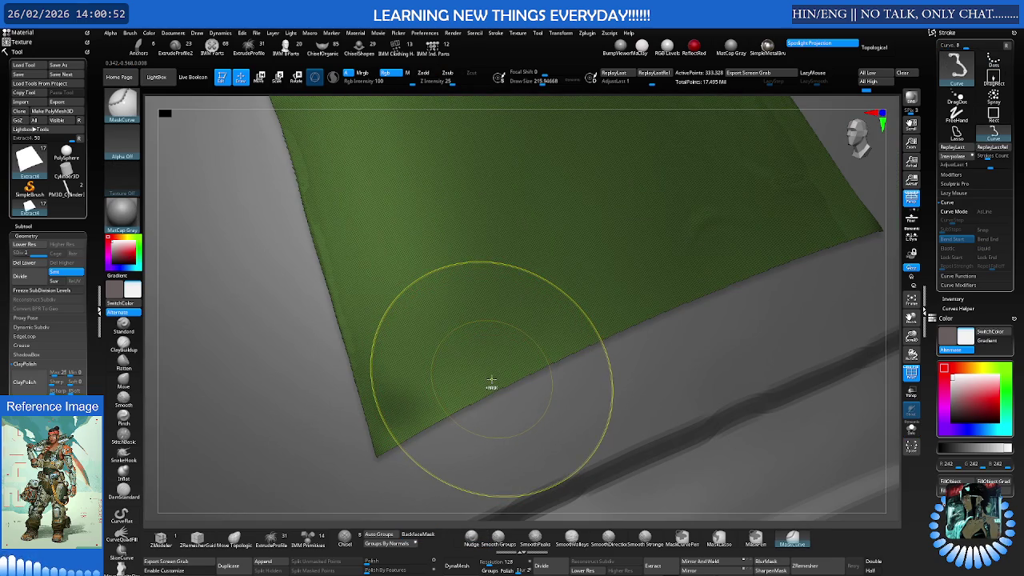
left_click_drag(494, 378, 491, 386, "ctrl")
key("n")
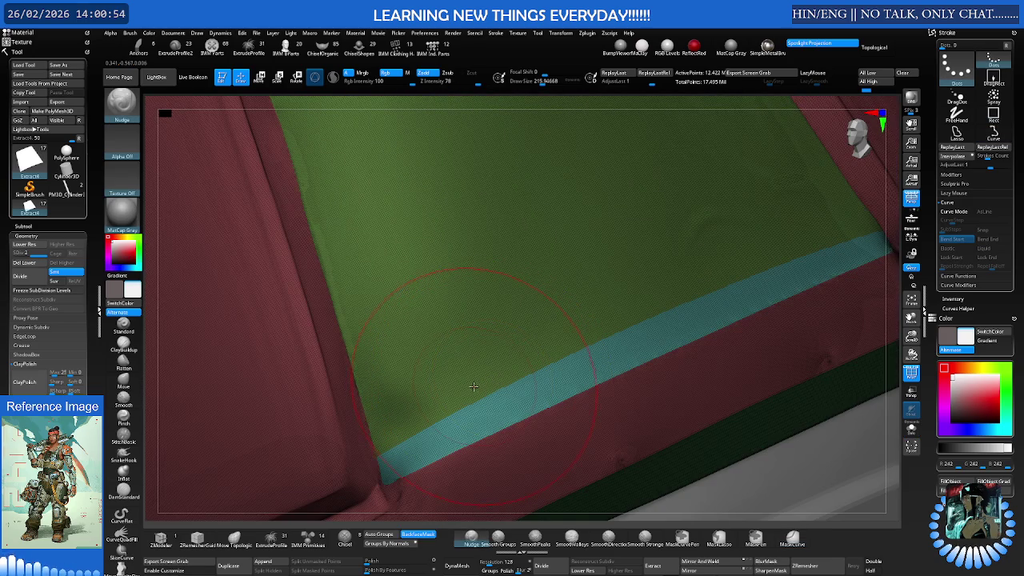
mouse_move(478, 386)
right_mouse_down()
mouse_move(470, 373)
mouse_move(485, 389)
mouse_move(507, 387)
mouse_move(456, 399)
mouse_move(451, 386)
right_mouse_up()
key("ctrl")
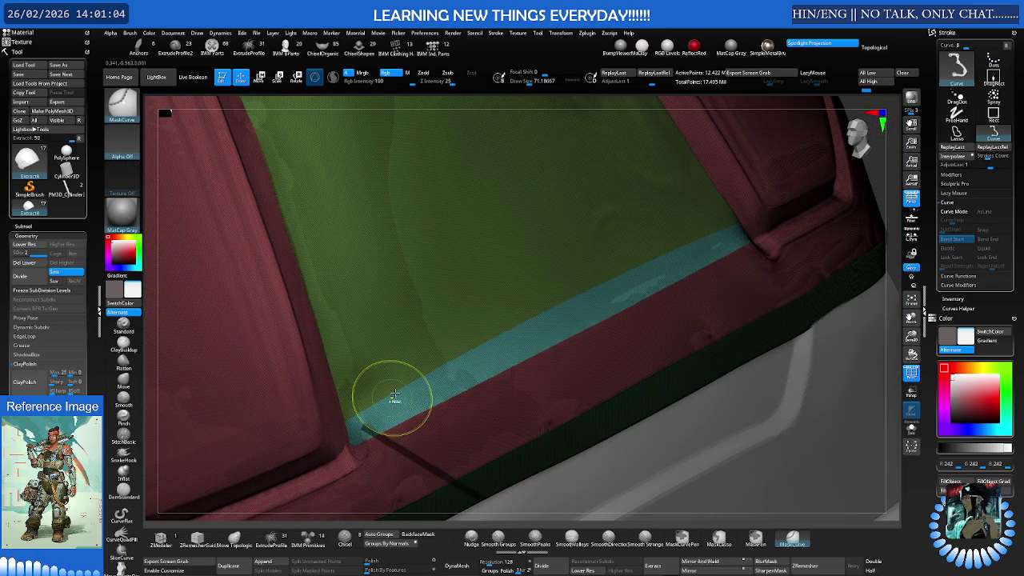
left_click(719, 538)
left_click(755, 539)
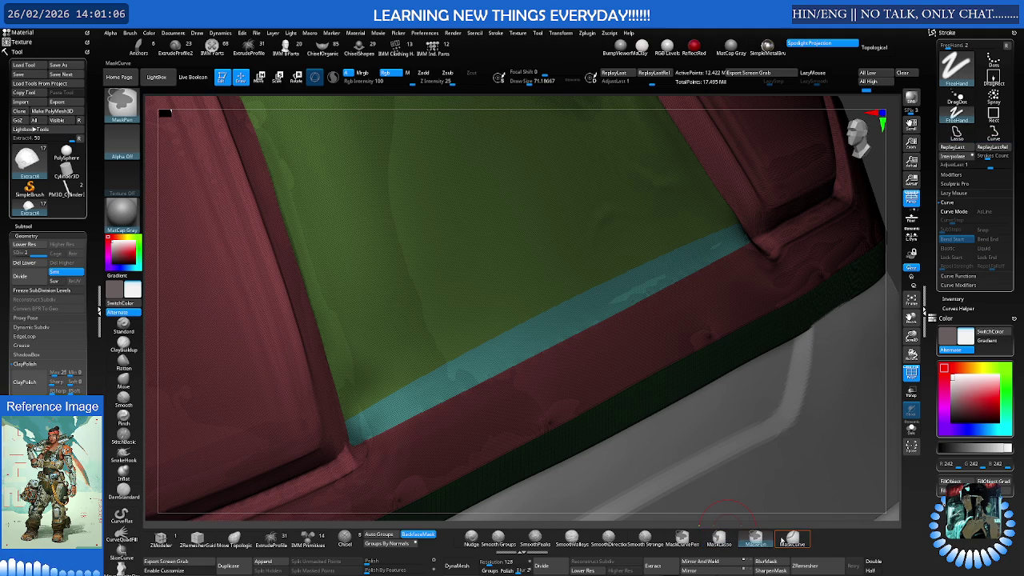
MaskPen along the cyan band, then invert so only the cyan strip stays unmasked
left_click_drag(369, 415, 555, 321, "ctrl")
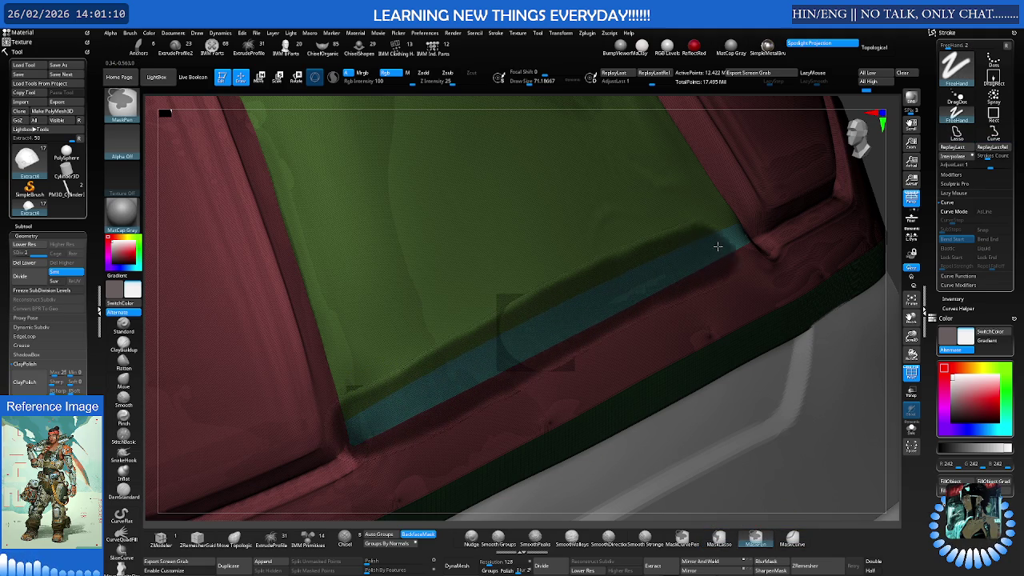
left_click_drag(556, 321, 714, 248, "ctrl")
mouse_move(720, 232)
right_mouse_down()
mouse_move(642, 278)
mouse_move(696, 283)
mouse_move(715, 274)
mouse_move(505, 299)
mouse_move(523, 313)
mouse_move(591, 317)
mouse_move(506, 311)
mouse_move(850, 344)
mouse_move(618, 325)
mouse_move(777, 331)
mouse_move(708, 327)
mouse_move(663, 339)
mouse_move(800, 342)
mouse_move(583, 354)
mouse_move(555, 343)
mouse_move(599, 344)
mouse_move(581, 320)
mouse_move(514, 320)
mouse_move(498, 231)
mouse_move(513, 318)
mouse_move(532, 301)
mouse_move(489, 309)
mouse_move(511, 282)
mouse_move(546, 391)
mouse_move(535, 405)
mouse_move(519, 366)
mouse_move(551, 340)
mouse_move(580, 365)
mouse_move(512, 390)
mouse_move(420, 389)
mouse_move(402, 366)
mouse_move(417, 376)
right_mouse_up()
left_click(580, 366, "ctrl")
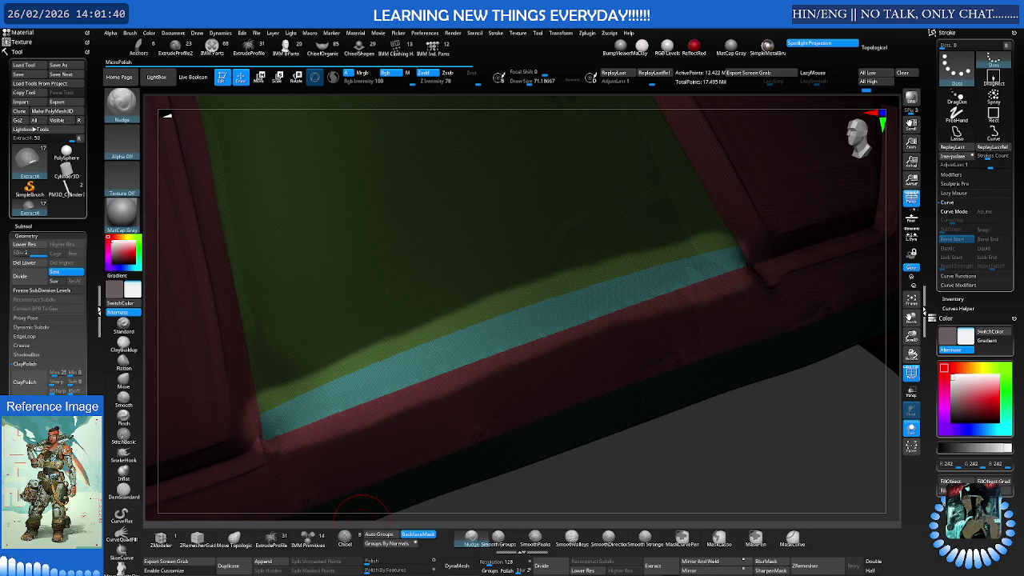
Nudge the cyan band's edge straighter with brush size 103–123, then choose Smooth Groups
mouse_move(405, 407)
right_mouse_down()
mouse_move(424, 378)
mouse_move(396, 387)
right_mouse_up()
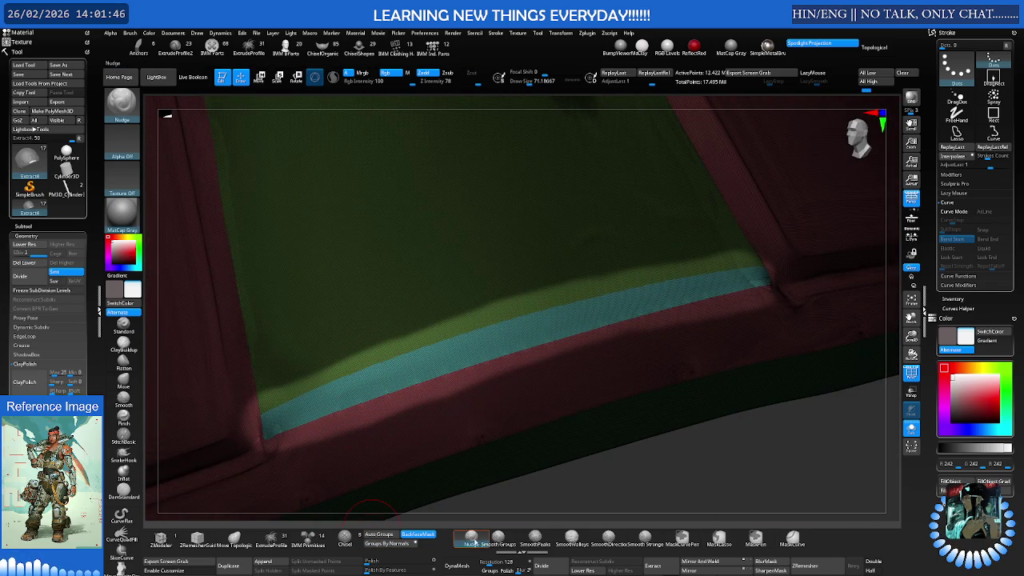
key("s")
left_click_drag(340, 370, 351, 359)
mouse_move(351, 360)
right_mouse_down()
mouse_move(366, 366)
mouse_move(342, 362)
right_mouse_up()
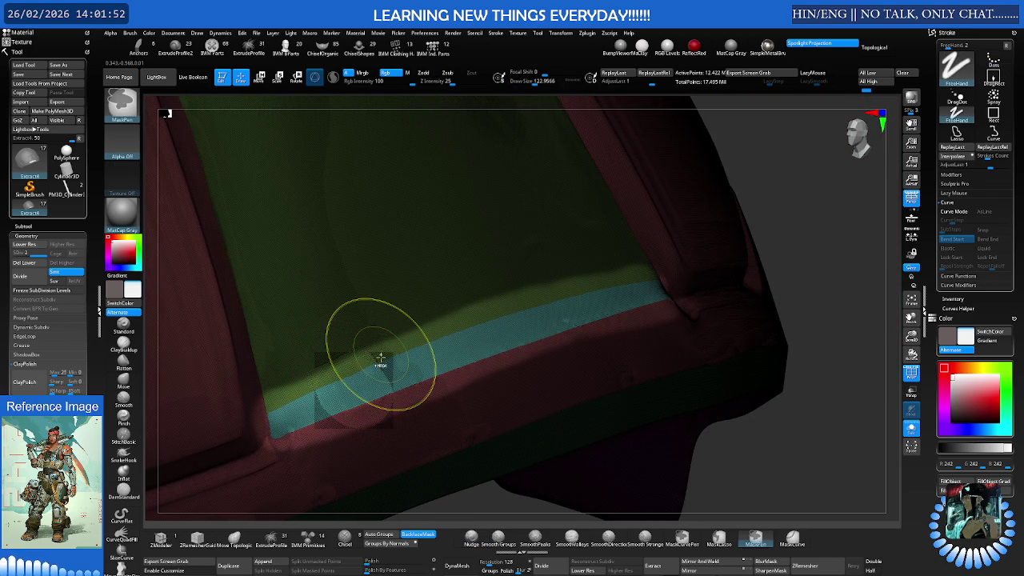
left_click_drag(376, 347, 379, 359, "shift")
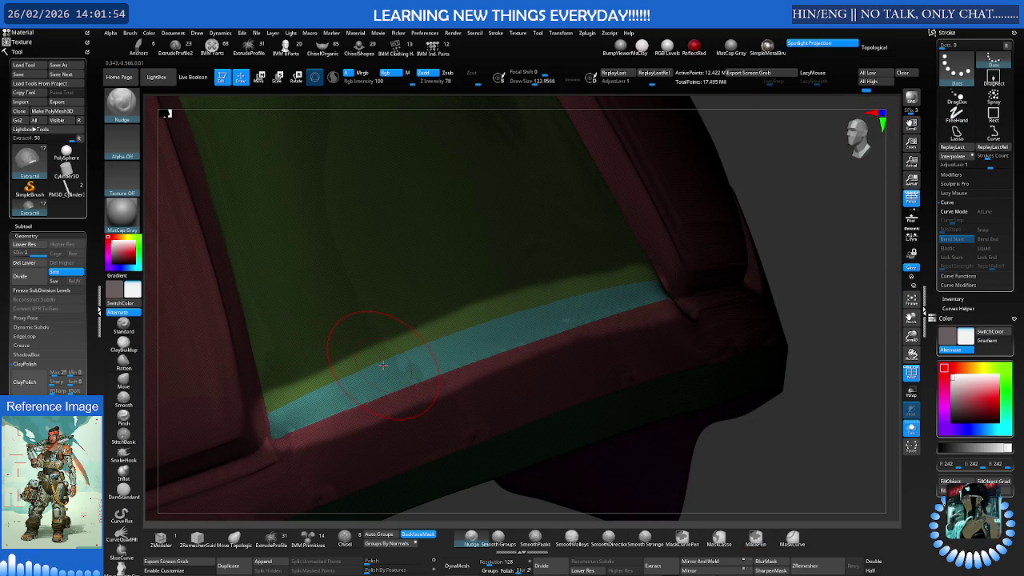
mouse_move(370, 373)
right_mouse_down()
mouse_move(349, 391)
mouse_move(402, 359)
right_mouse_up()
key("s")
left_click(358, 375)
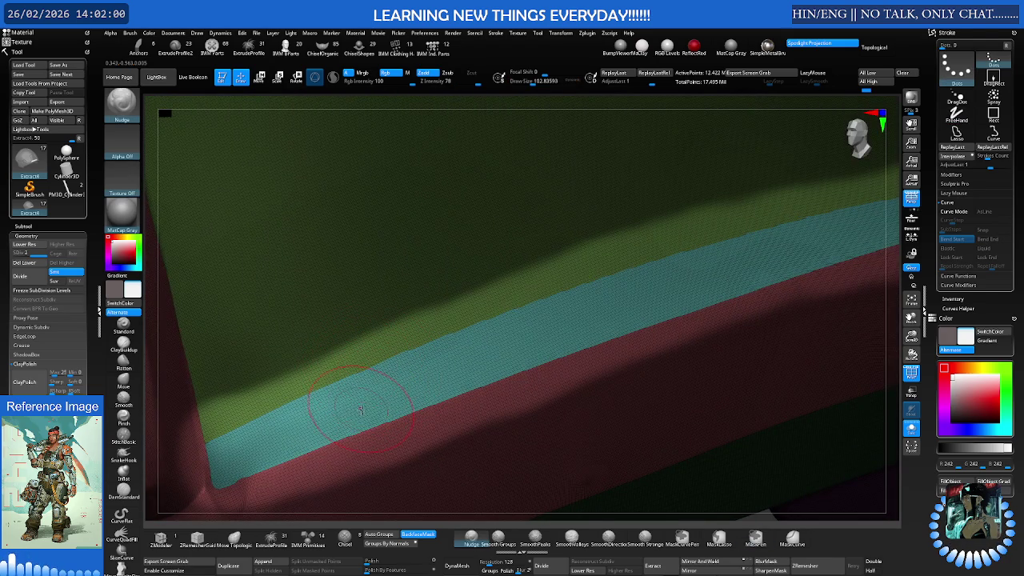
left_click(498, 537)
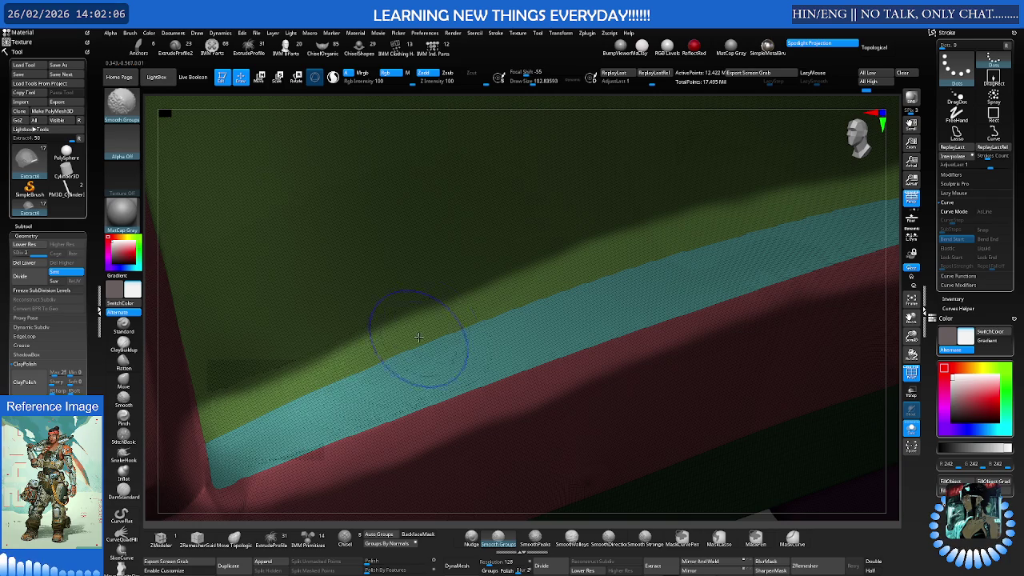
Hide Polyframe and smooth the grey rim with Smooth Groups at brush size 84.5–110.7
key("shift+f")
mouse_move(457, 331)
right_mouse_down()
mouse_move(365, 366)
mouse_move(480, 411)
mouse_move(594, 418)
mouse_move(490, 301)
right_mouse_up()
key("s")
left_click_drag(489, 301, 469, 297)
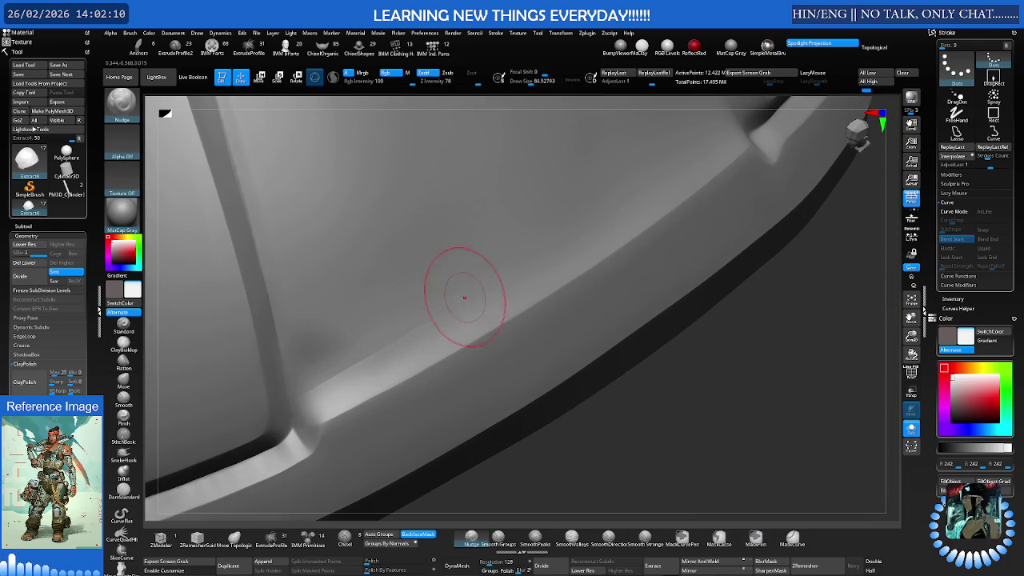
key("shift")
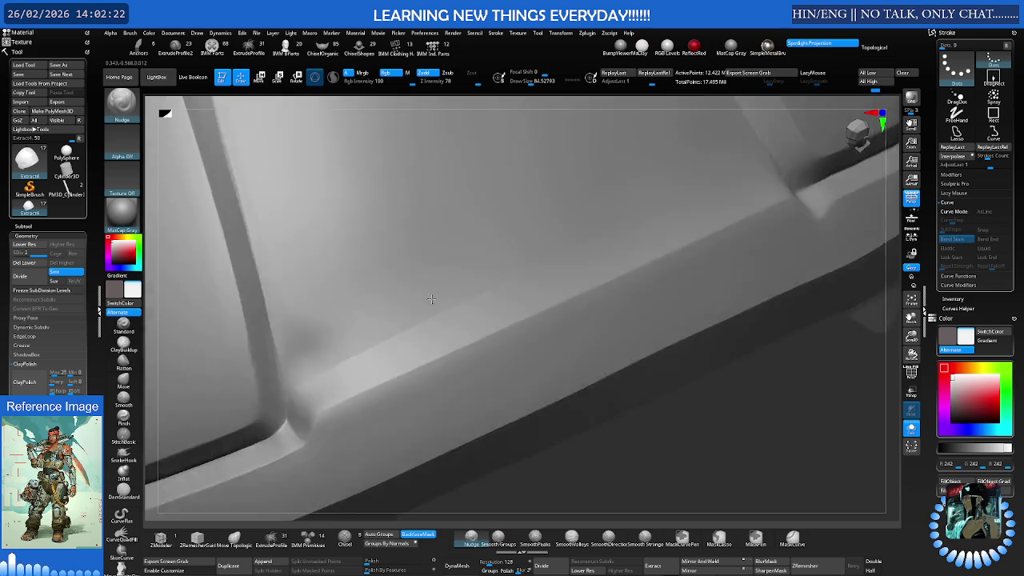
mouse_move(704, 261)
left_mouse_down()
mouse_move(403, 324)
mouse_move(432, 337)
mouse_move(486, 298)
left_mouse_up()
key("s")
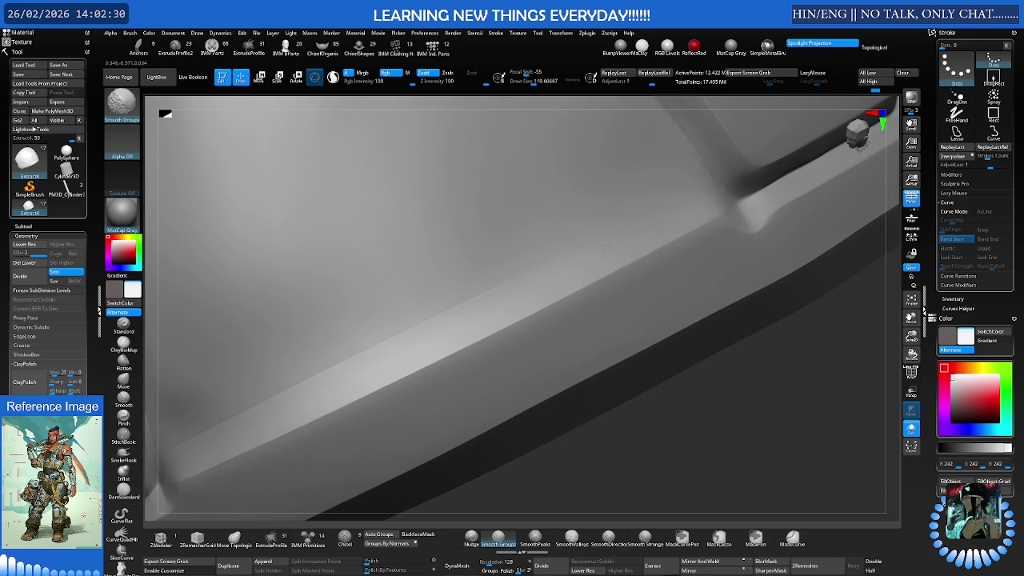
Check the rim corners, then MaskPen a band along the raised rim at brush size 71
mouse_move(563, 263)
left_mouse_down()
mouse_move(471, 314)
mouse_move(498, 320)
left_mouse_up()
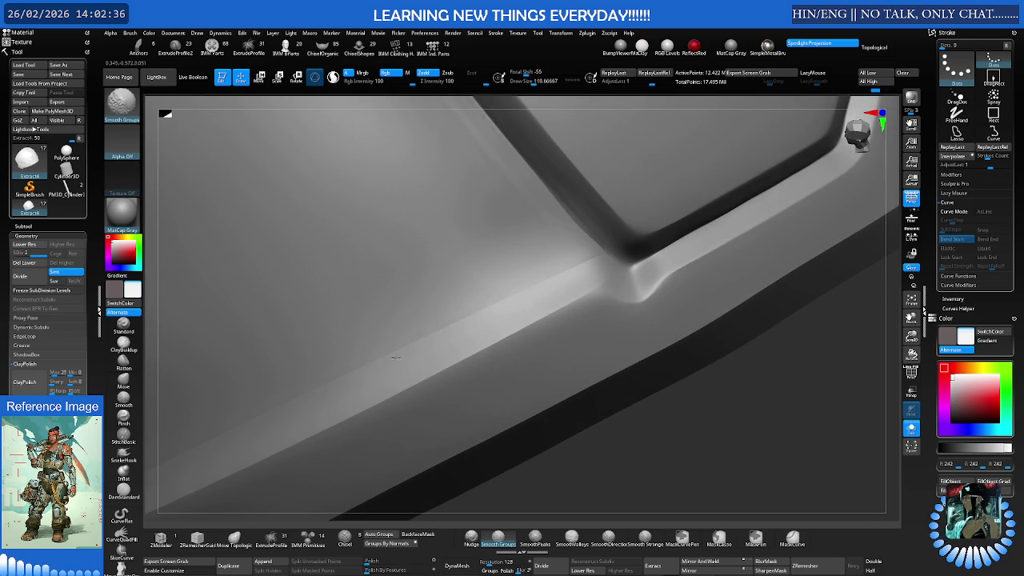
mouse_move(483, 313)
right_mouse_down()
mouse_move(410, 317)
mouse_move(371, 359)
mouse_move(392, 355)
mouse_move(411, 376)
right_mouse_up()
key("s")
left_click_drag(411, 403, 392, 402)
mouse_move(308, 444)
left_mouse_down("ctrl")
mouse_move(397, 412)
mouse_move(472, 364)
mouse_move(762, 231)
left_mouse_up("ctrl")
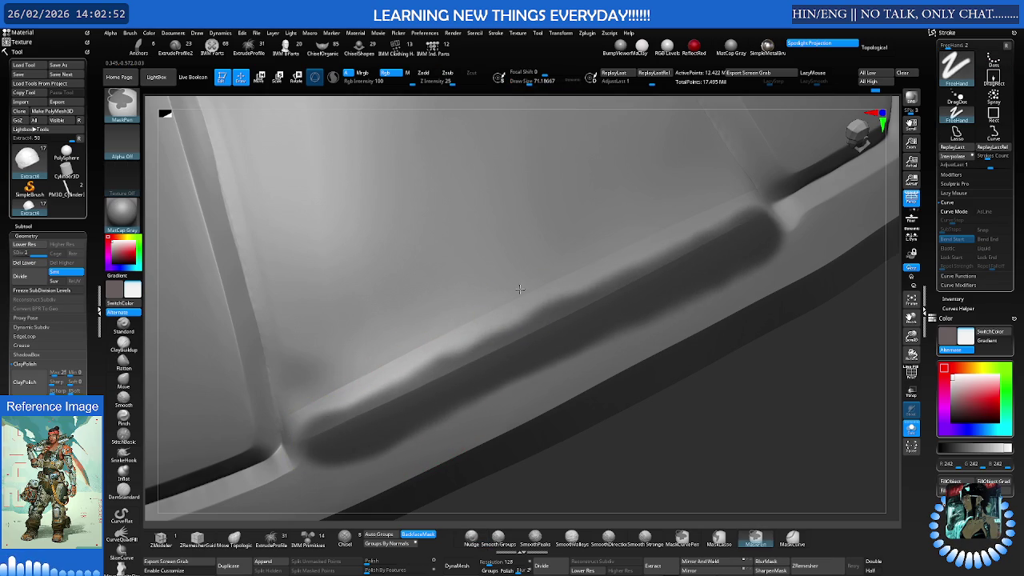
Nudge the rim edge into shape, switching between the Nudge and Move brushes
key("b")
key("n")
key("u")
key("b")
key("m")
key("v")
right_click_drag(365, 354, 390, 369)
left_click(466, 534)
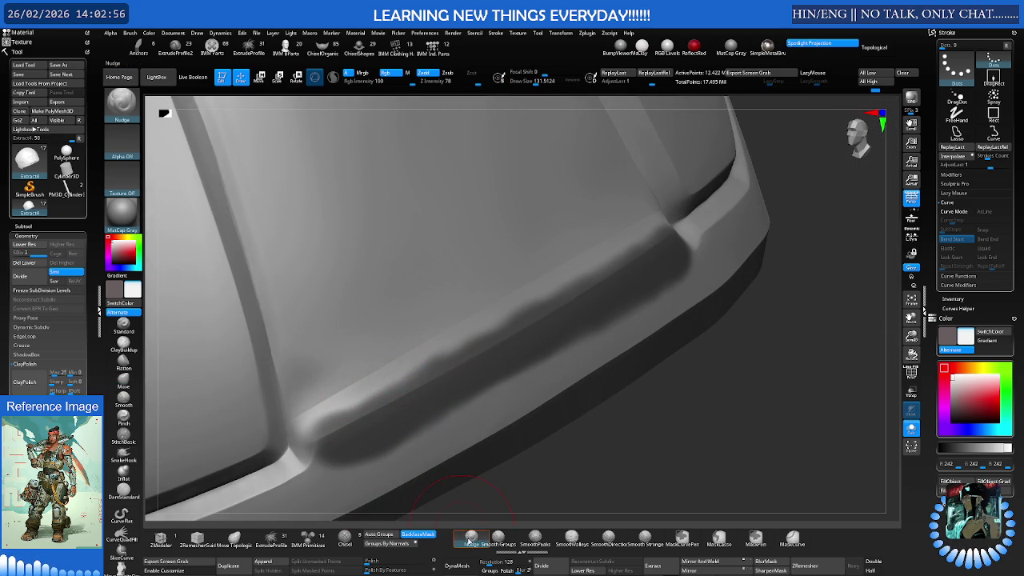
mouse_move(364, 397)
left_mouse_down()
mouse_move(344, 373)
mouse_move(333, 417)
left_mouse_up()
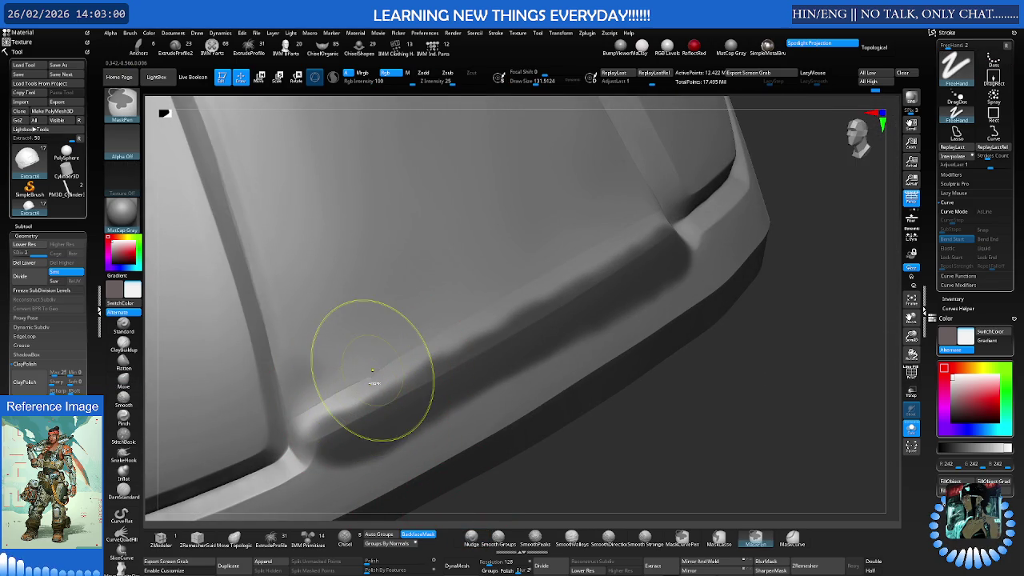
Enlarge the brush to about 170, set Focal Shift to -55, and push the rim's lower end
key("s")
left_click_drag(364, 378, 366, 378)
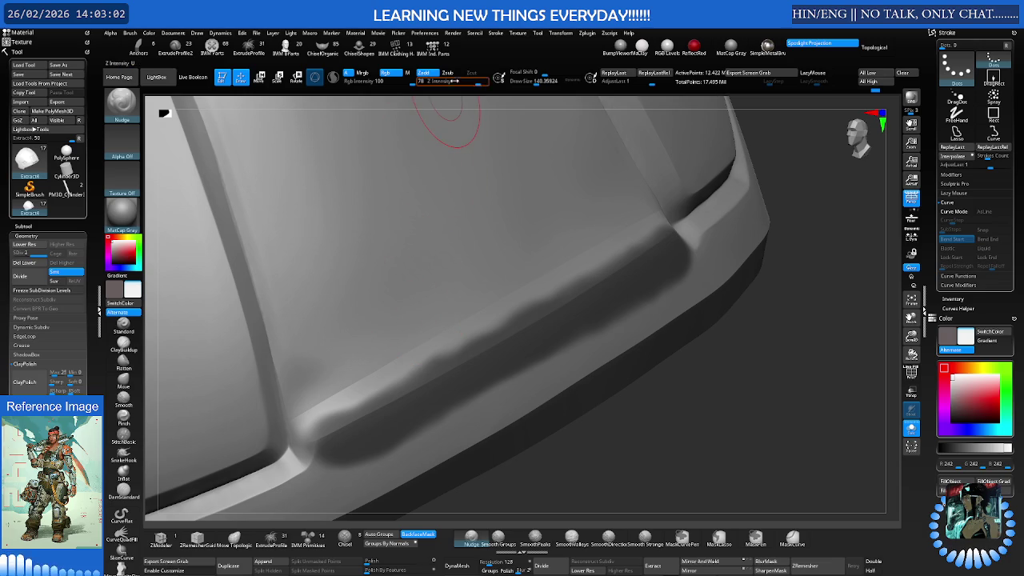
left_click_drag(525, 73, 523, 72)
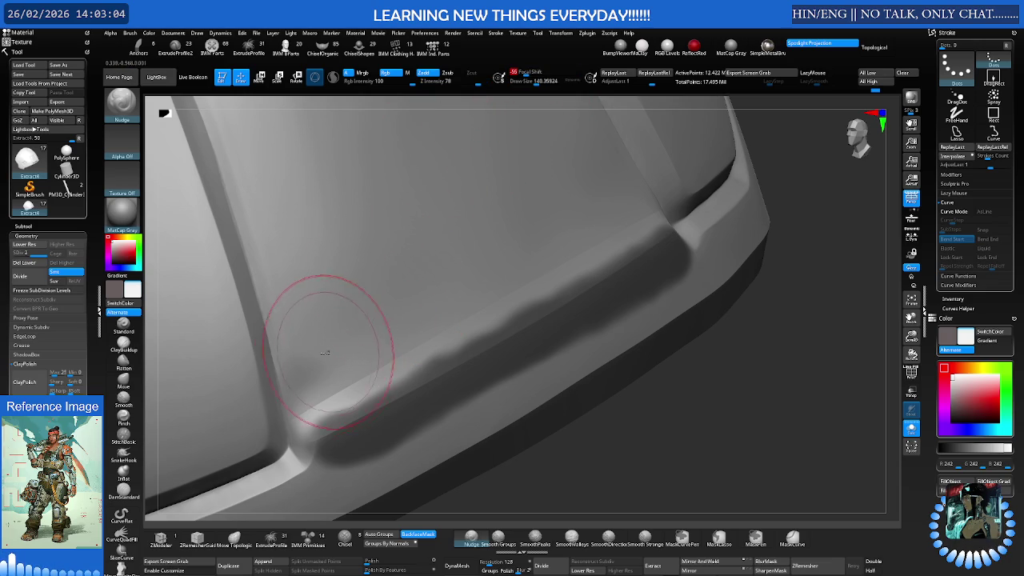
left_click_drag(365, 359, 388, 412)
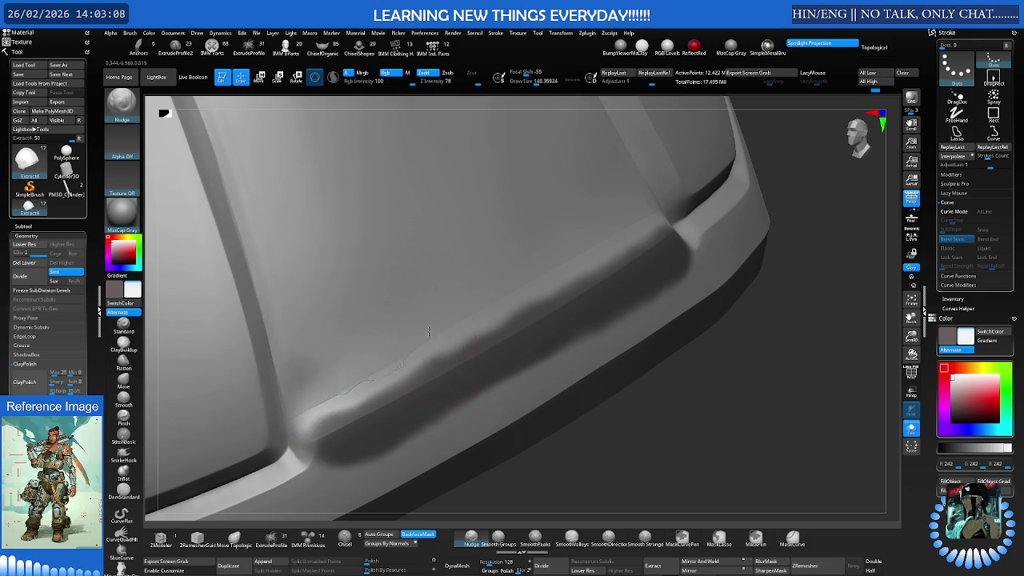
Smooth the rim's deep groove into a faint seam with Smooth Groups
key("shift")
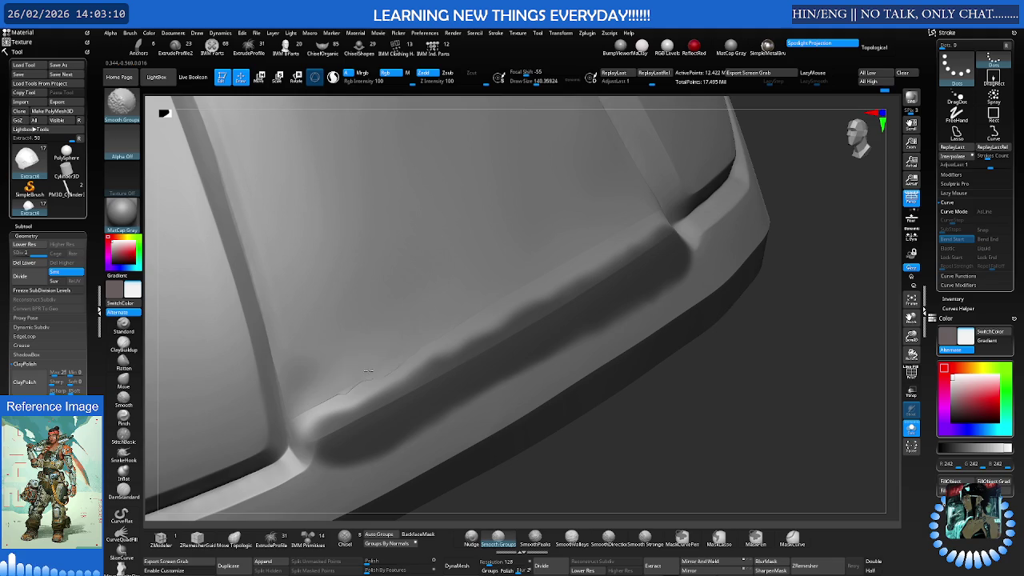
right_click_drag(376, 370, 359, 354)
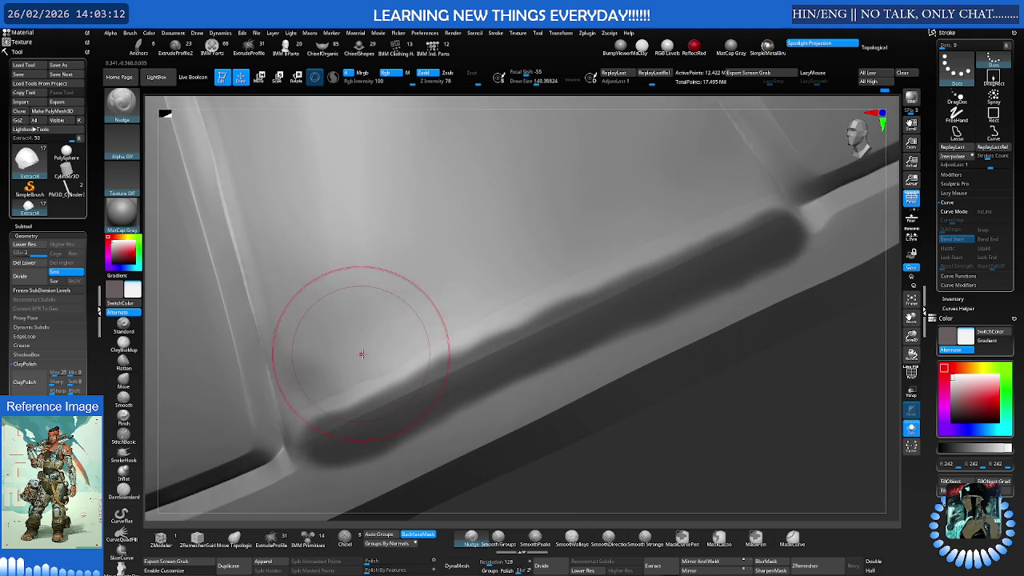
key("ctrl")
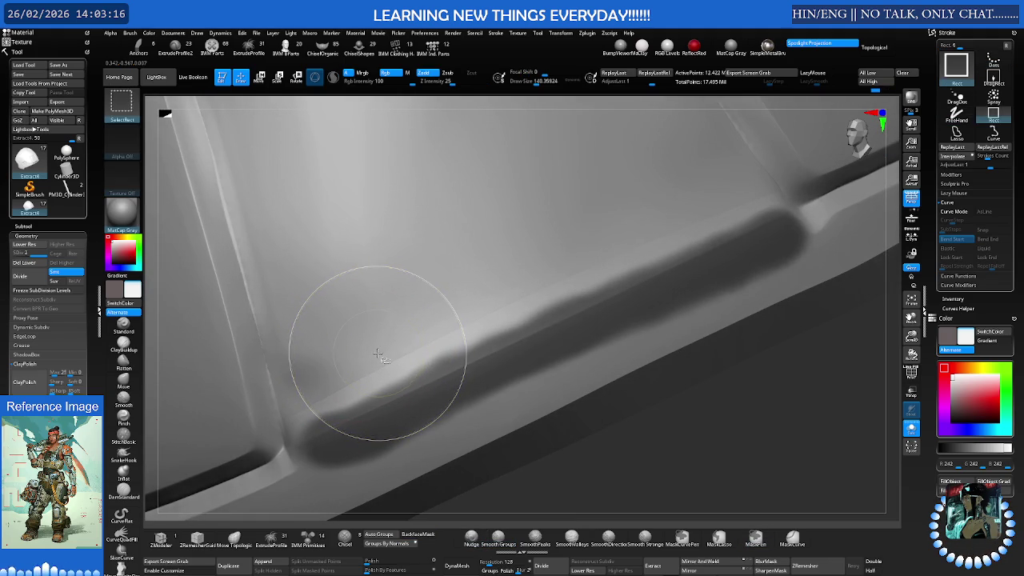
right_click_drag(381, 354, 397, 345)
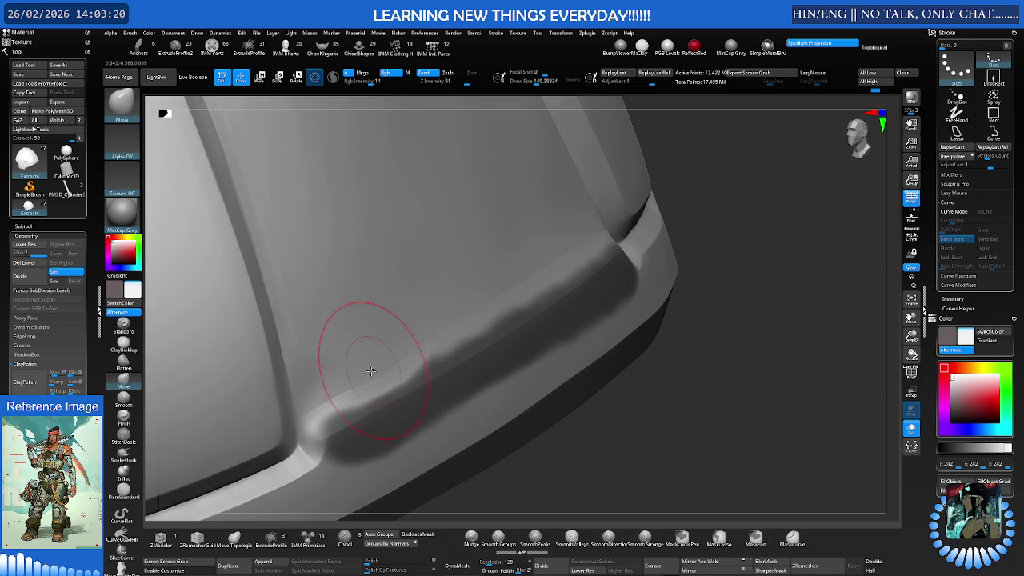
key("ctrl")
key("ctrl")
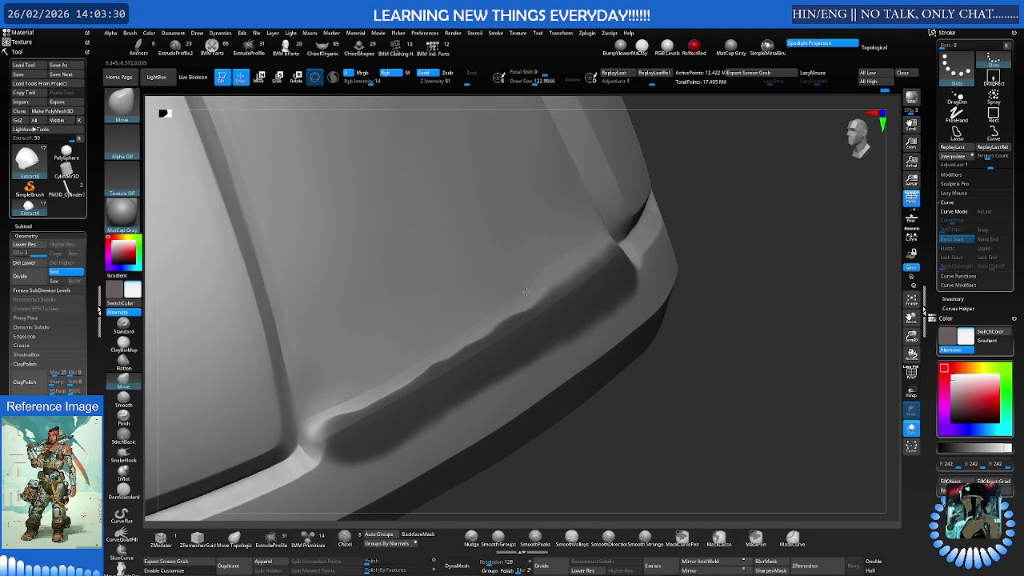
right_click_drag(539, 269, 468, 292)
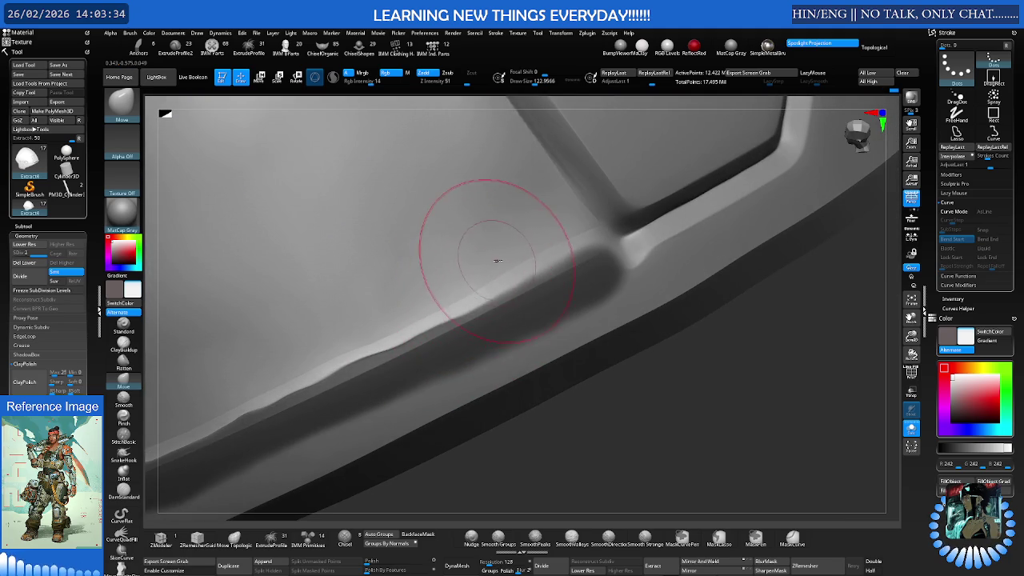
left_click_drag(535, 237, 554, 235)
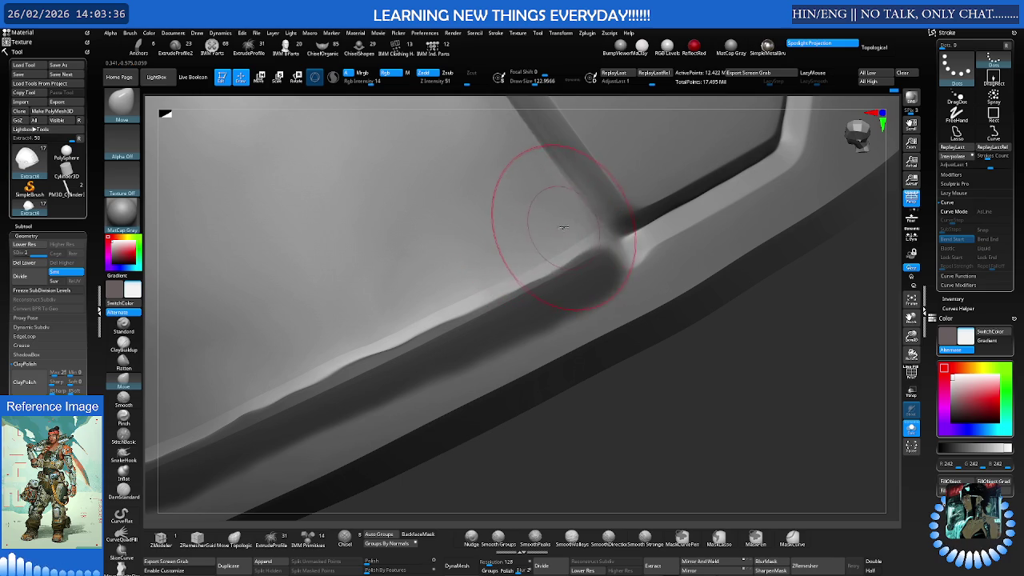
right_click_drag(369, 332, 498, 251)
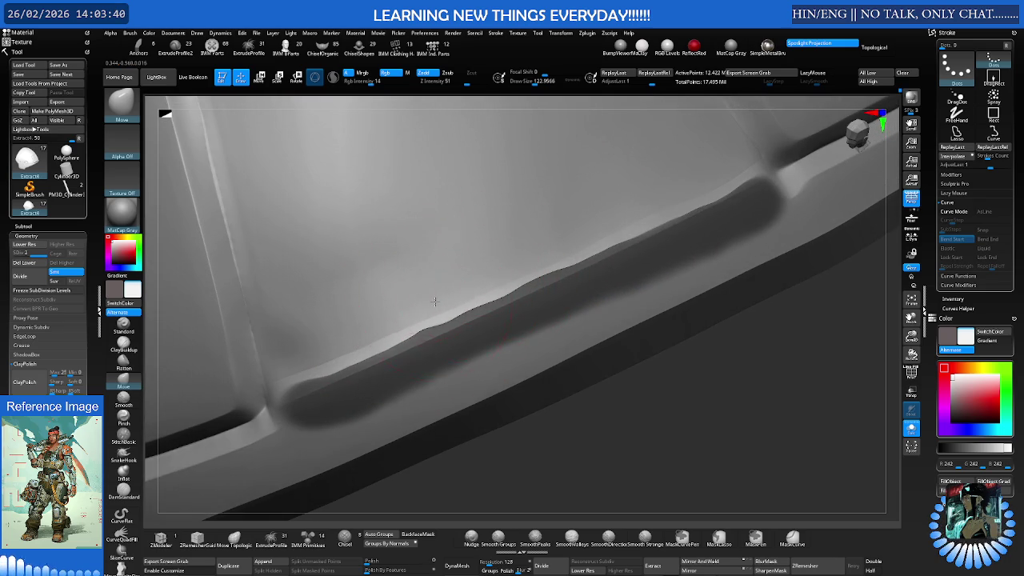
mouse_move(285, 354)
right_mouse_down()
mouse_move(354, 336)
mouse_move(457, 355)
right_mouse_up()
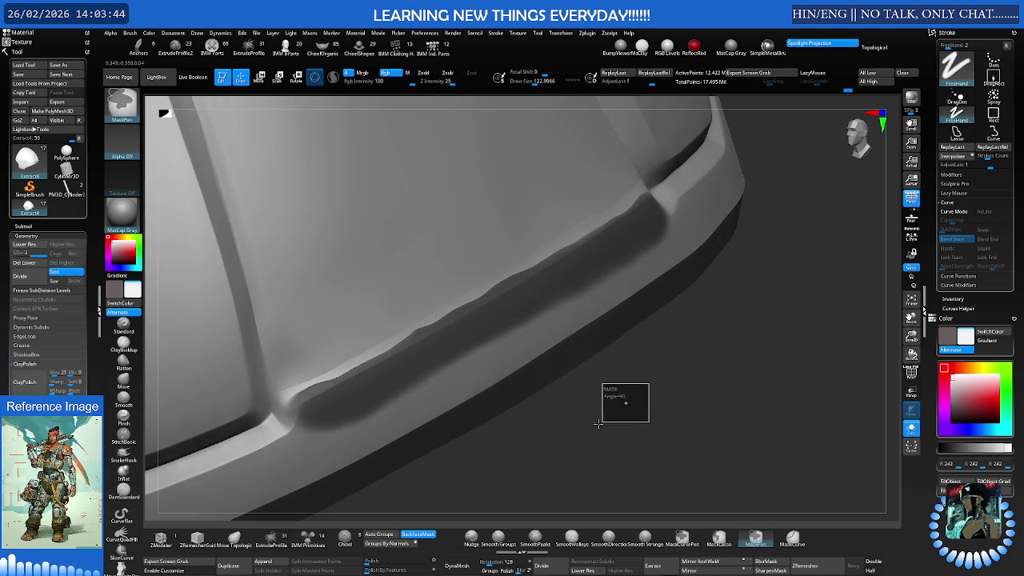
left_click_drag(603, 420, 411, 342, "shift")
right_click_drag(411, 342, 365, 354)
left_click_drag(366, 354, 349, 372, "shift")
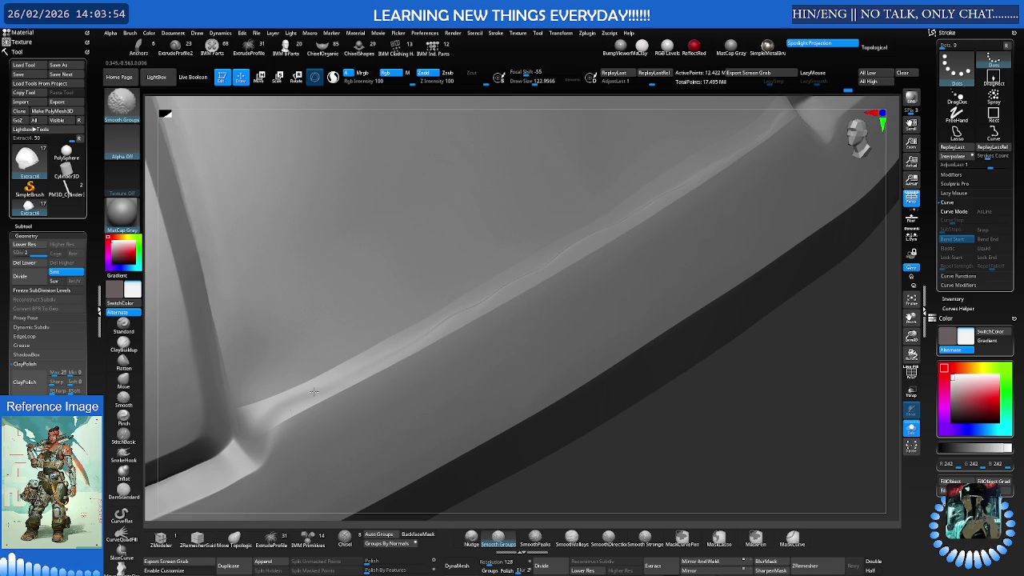
Switch to the Move brush and undo to restore the previous mask on the band
key("b")
key("m")
key("v")
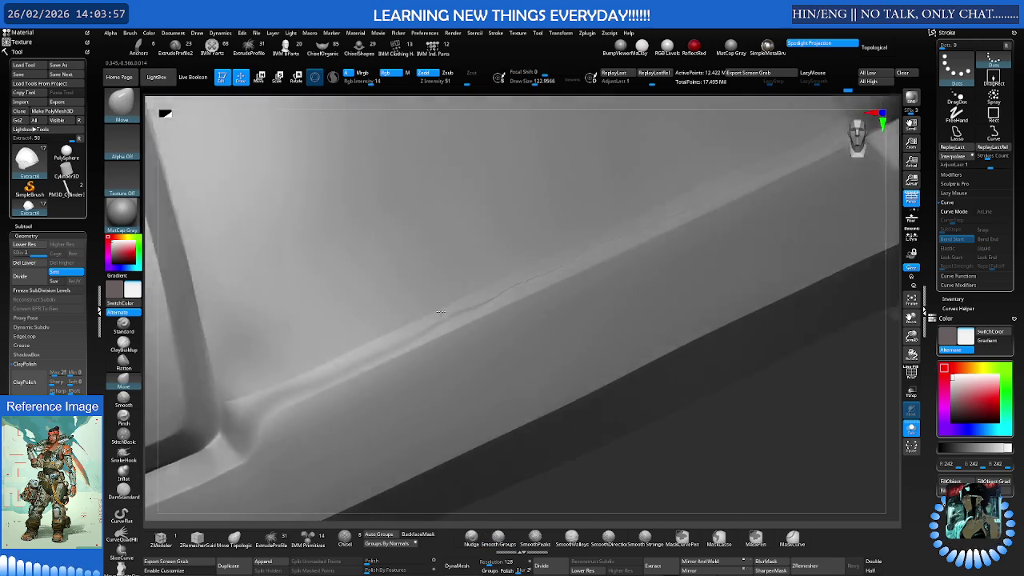
right_click_drag(439, 312, 424, 315)
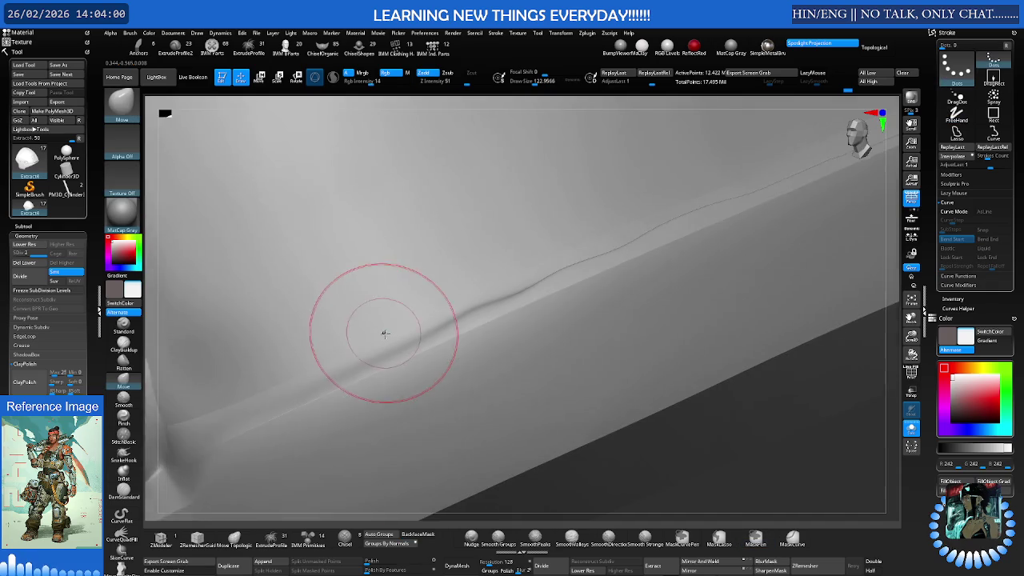
key("ctrl+z")
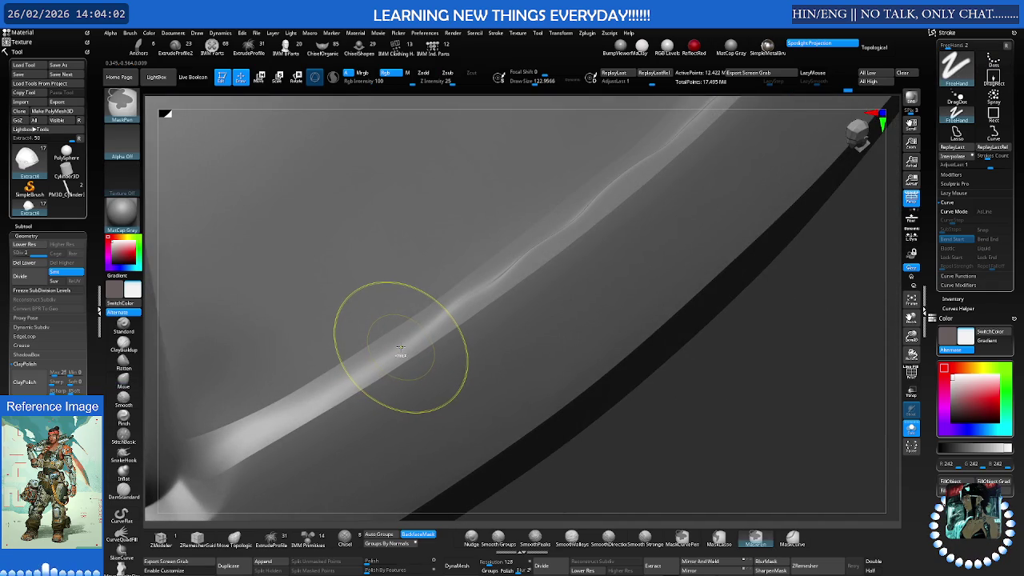
Hide the rest of the mesh to isolate the rim tube and polish its surface
left_click(404, 351, "ctrl+shift")
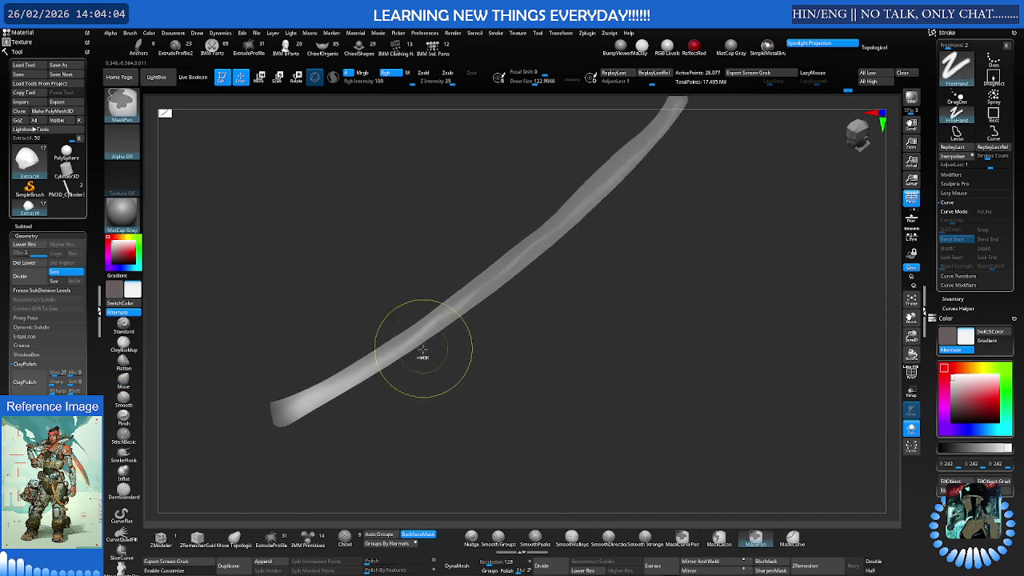
right_click_drag(424, 348, 422, 301)
left_click_drag(457, 384, 419, 398)
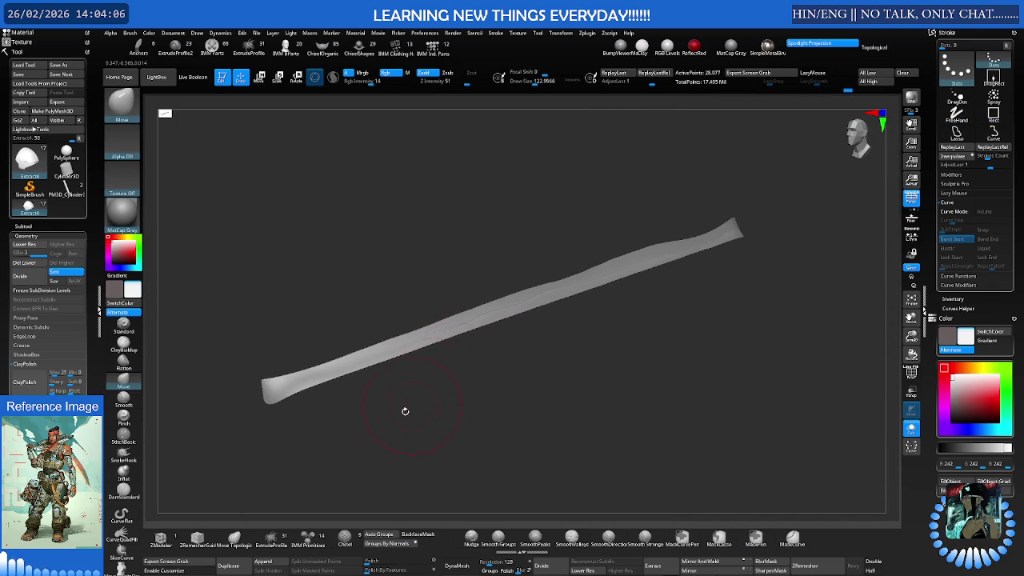
left_click_drag(369, 562, 402, 554)
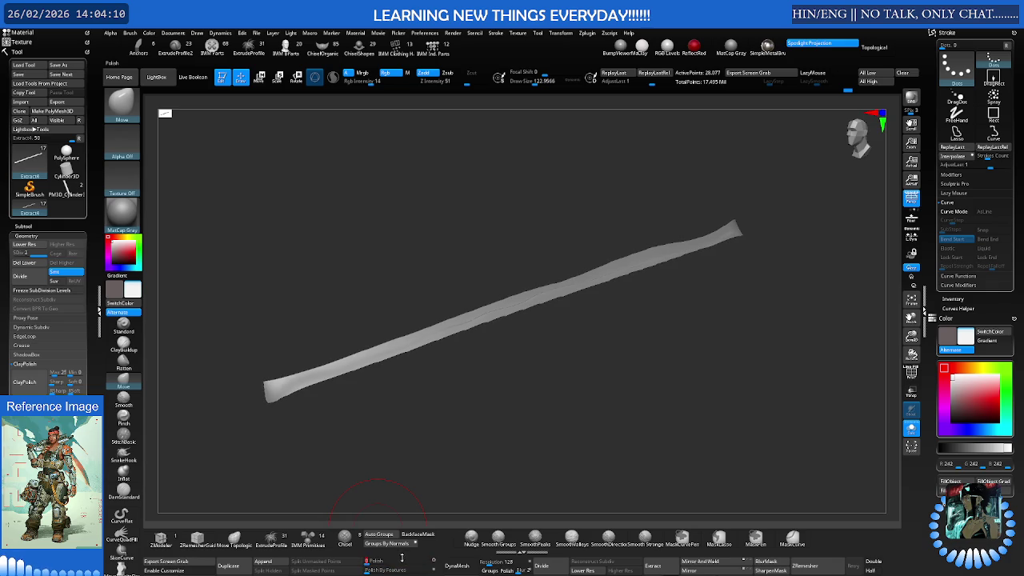
scroll(528, 320, "up", 5)
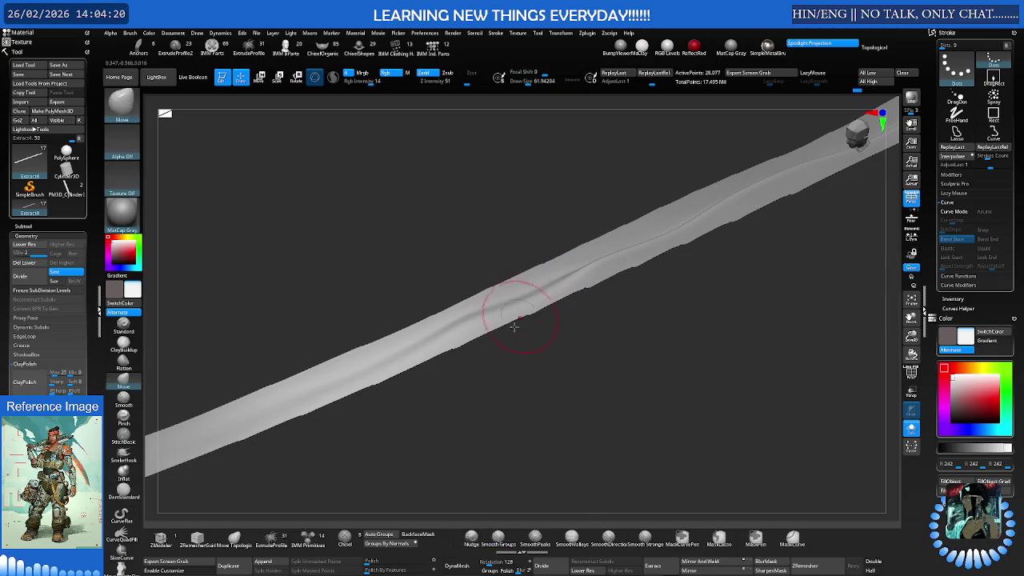
Smooth the tube with Smooth Stronger, then nudge its surface with the Move brush
left_click(606, 537)
left_click(645, 537)
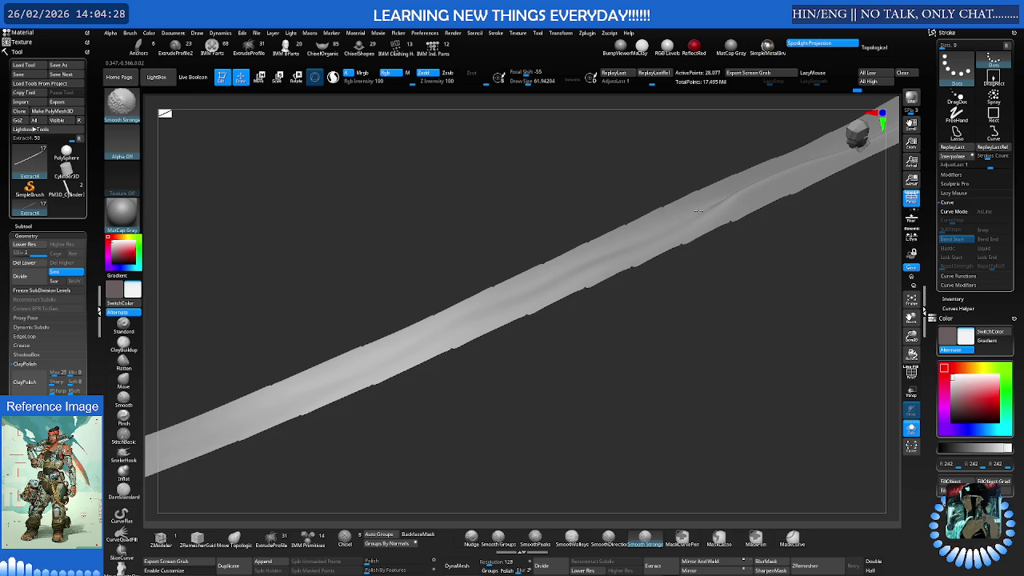
key("b")
key("m")
key("v")
mouse_move(594, 263)
left_mouse_down()
mouse_move(505, 313)
mouse_move(602, 248)
mouse_move(536, 278)
left_mouse_up()
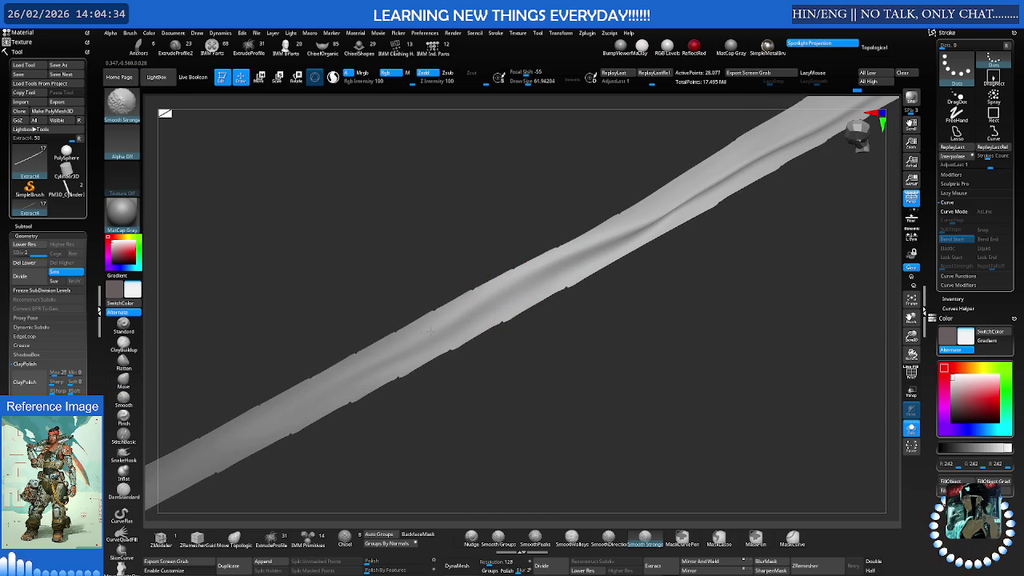
Flatten the tube's lower stretch with the Flatten brush at size about 71
key("b")
key("f")
key("l")
key("s")
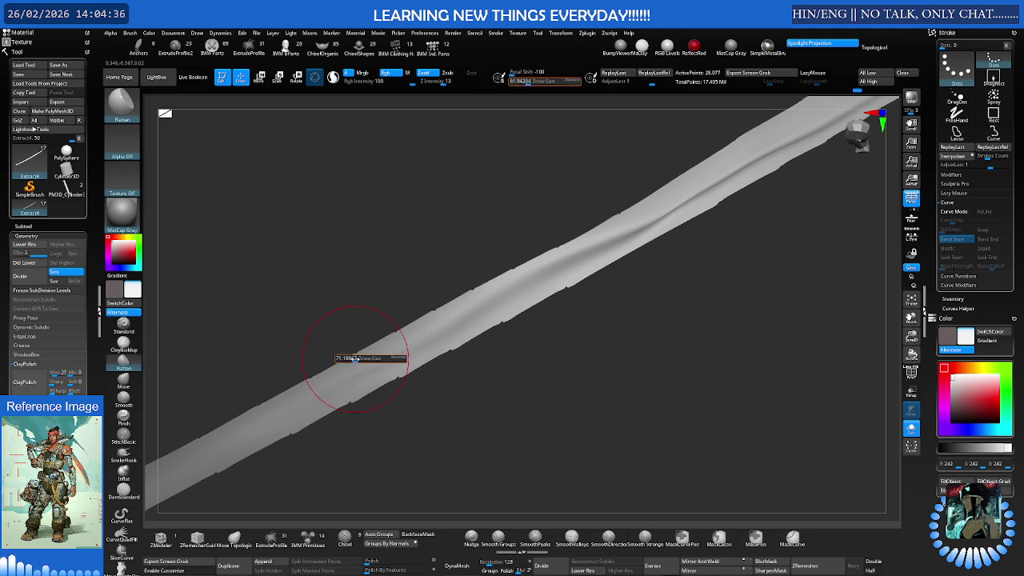
left_click_drag(393, 354, 479, 297)
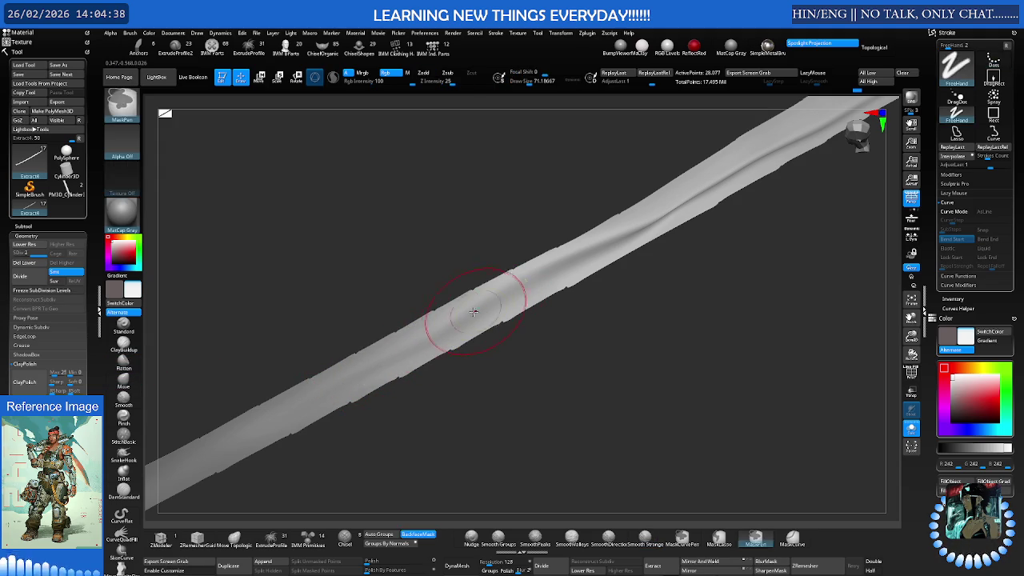
mouse_move(575, 243)
left_mouse_down()
mouse_move(685, 194)
mouse_move(657, 218)
mouse_move(480, 296)
left_mouse_up()
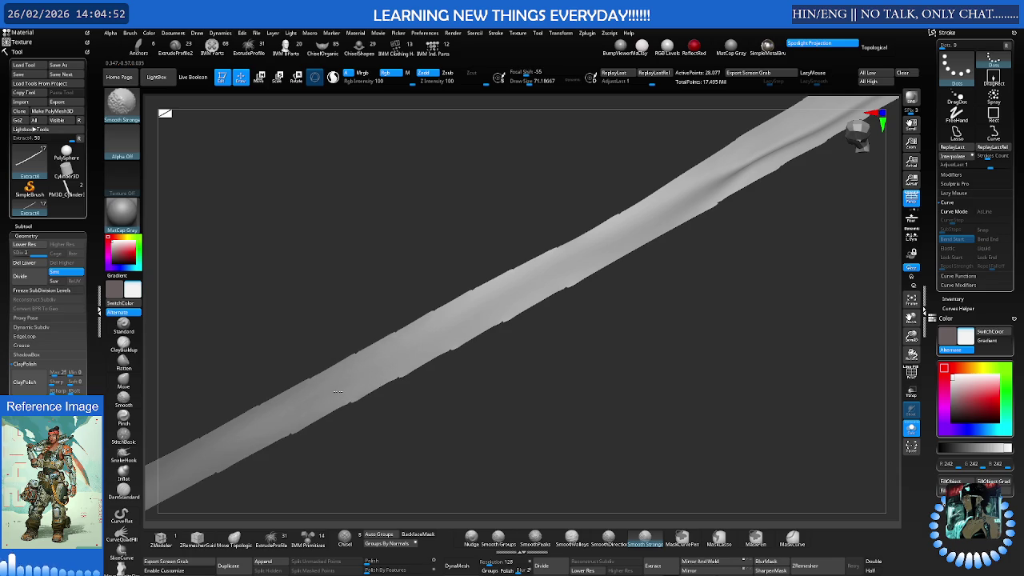
Even out the strap's bumpy lower edge, then inspect it up close from the side
left_click_drag(317, 350, 445, 297)
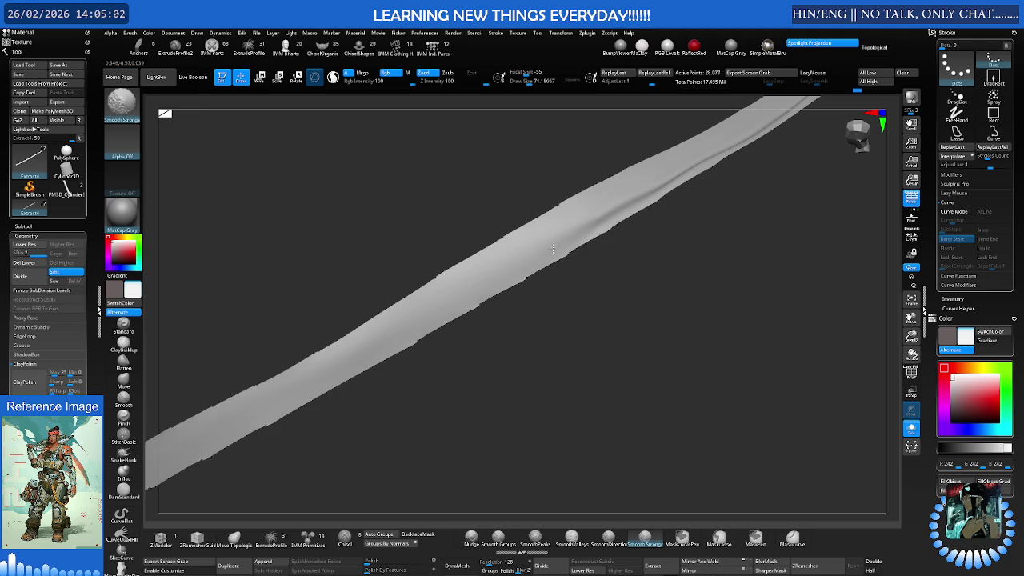
key("shift")
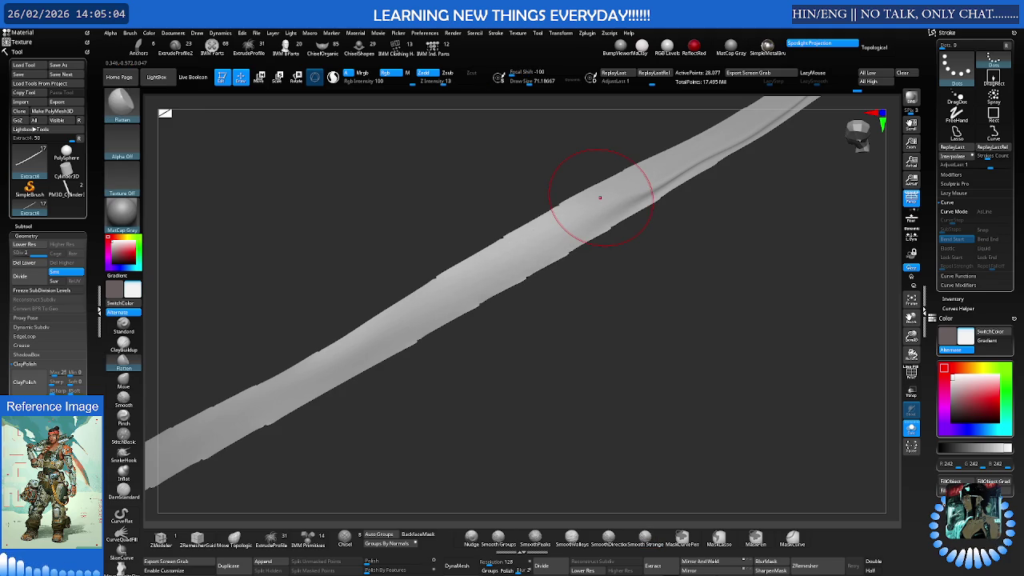
left_click_drag(599, 198, 472, 286, "shift")
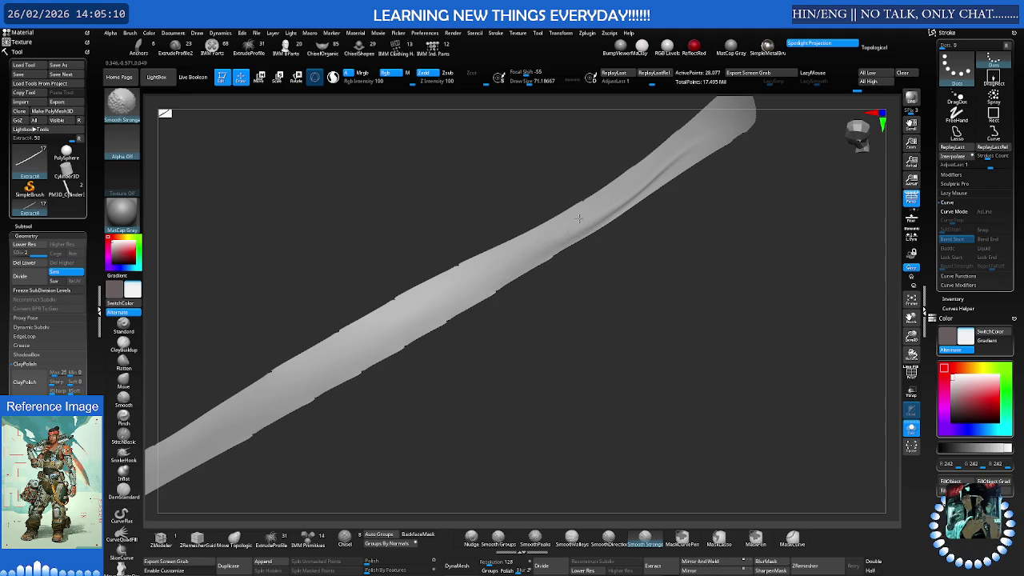
left_click_drag(490, 256, 616, 206, "shift")
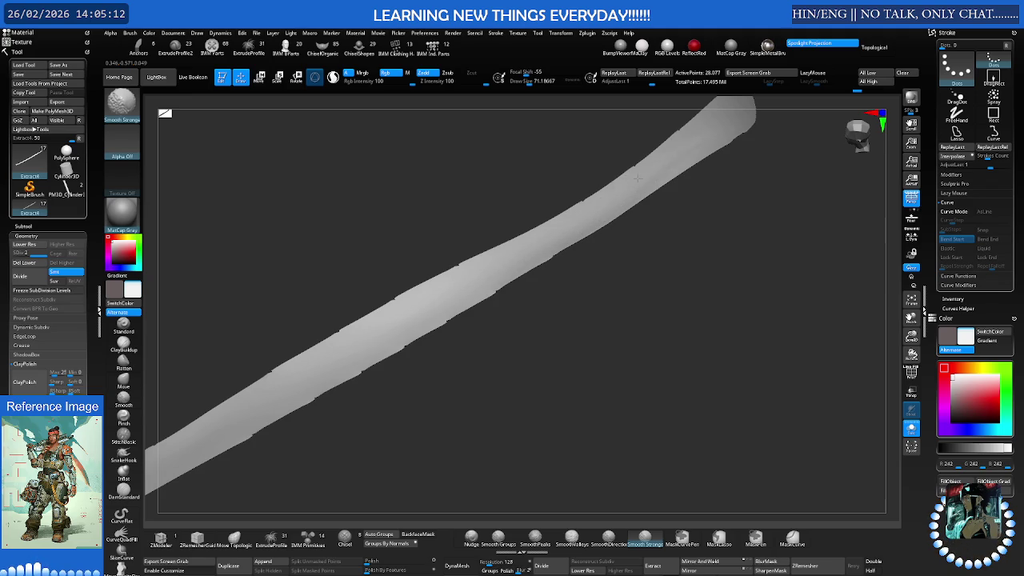
mouse_move(484, 248)
left_mouse_down()
mouse_move(480, 292)
mouse_move(315, 347)
mouse_move(372, 322)
mouse_move(342, 354)
mouse_move(469, 347)
mouse_move(496, 327)
left_mouse_up()
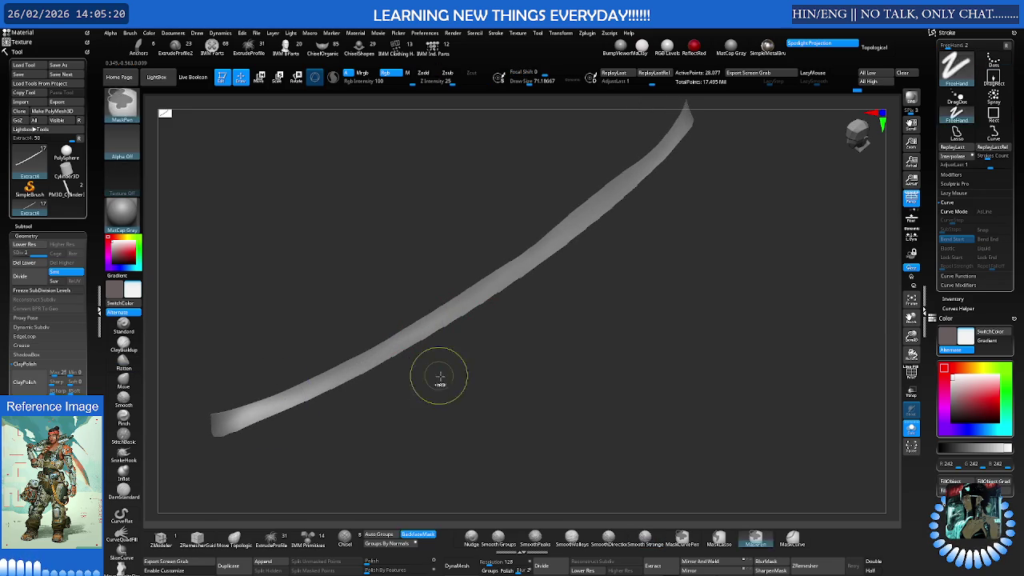
mouse_move(445, 372)
left_mouse_down("alt")
mouse_move(435, 309)
mouse_move(423, 313)
left_mouse_up("alt")
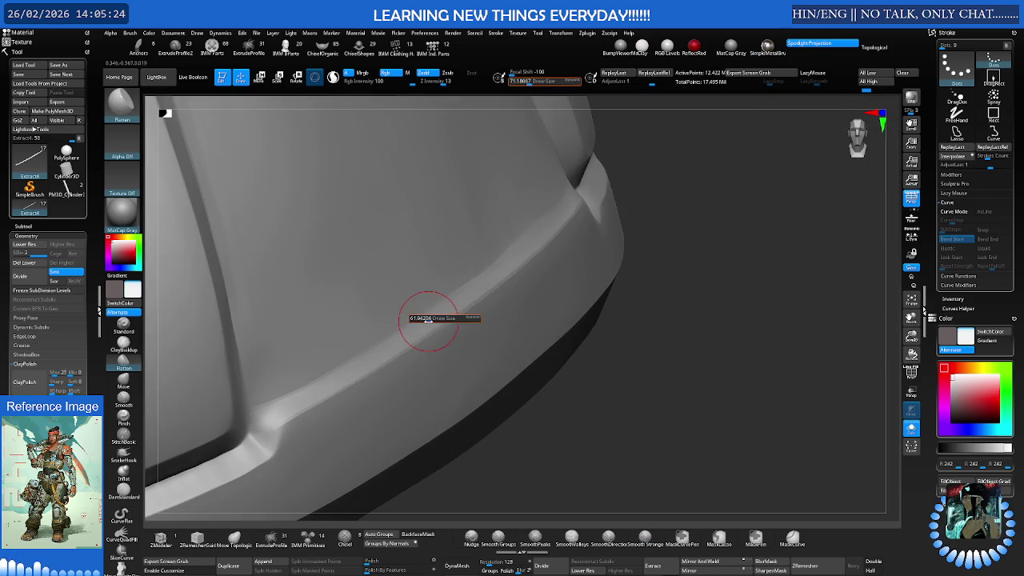
Smooth away the bright crease along the band edge with Smooth Groups
left_click_drag(320, 376, 392, 350, "alt")
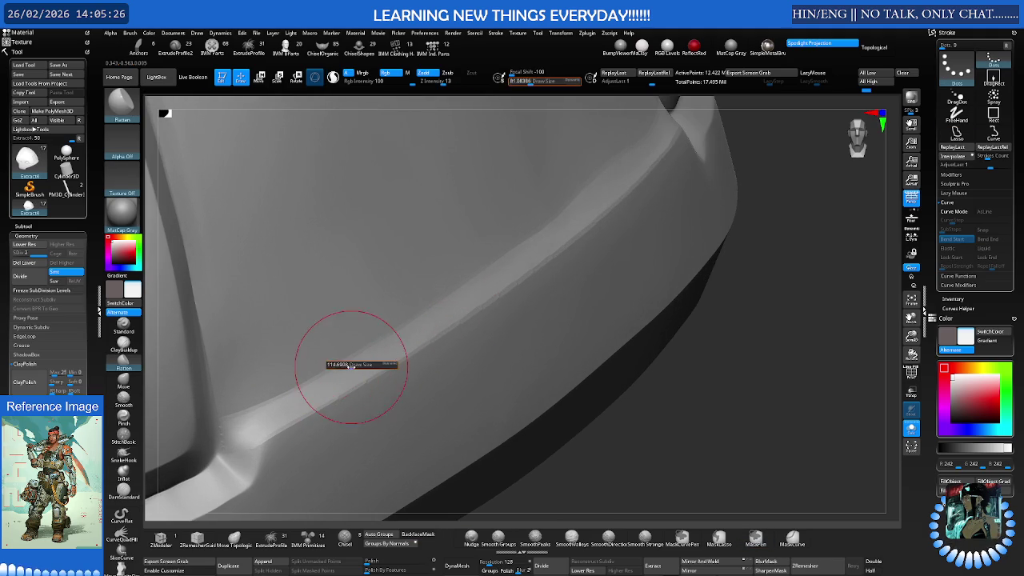
left_click(498, 537)
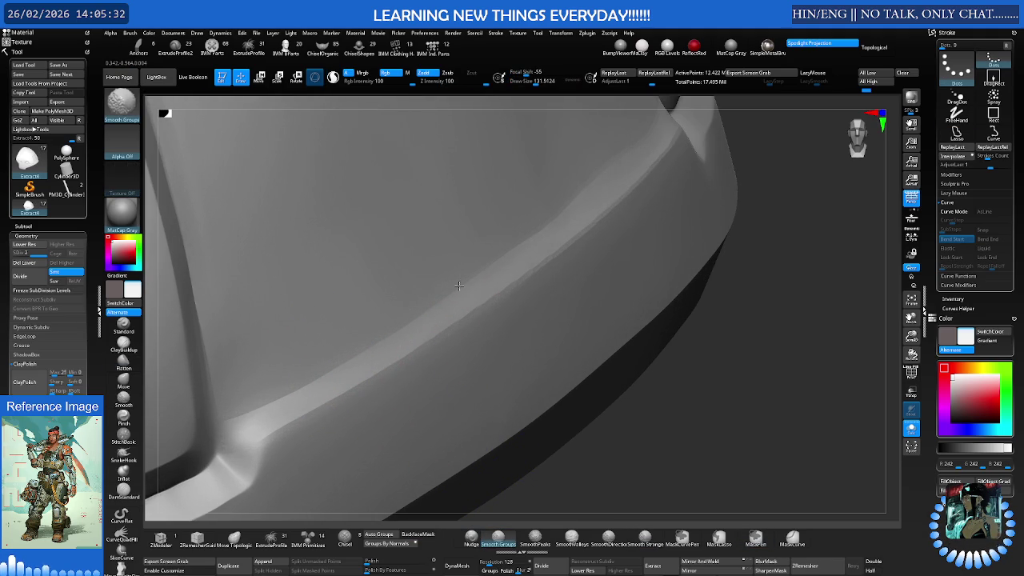
left_click_drag(456, 267, 481, 284, "alt")
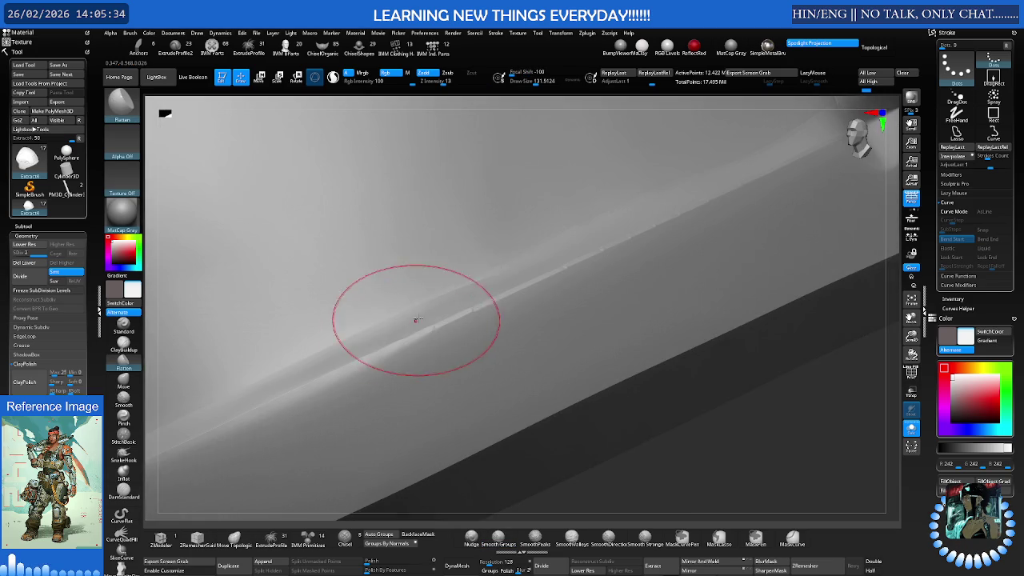
right_click_drag(464, 296, 475, 309)
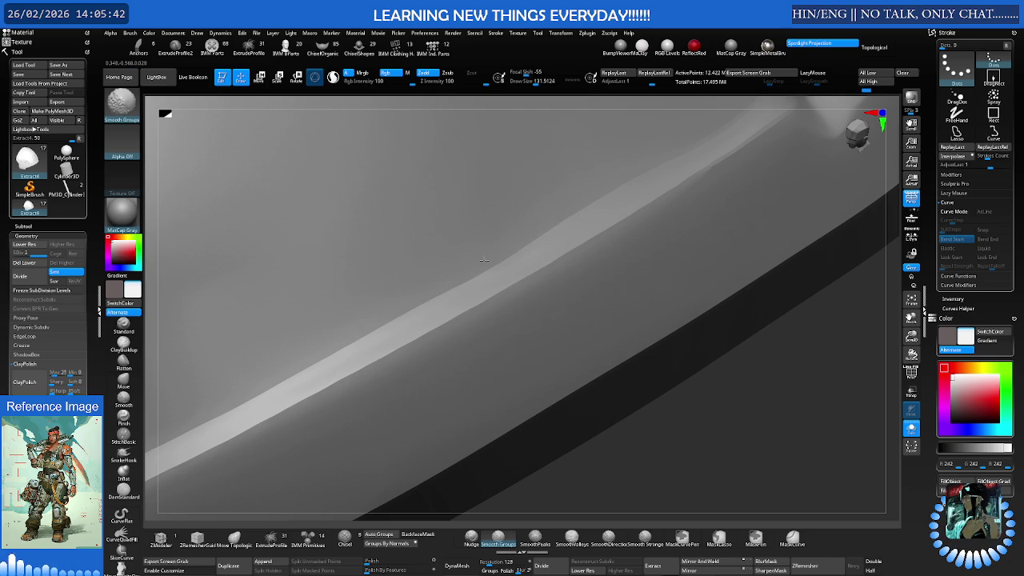
mouse_move(445, 272)
right_mouse_down()
mouse_move(492, 236)
mouse_move(507, 323)
right_mouse_up()
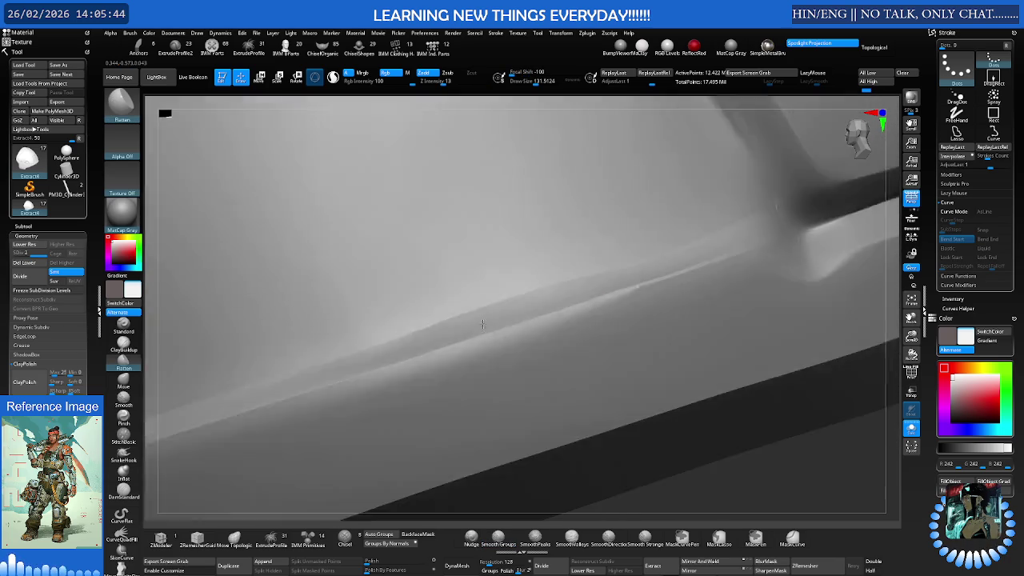
left_click_drag(624, 290, 611, 288, "shift")
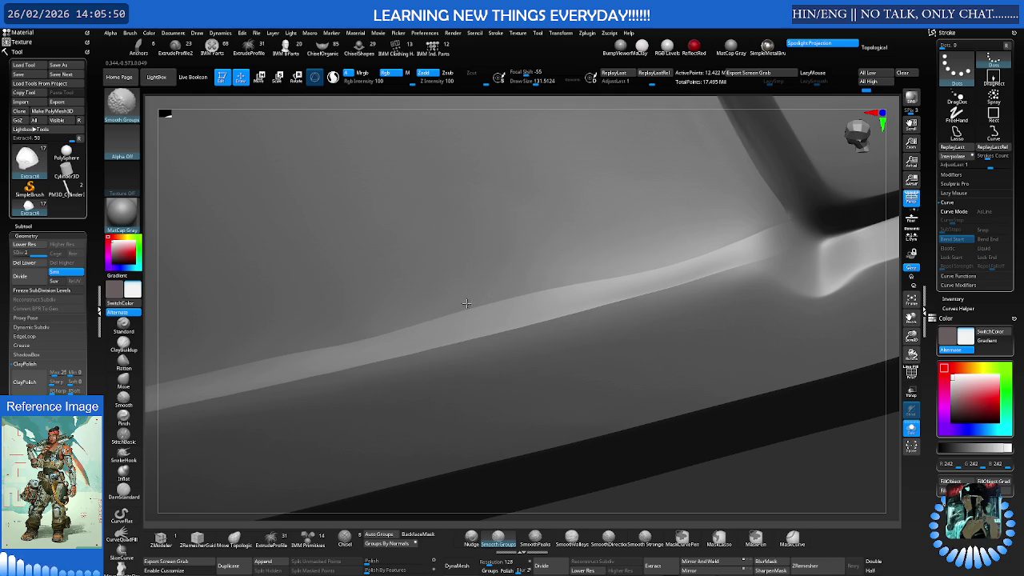
Check polygroups, shrink the brush to about 62, and soften the panel's sharp inner corner
mouse_move(466, 306)
right_mouse_down()
mouse_move(343, 297)
mouse_move(422, 279)
mouse_move(376, 292)
mouse_move(411, 338)
right_mouse_up()
key("shift+f")
key("shift+f")
key("s")
left_click_drag(436, 349, 416, 350)
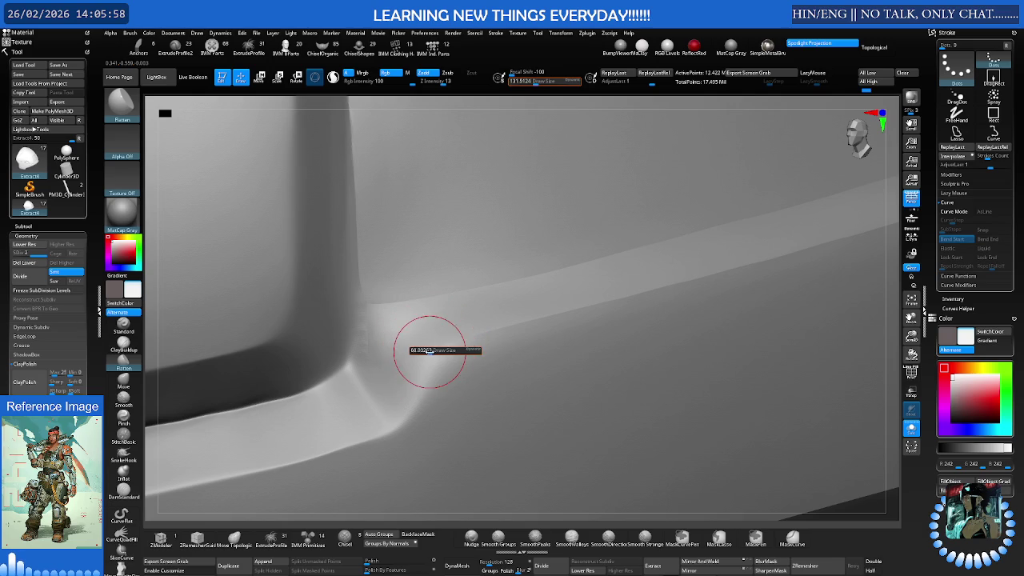
key("s")
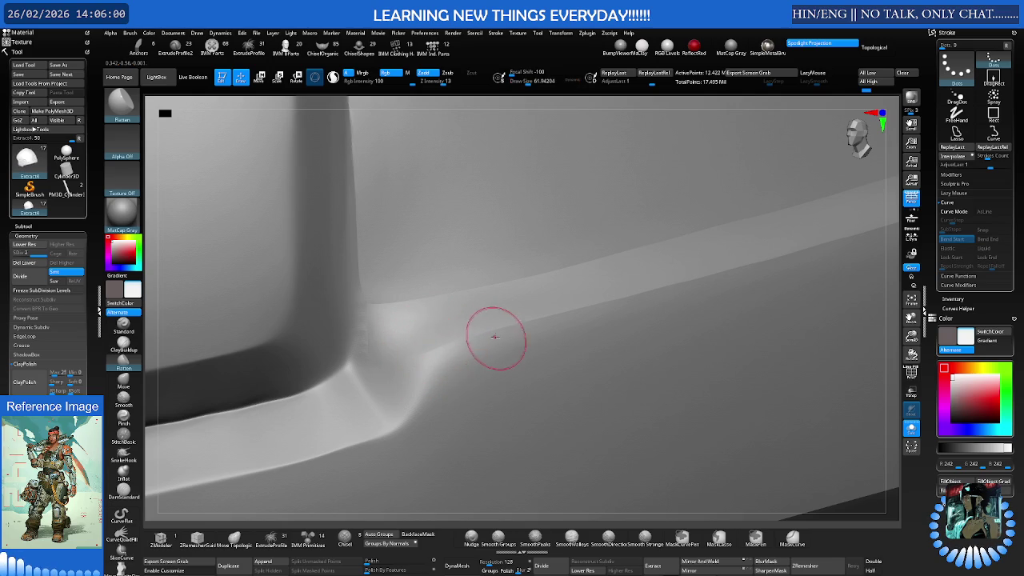
key("shift")
mouse_move(360, 348)
left_mouse_down("shift")
mouse_move(372, 322)
mouse_move(389, 355)
left_mouse_up("shift")
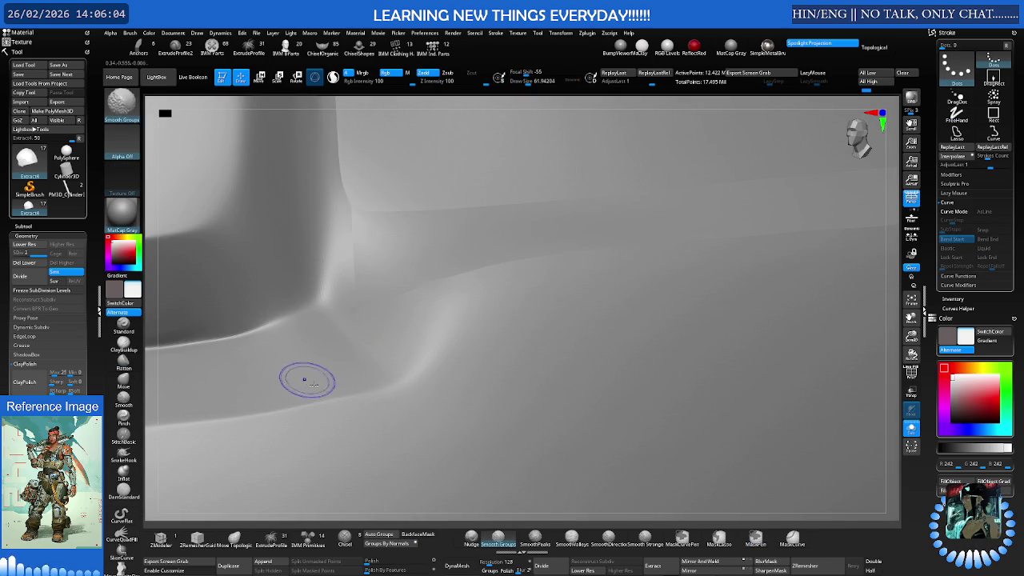
Carve a diagonal groove across the panel corner and touch it up with SmoothValleys
left_click(571, 539, "shift")
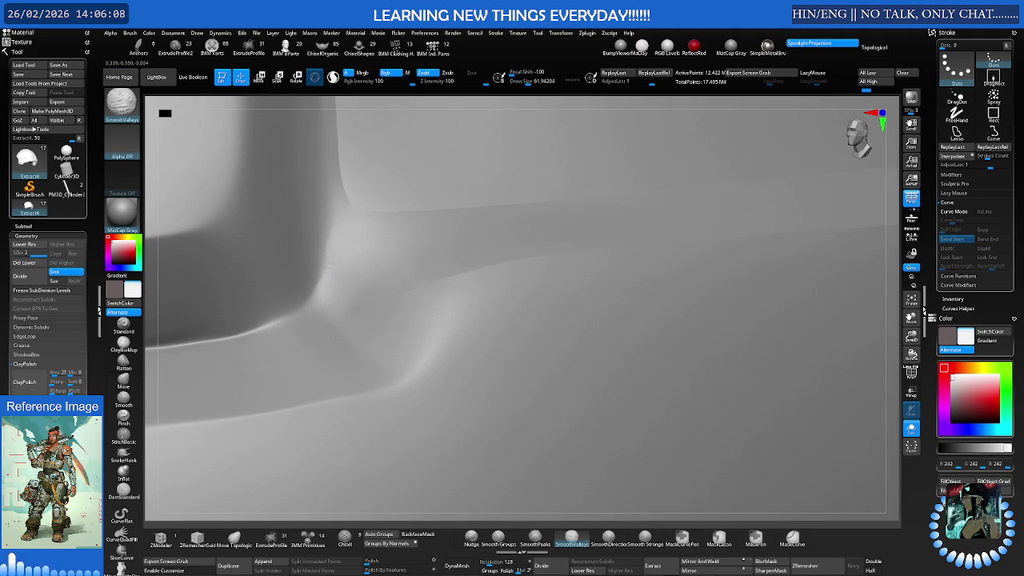
mouse_move(459, 274)
left_mouse_down()
mouse_move(377, 365)
mouse_move(455, 293)
mouse_move(361, 381)
left_mouse_up()
left_click_drag(448, 283, 373, 392)
key("shift")
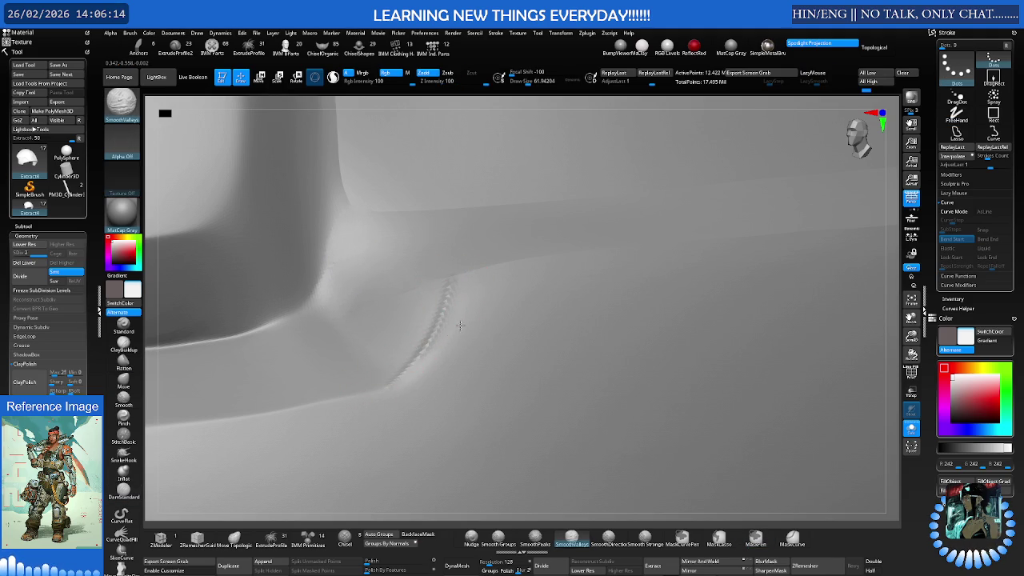
right_click_drag(463, 297, 425, 299)
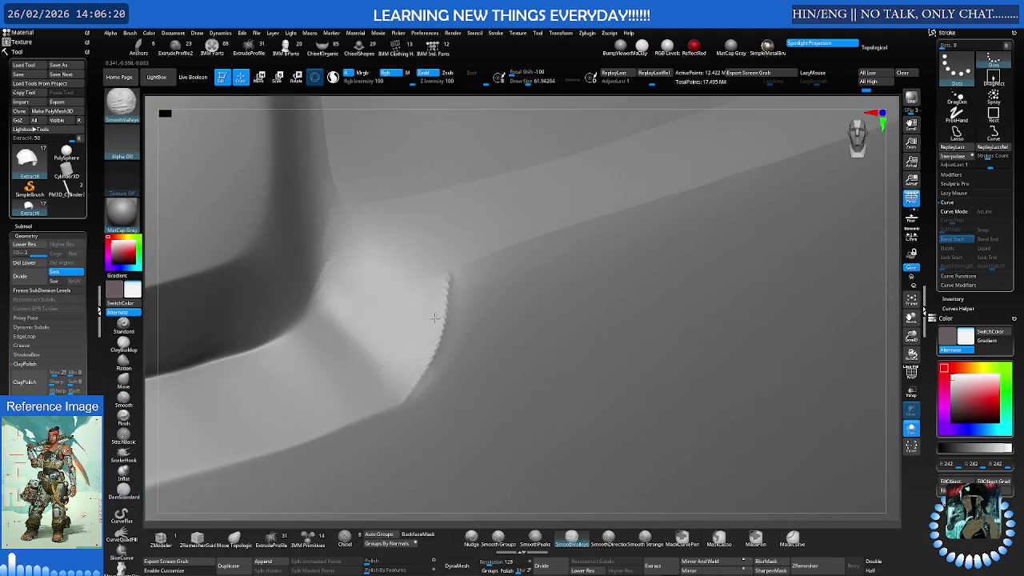
Set the brush size to 99 and smooth the corner where the panel meets the rim
key("s")
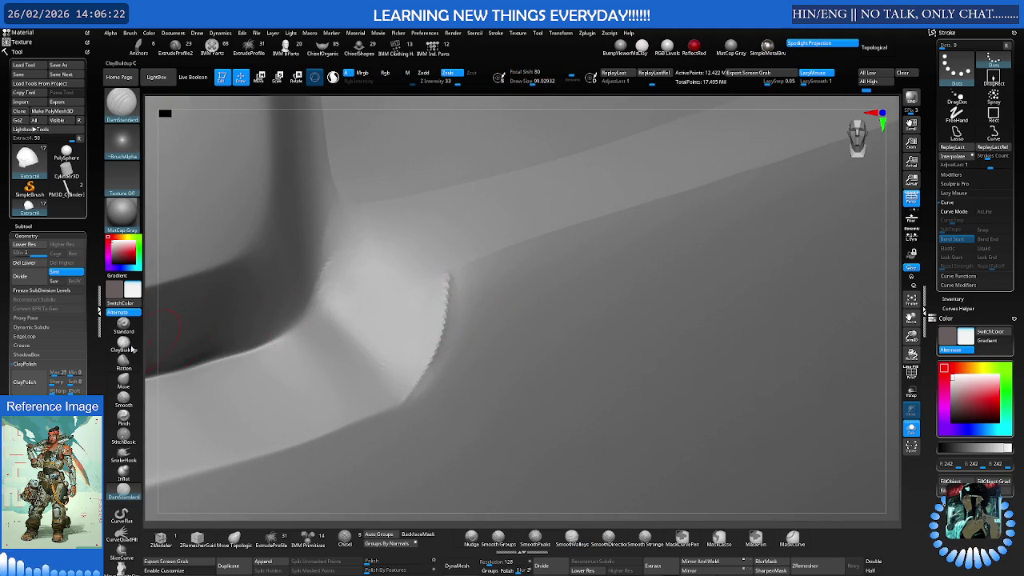
left_click(124, 362)
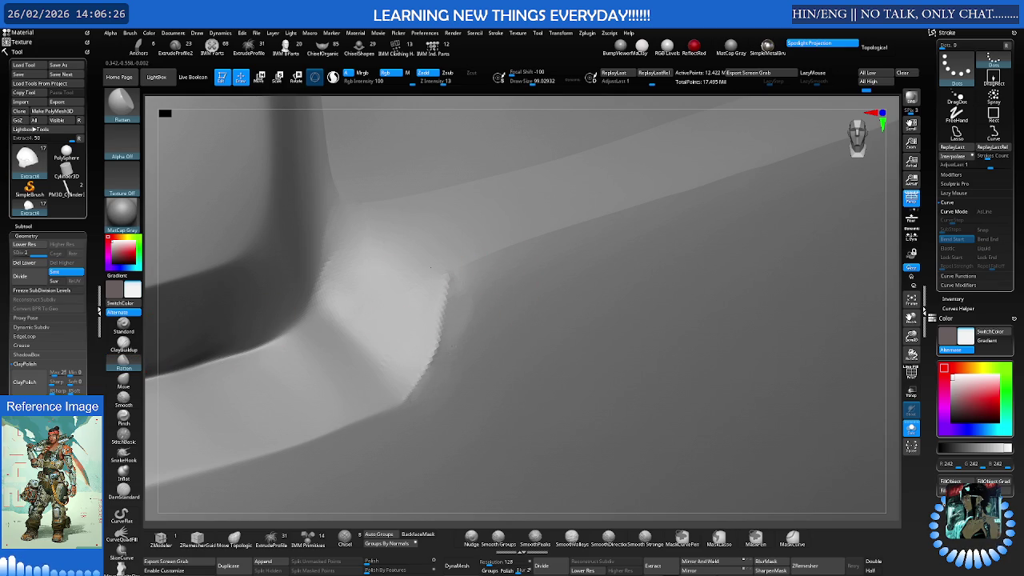
key("shift")
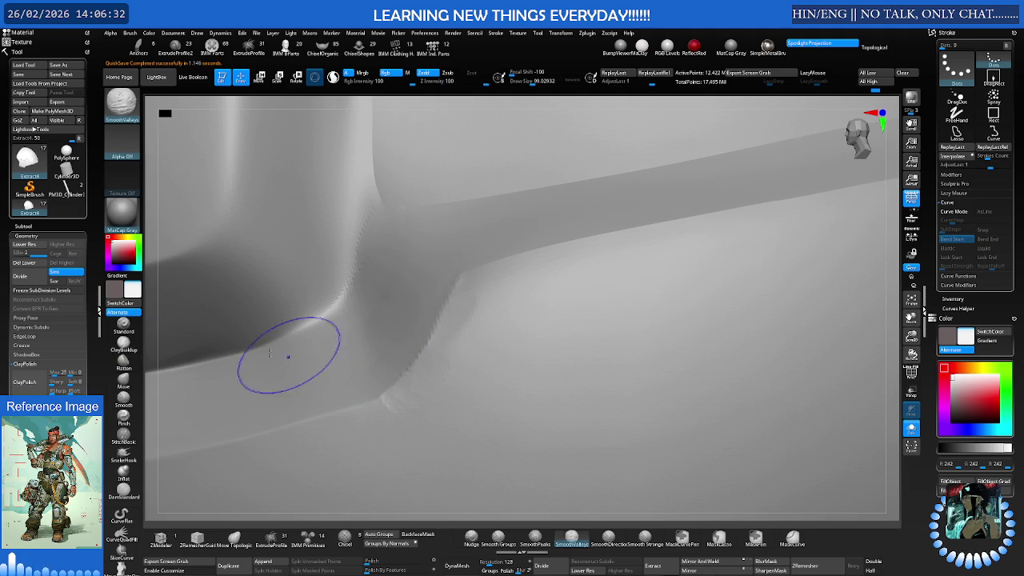
left_click(123, 402)
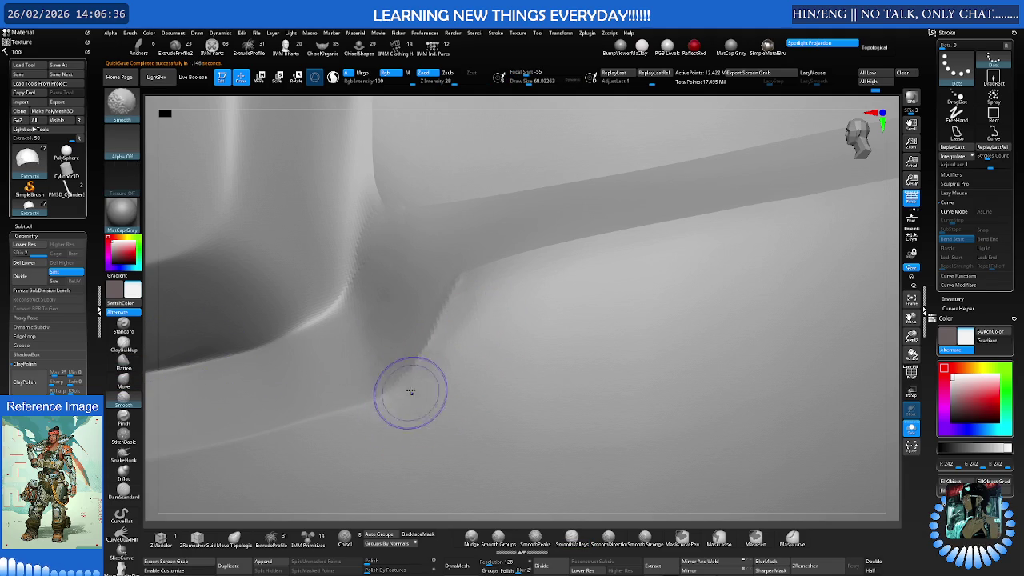
right_click_drag(411, 396, 427, 331)
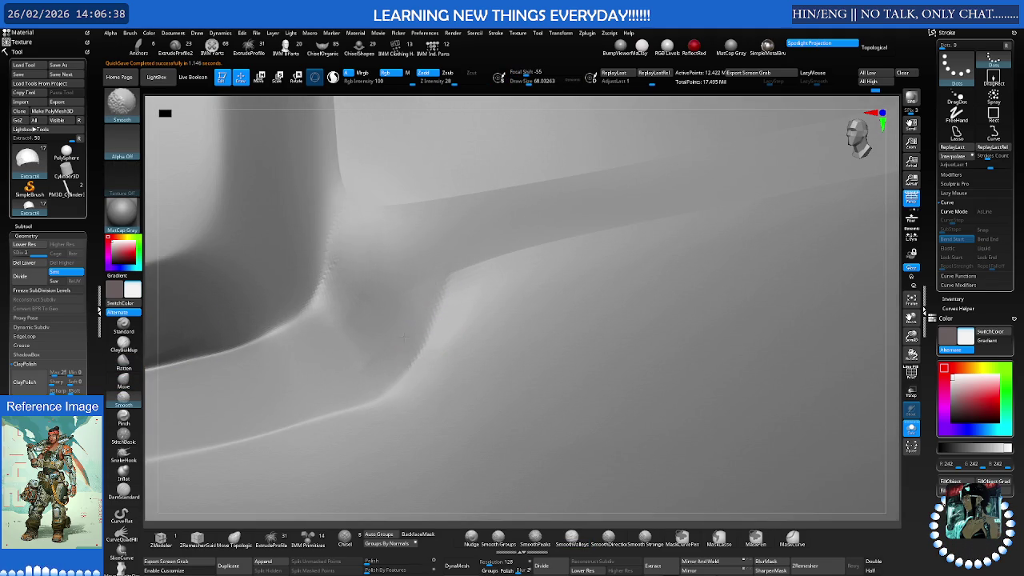
left_click(123, 368)
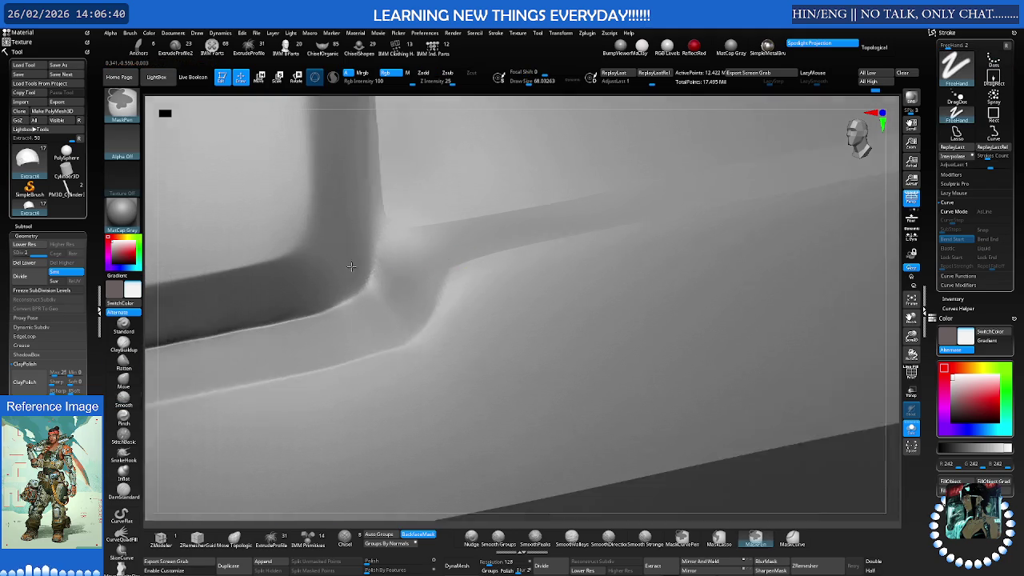
mouse_move(468, 274)
right_mouse_down()
mouse_move(400, 285)
mouse_move(445, 297)
mouse_move(364, 314)
mouse_move(423, 291)
mouse_move(389, 296)
mouse_move(457, 288)
mouse_move(430, 317)
mouse_move(457, 267)
right_mouse_up()
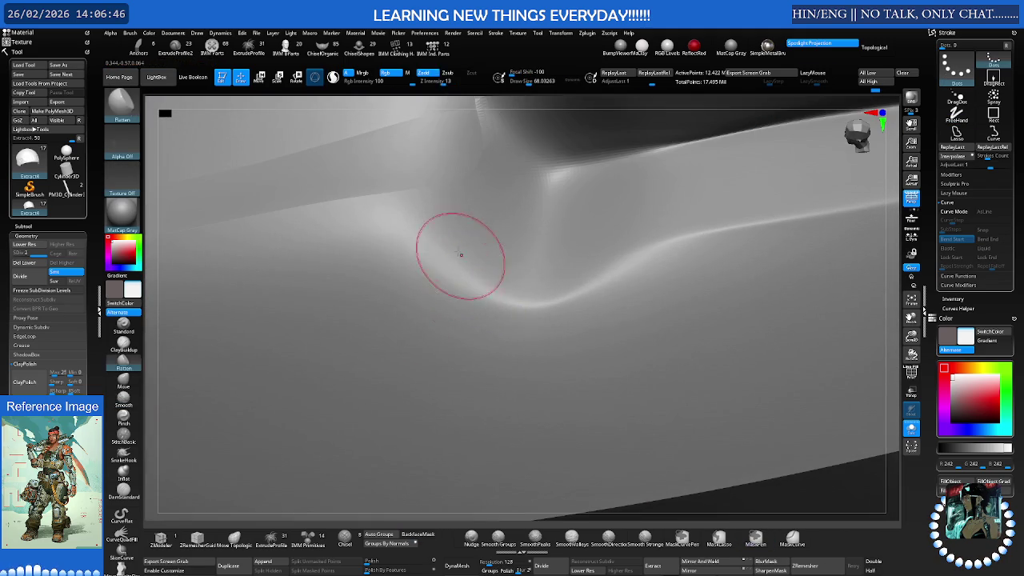
Carve a soft curved groove along the rim's bend with DamStandard, redoing strokes with undo
key("b")
key("d")
key("s")
left_click_drag(402, 192, 562, 312)
key("ctrl+z")
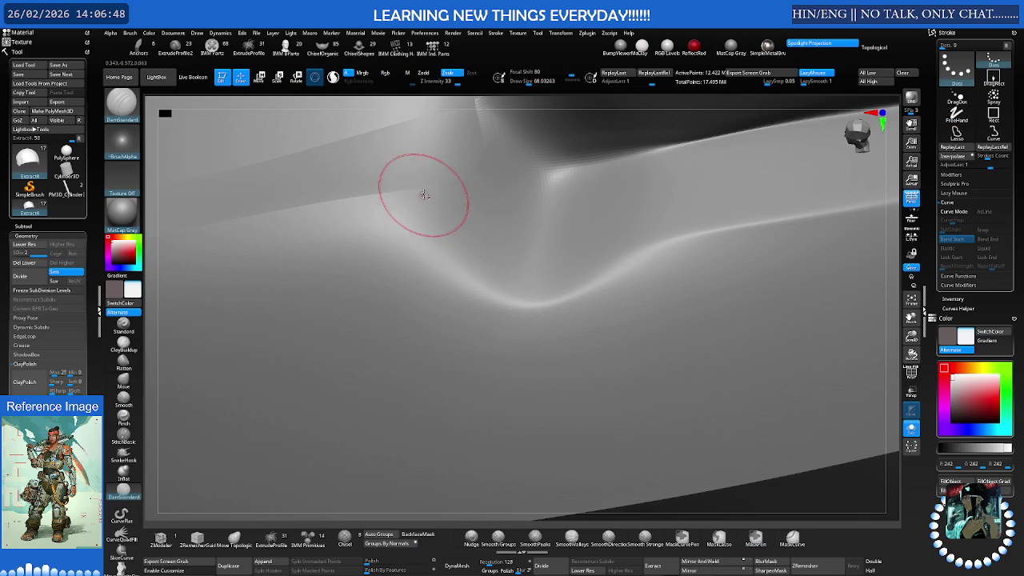
left_click_drag(427, 189, 560, 279)
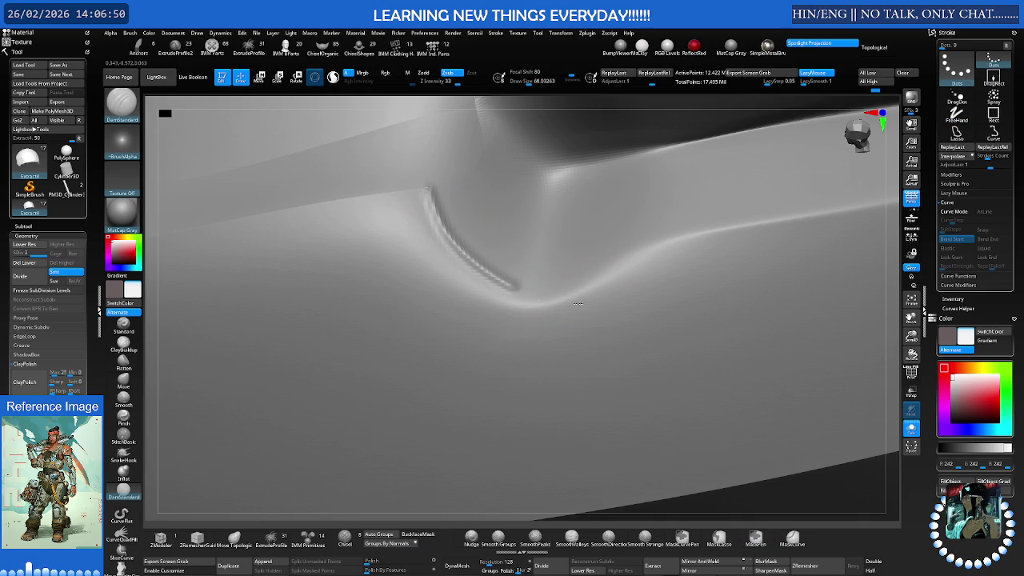
key("ctrl+z")
left_click_drag(423, 183, 542, 306)
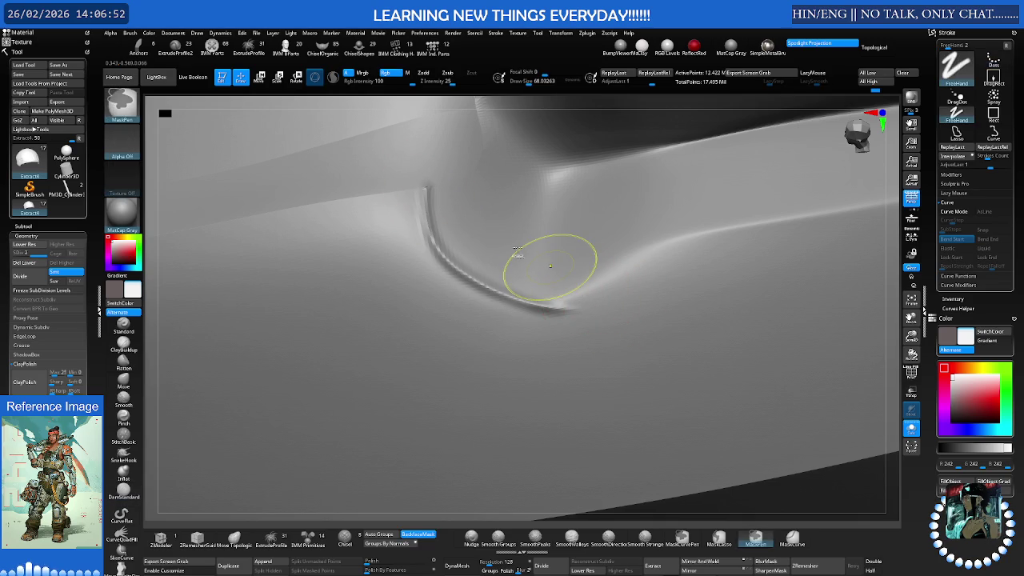
key("ctrl+z")
left_click_drag(434, 180, 534, 304)
key("ctrl+z")
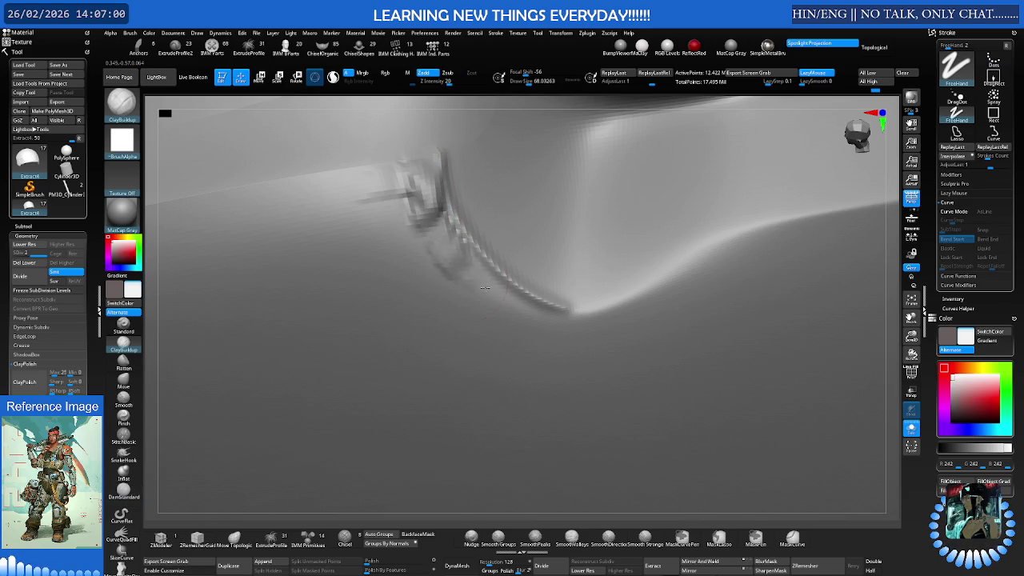
key("shift")
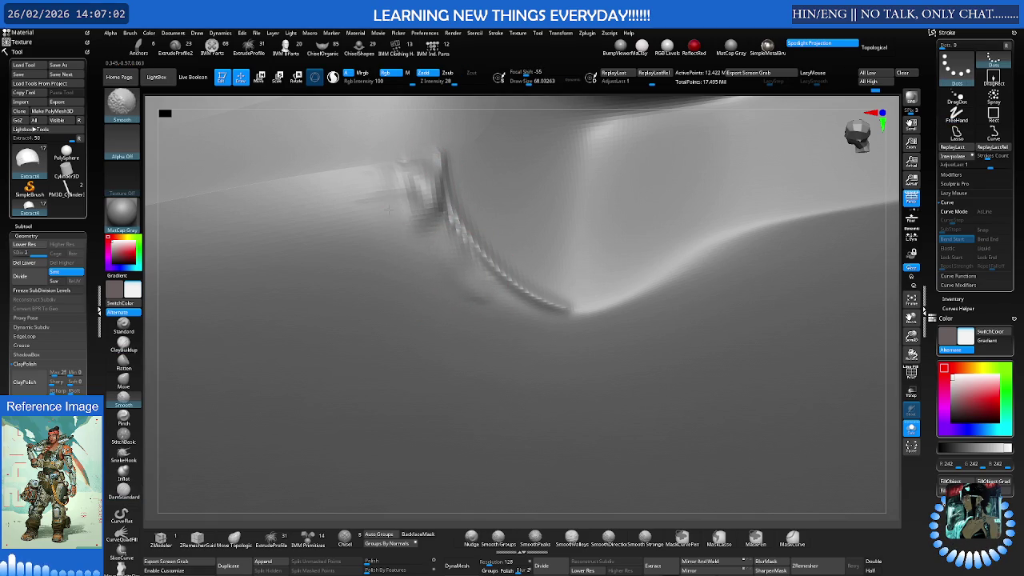
Flatten the surface left of the groove, undoing the bumpy result
scroll(416, 232, "up", 3)
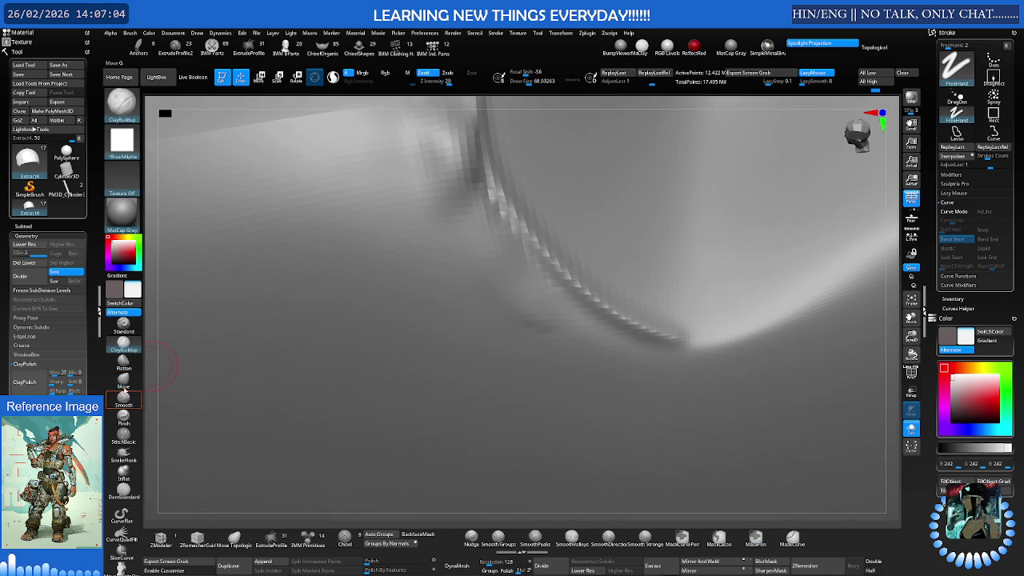
left_click(123, 362)
right_click_drag(411, 179, 400, 252)
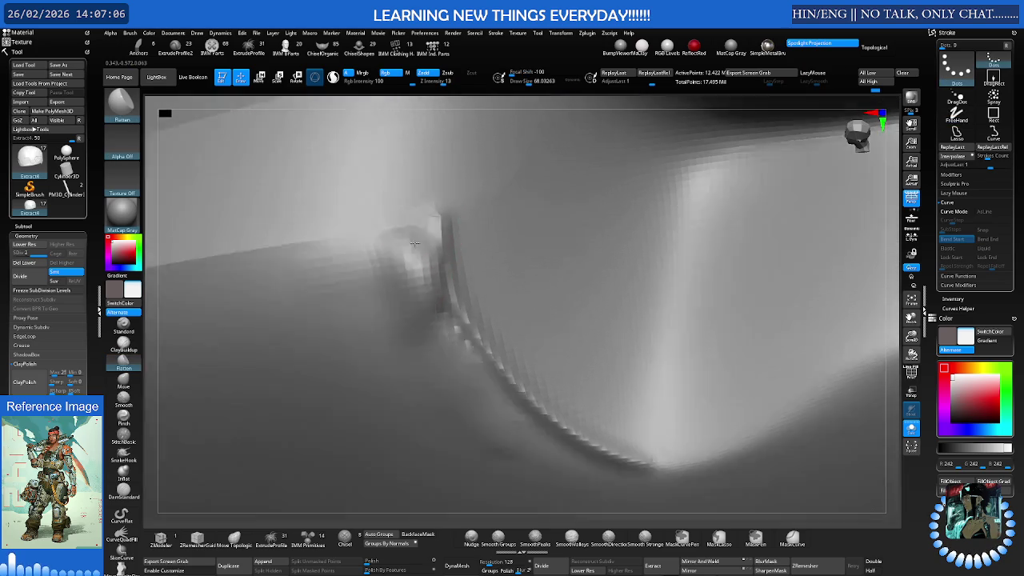
key("b")
key("m")
key("v")
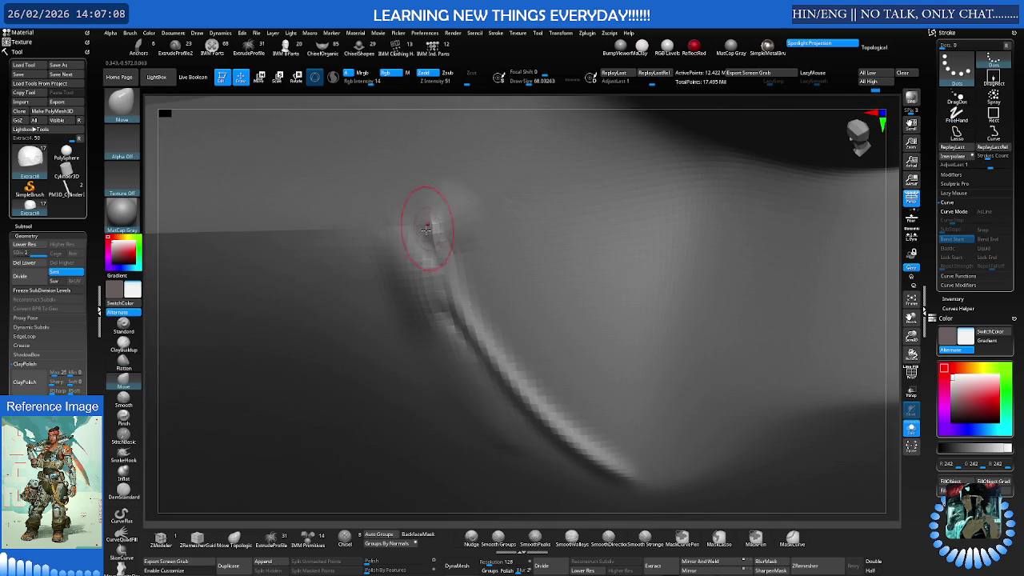
right_click_drag(428, 227, 393, 222)
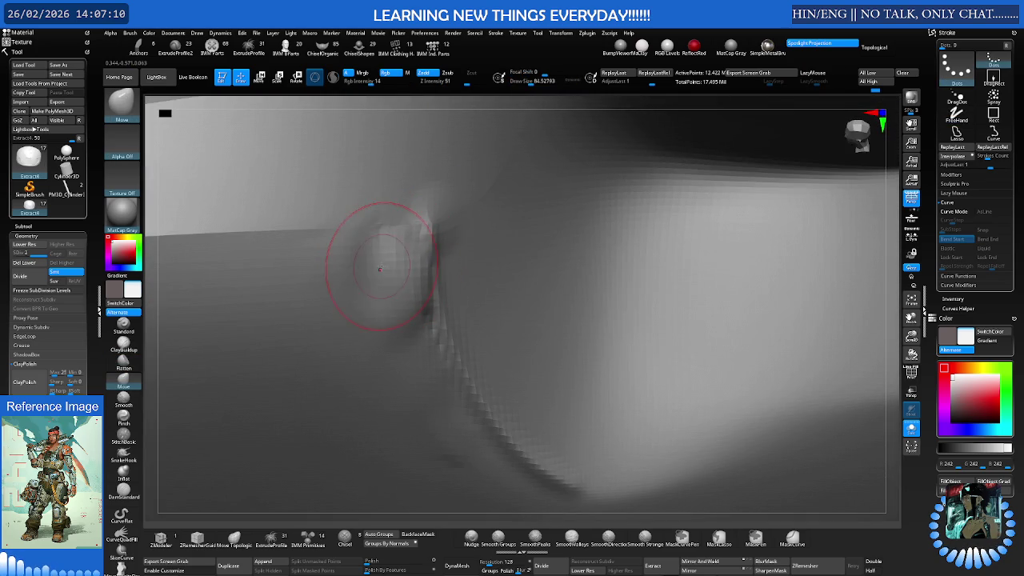
left_click(124, 368)
right_click_drag(212, 320, 337, 279)
left_click_drag(337, 280, 443, 244)
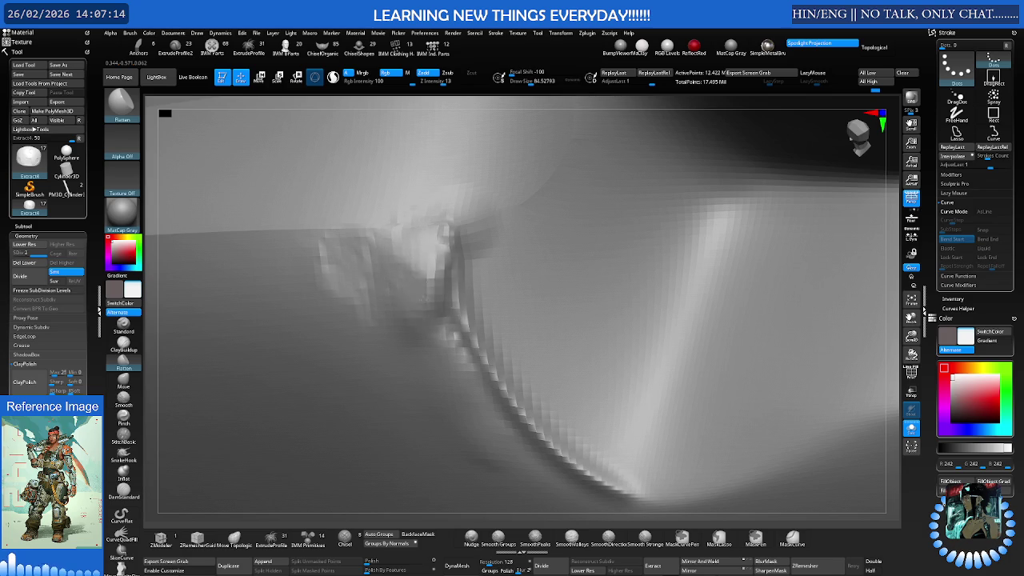
key("ctrl+z")
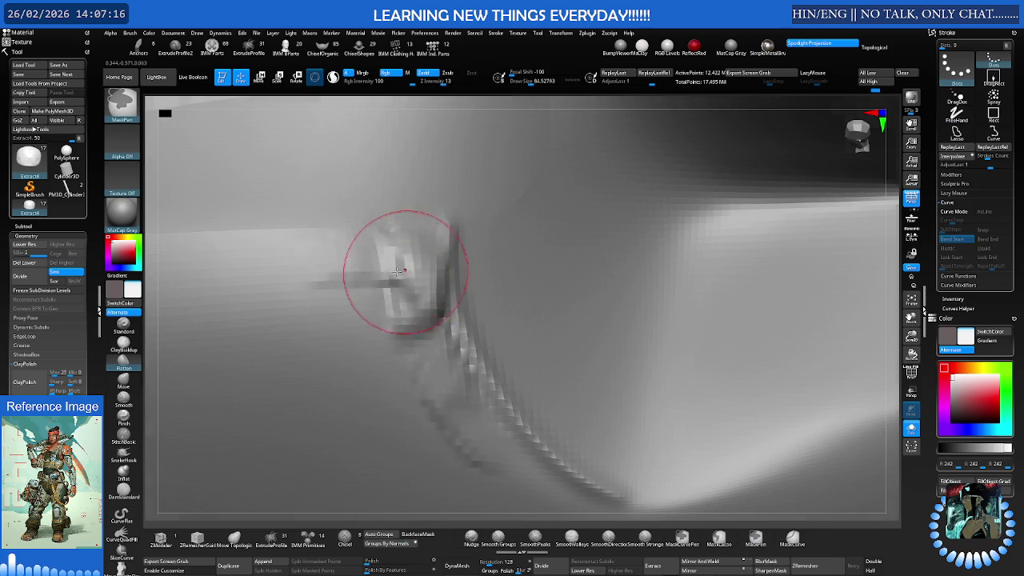
key("ctrl+z")
key("ctrl+z")
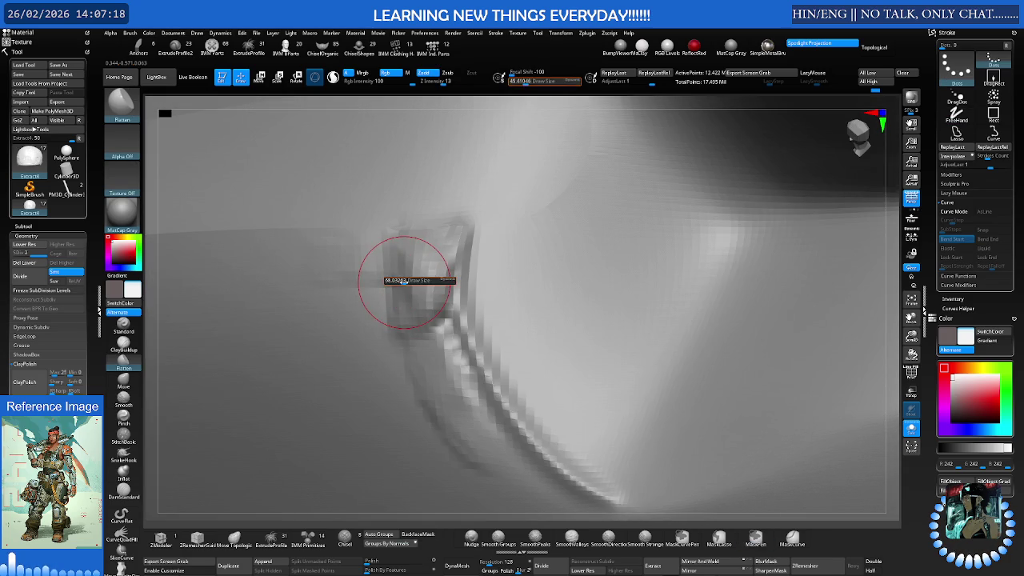
Smooth out the jagged dark crease and flatten the surface along it
left_click_drag(396, 292, 408, 299, "shift")
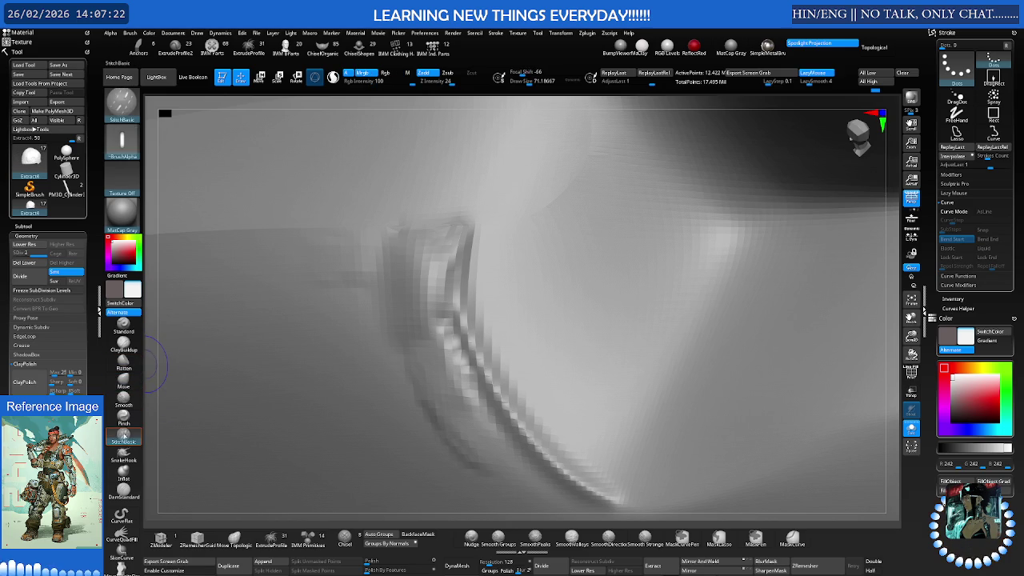
left_click(123, 489)
left_click(123, 403)
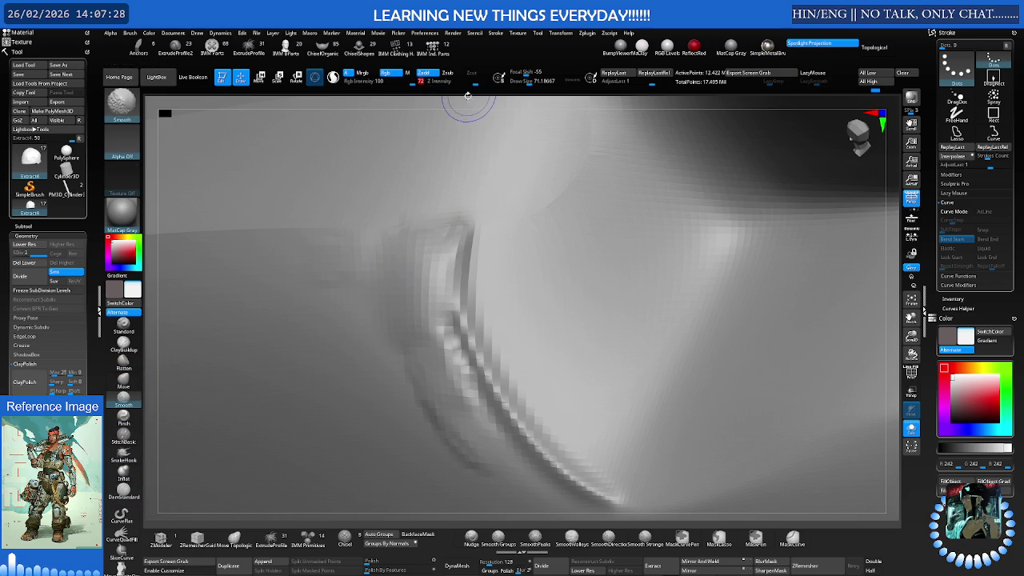
mouse_move(414, 332)
left_mouse_down()
mouse_move(457, 385)
mouse_move(472, 440)
left_mouse_up()
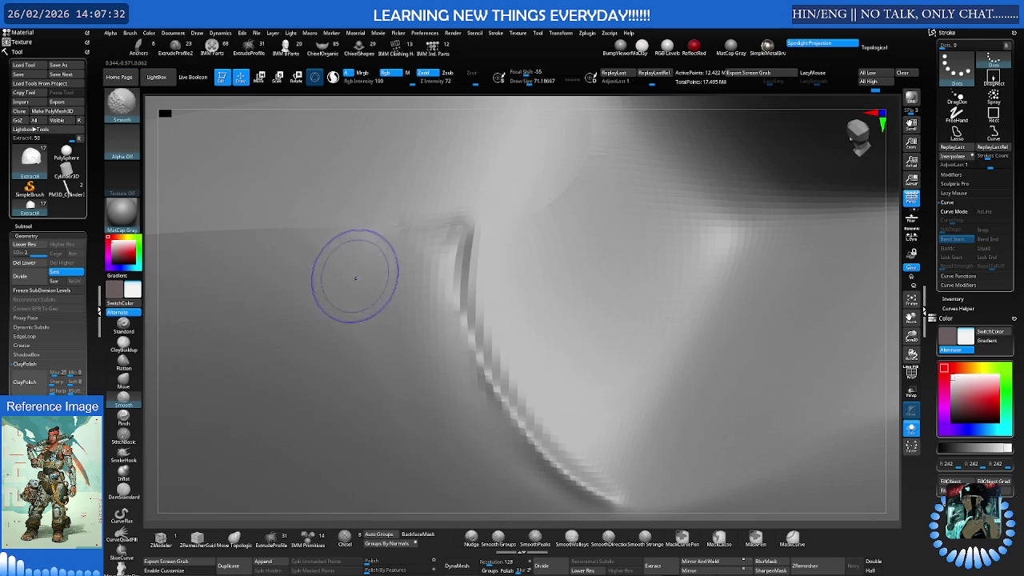
right_click_drag(418, 291, 390, 336)
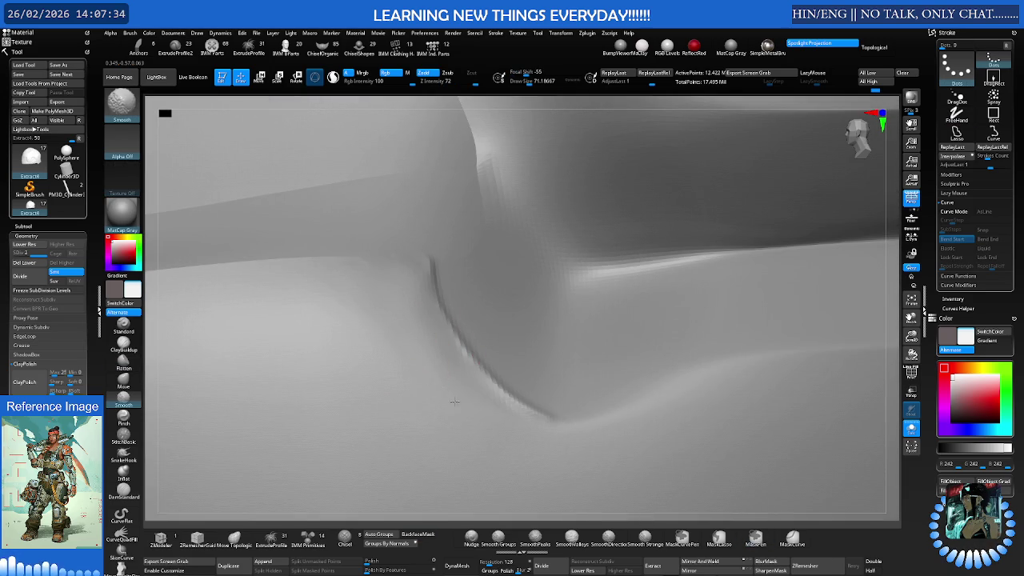
mouse_move(525, 441)
right_mouse_down()
mouse_move(512, 347)
mouse_move(487, 312)
mouse_move(525, 317)
mouse_move(480, 309)
mouse_move(543, 309)
mouse_move(491, 308)
mouse_move(486, 322)
mouse_move(368, 313)
right_mouse_up()
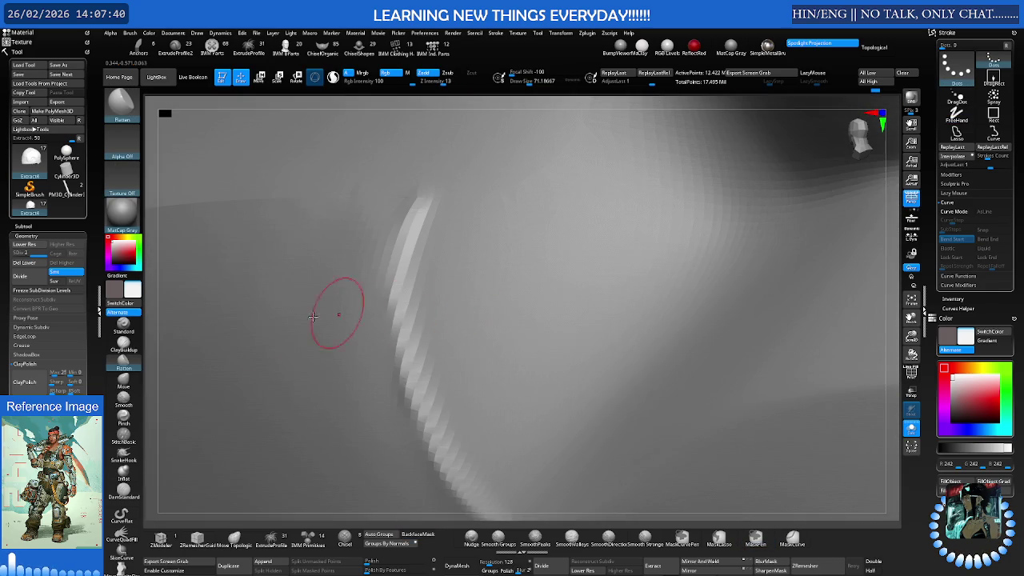
left_click_drag(424, 277, 427, 353)
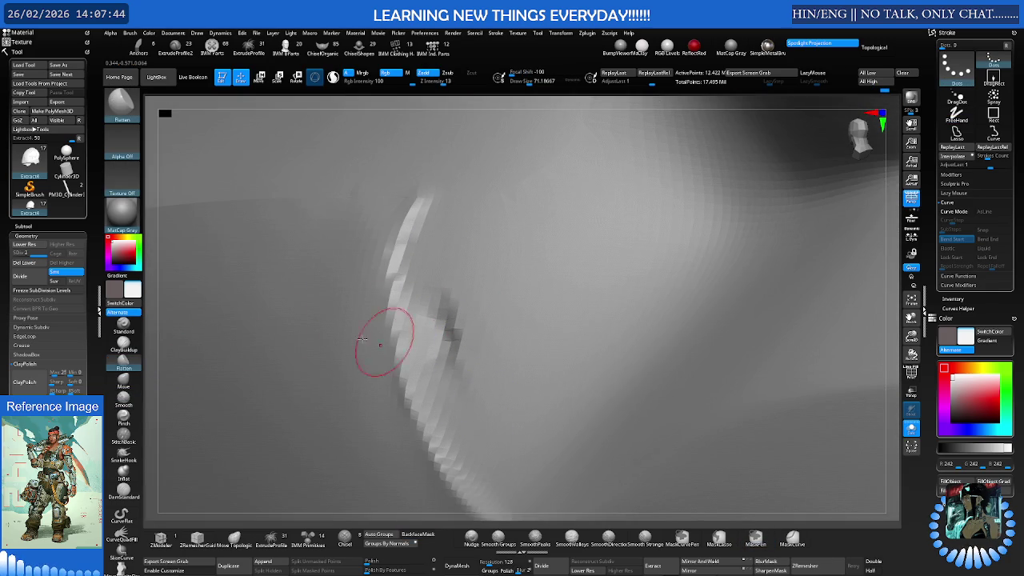
left_click(123, 400)
left_click_drag(452, 343, 462, 297)
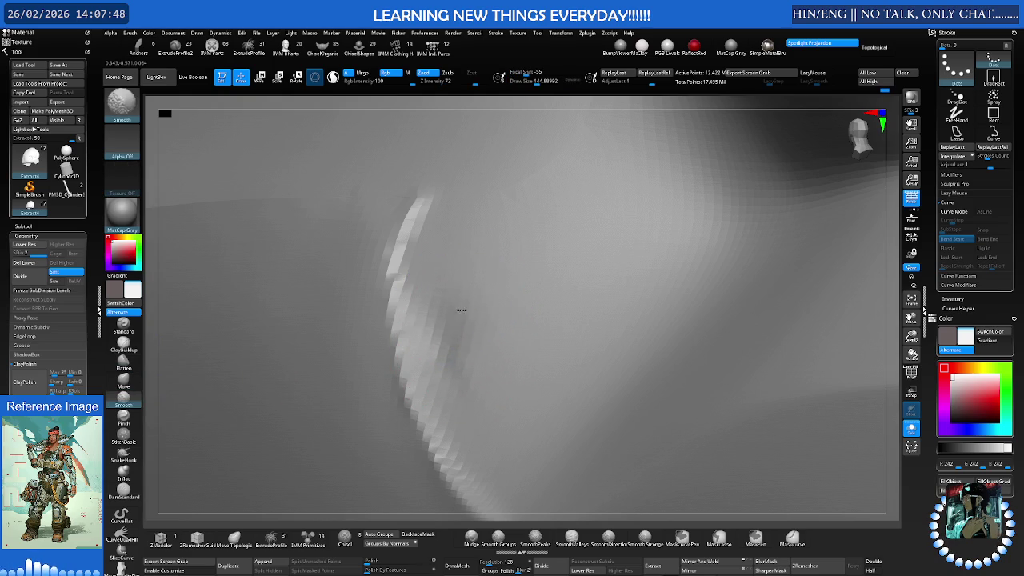
right_click_drag(480, 377, 471, 353)
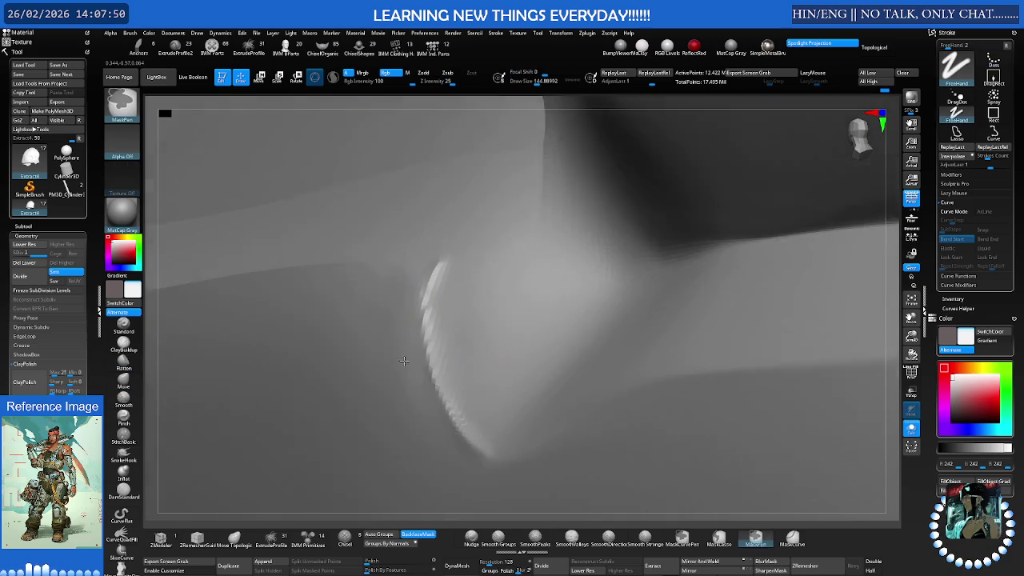
Shrink the brush to about half size and flatten the surface near the crease
key("ctrl")
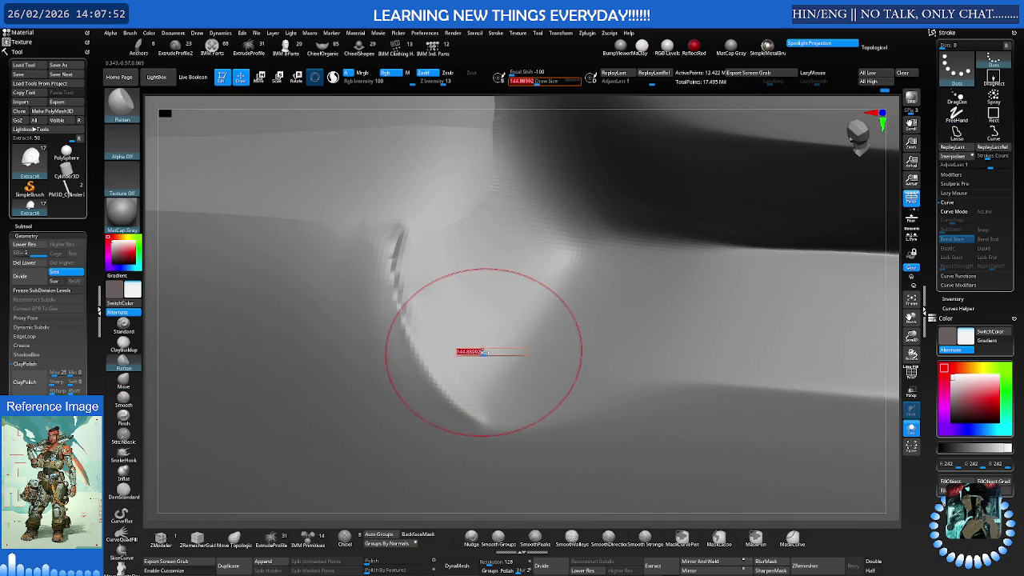
key("s")
left_click_drag(484, 370, 467, 367)
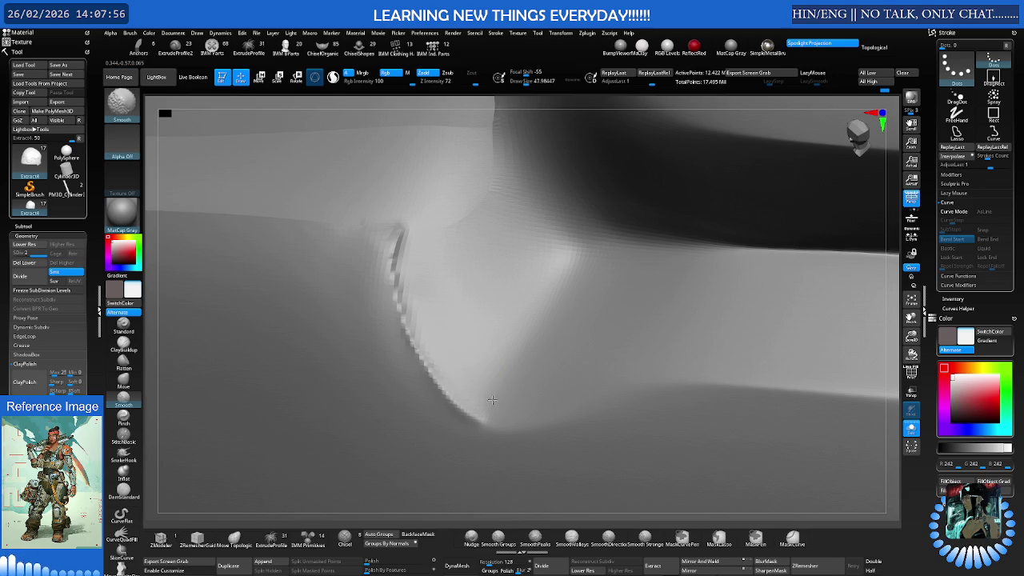
key("b")
key("f")
key("l")
left_click_drag(423, 263, 335, 272)
key("s")
right_click_drag(322, 249, 376, 240)
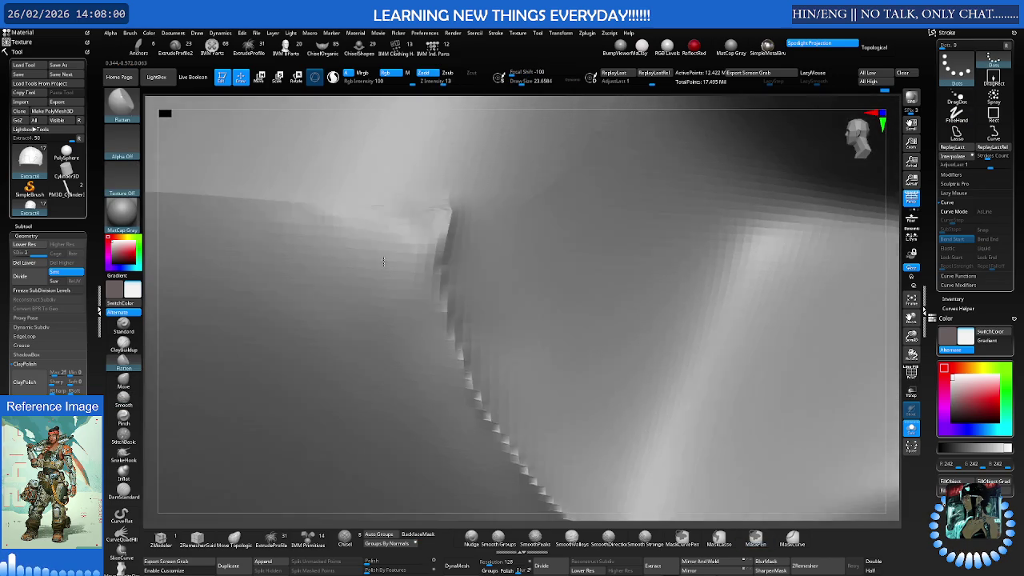
Carve a sharp DamStandard groove near the crease top and smooth its lip
key("b")
key("d")
key("s")
left_click_drag(450, 216, 319, 204)
left_click_drag(418, 206, 414, 219)
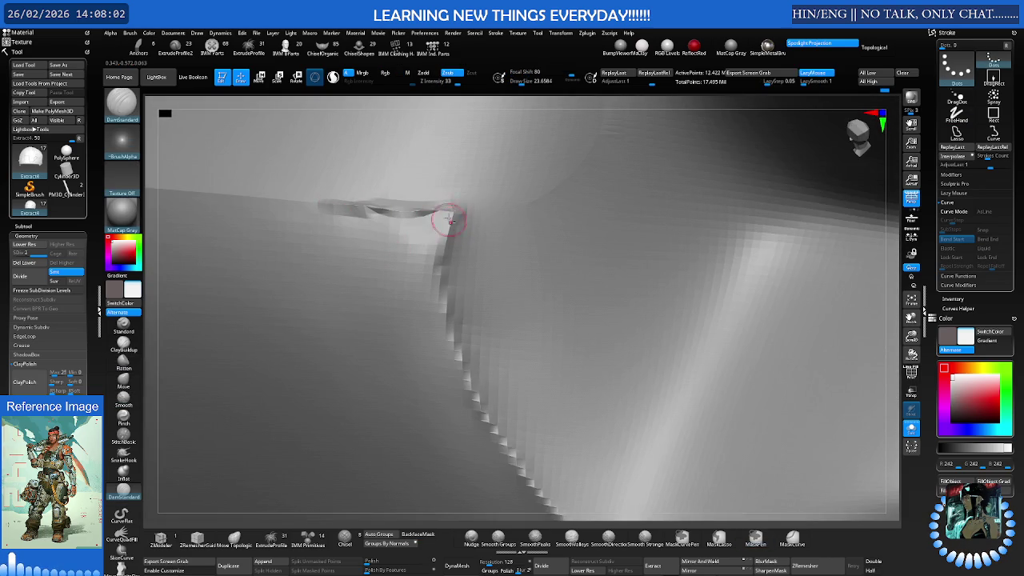
key("shift")
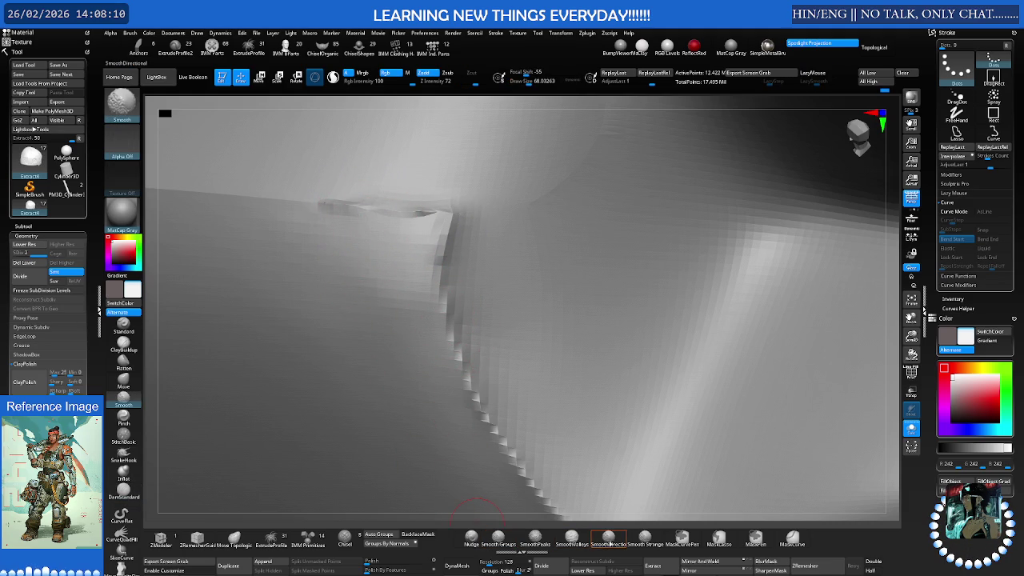
left_click_drag(423, 216, 363, 203, "shift")
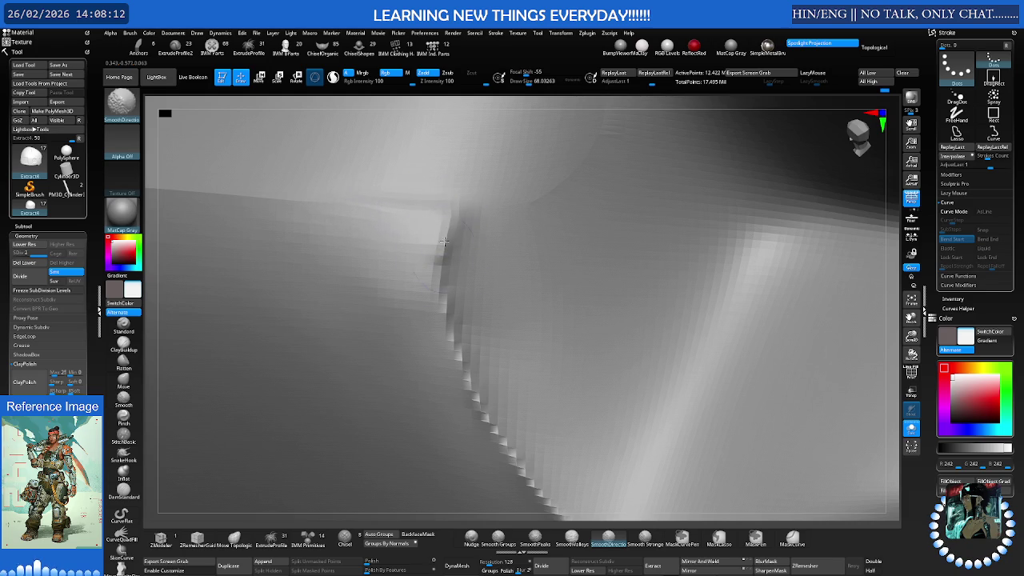
Select SmoothValleys and re-cut a sharp crease along the panel edge
mouse_move(507, 274)
left_mouse_down("alt")
mouse_move(464, 278)
mouse_move(480, 296)
mouse_move(509, 298)
left_mouse_up("alt")
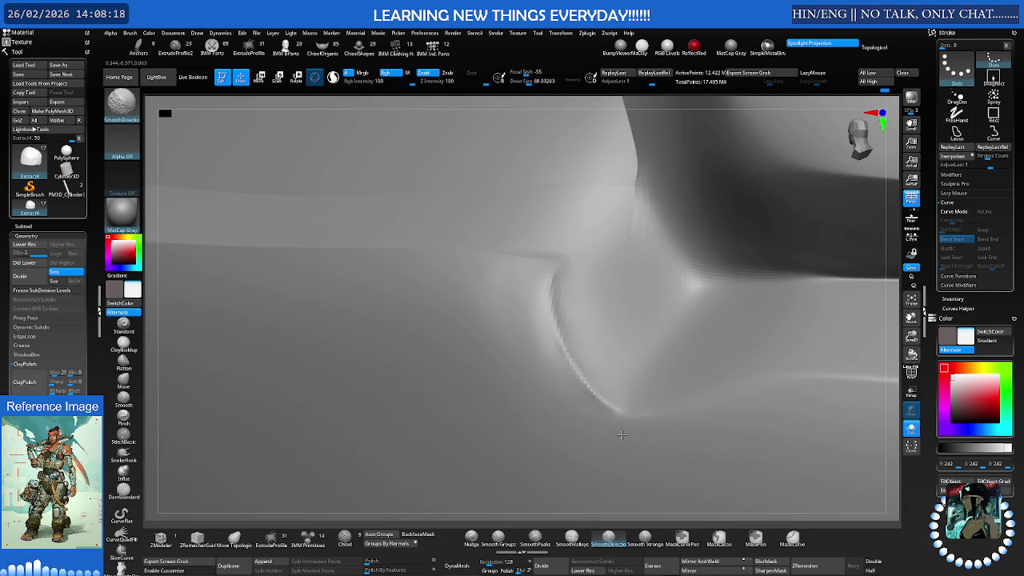
mouse_move(573, 386)
left_mouse_down("alt")
mouse_move(589, 343)
mouse_move(568, 347)
mouse_move(507, 524)
left_mouse_up("alt")
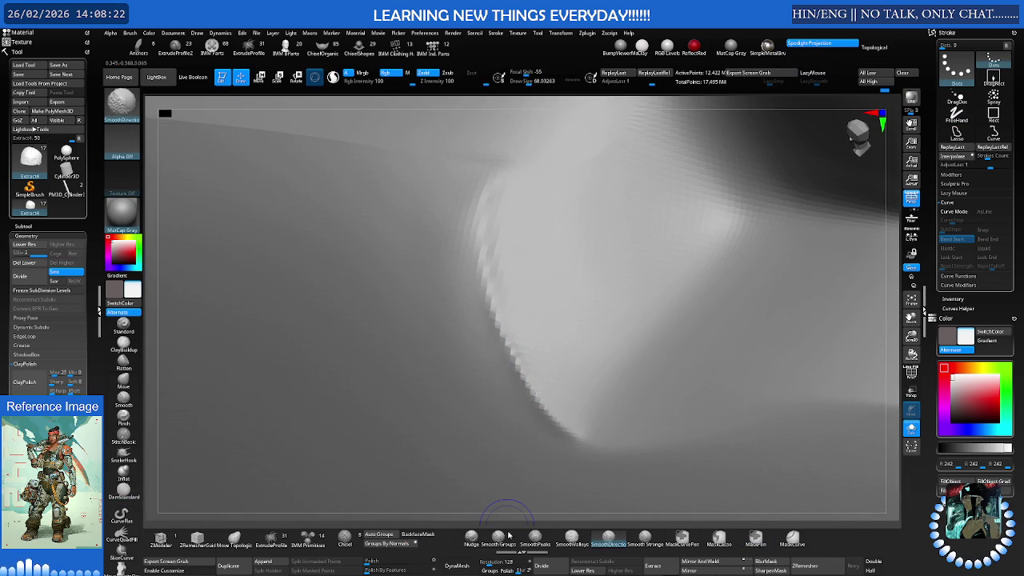
left_click(571, 537)
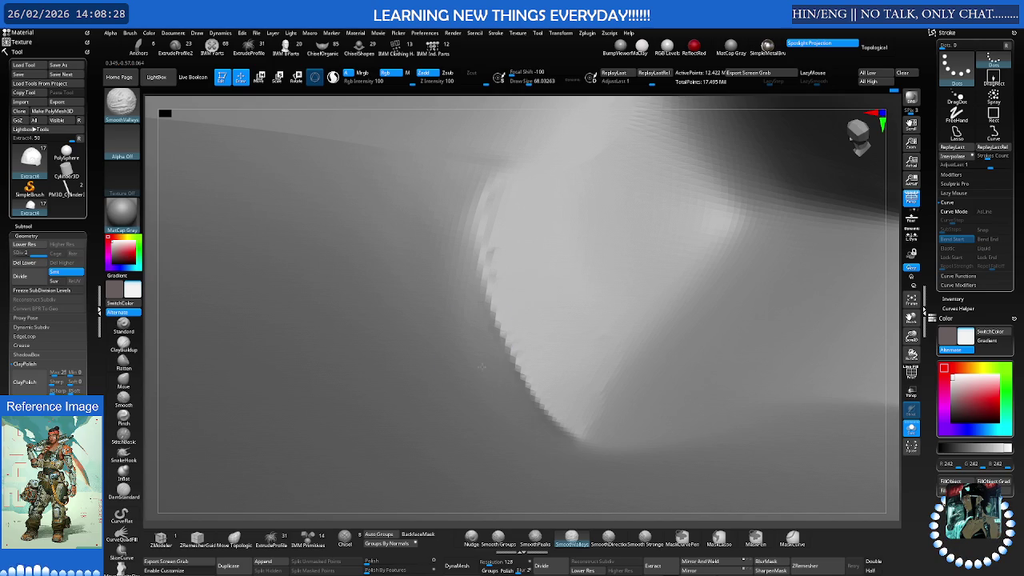
mouse_move(507, 200)
right_mouse_down()
mouse_move(518, 266)
mouse_move(454, 256)
right_mouse_up()
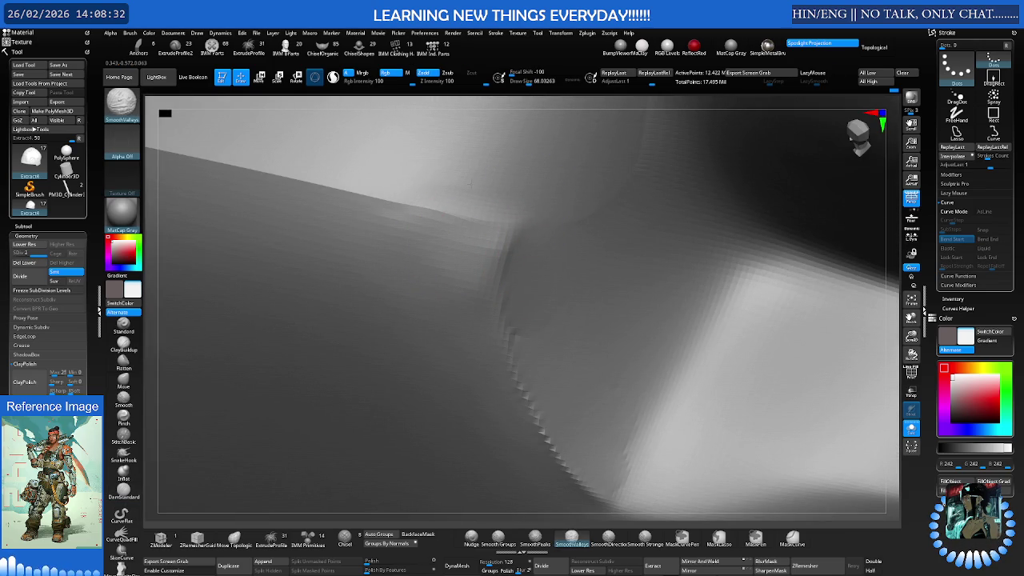
key("shift")
mouse_move(514, 227)
left_mouse_down()
mouse_move(496, 234)
mouse_move(511, 228)
left_mouse_up()
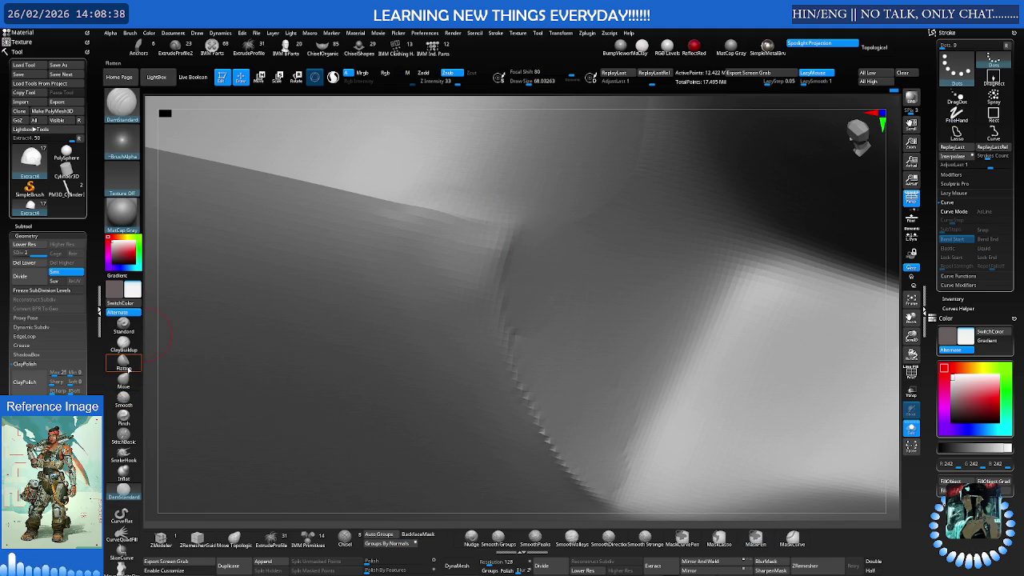
Pinch the crease tighter and valley-smooth it while orbiting to inspect the junction
left_click(124, 415)
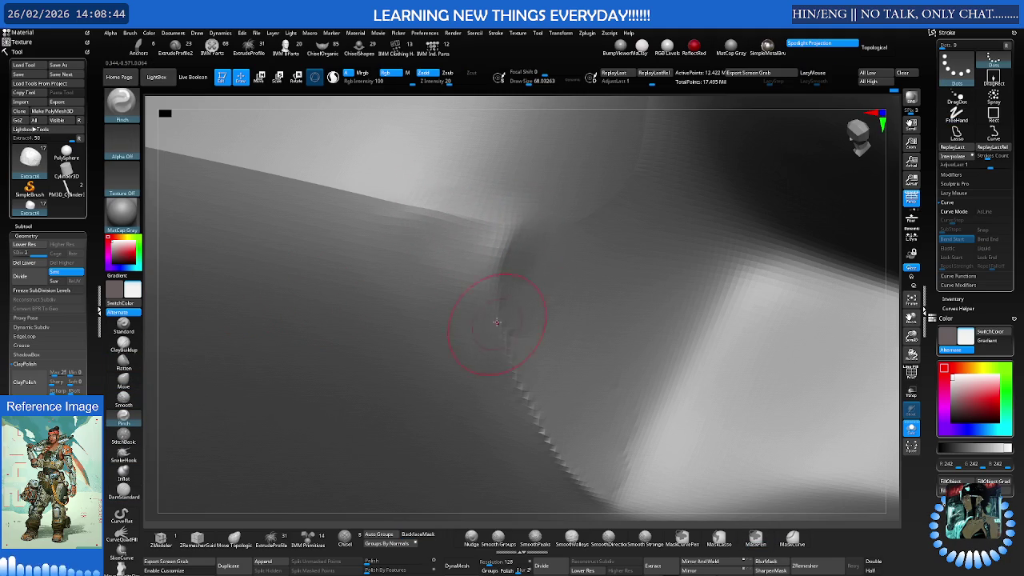
right_click_drag(497, 322, 457, 274, "shift")
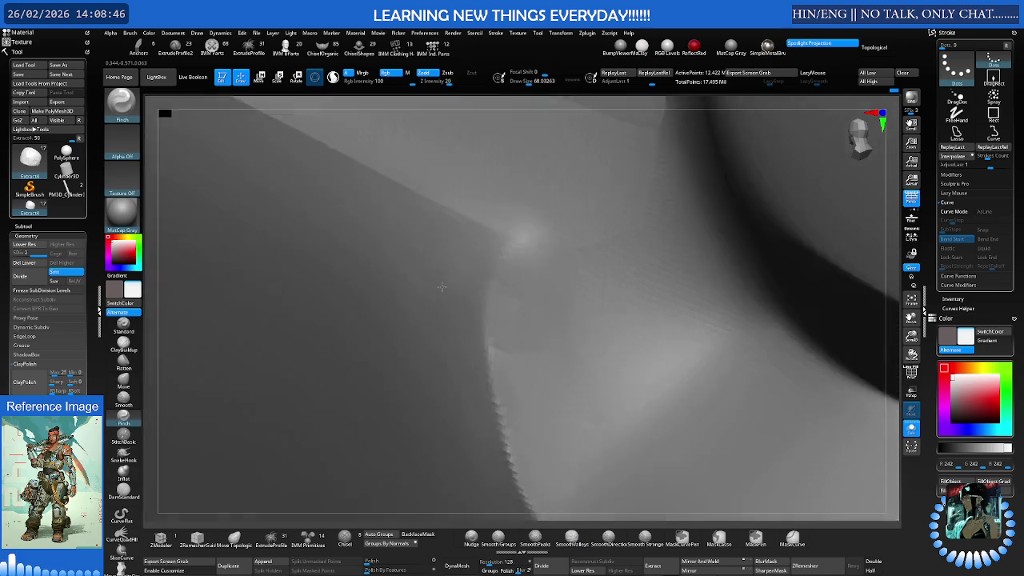
right_click_drag(444, 238, 519, 250)
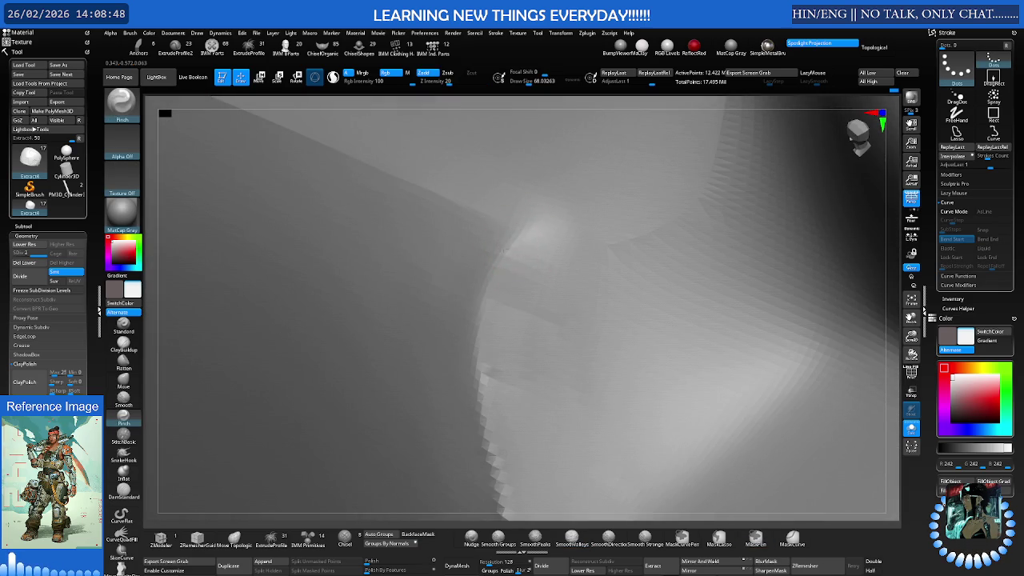
key("shift")
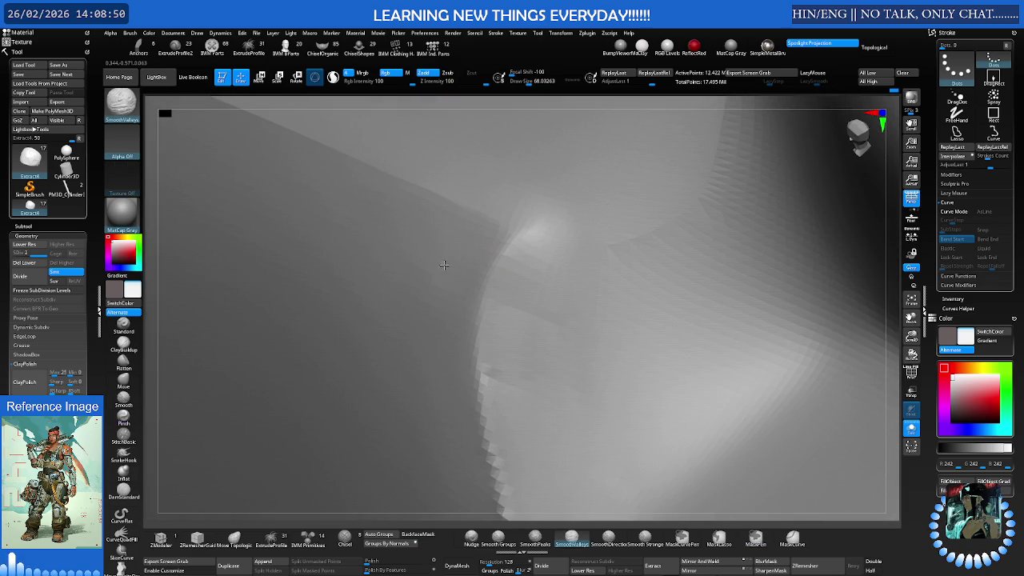
right_click_drag(507, 235, 549, 224)
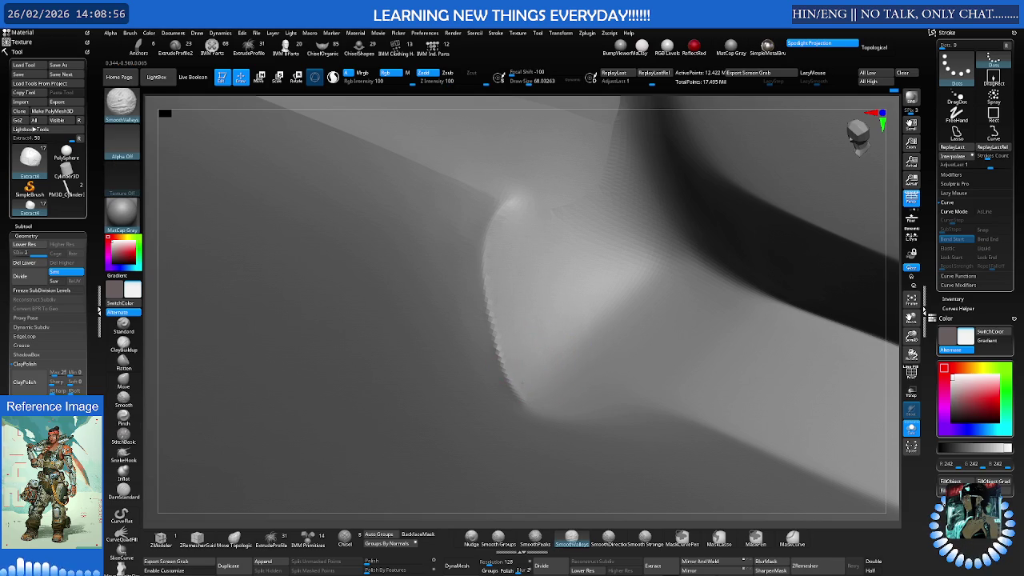
right_click_drag(555, 373, 435, 320)
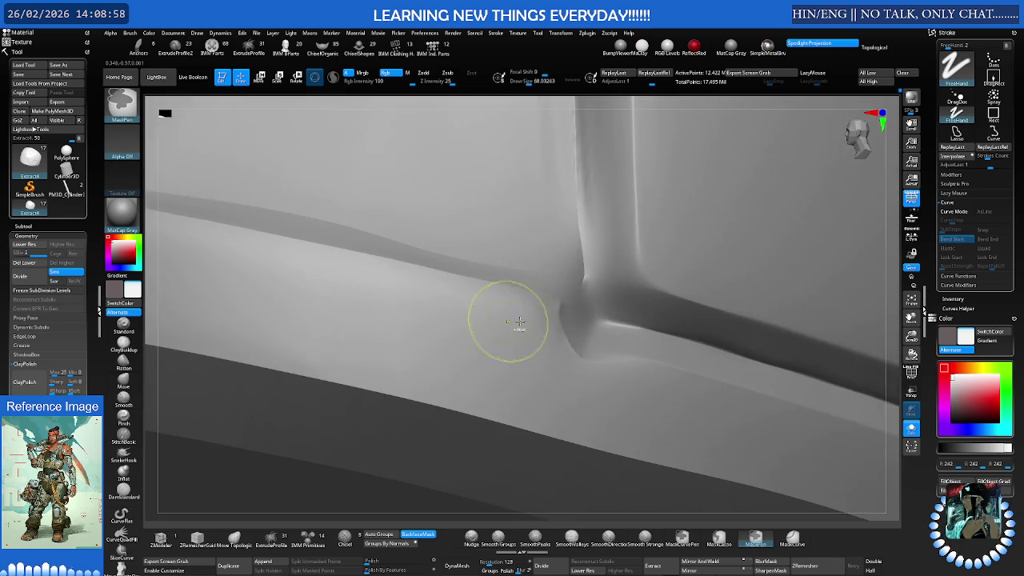
scroll(435, 319, "down", 2)
scroll(440, 312, "down", 2)
scroll(448, 304, "down", 2)
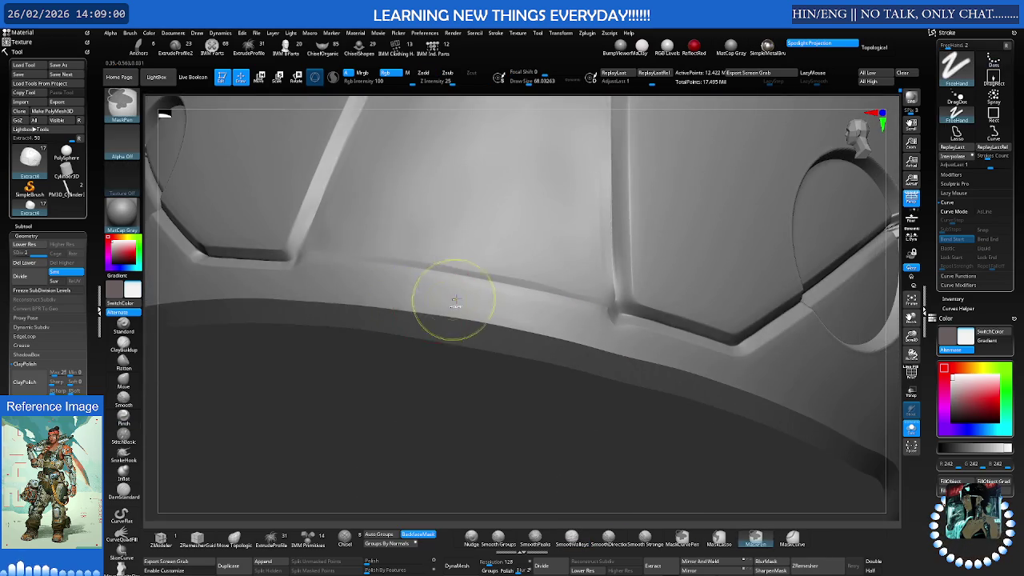
scroll(431, 300, "down", 2)
right_click(412, 298)
mouse_move(422, 293)
right_mouse_down()
mouse_move(479, 312)
mouse_move(640, 330)
mouse_move(549, 293)
mouse_move(434, 324)
mouse_move(480, 327)
right_mouse_up()
scroll(417, 296, "up", 3)
key("b")
key("d")
key("s")
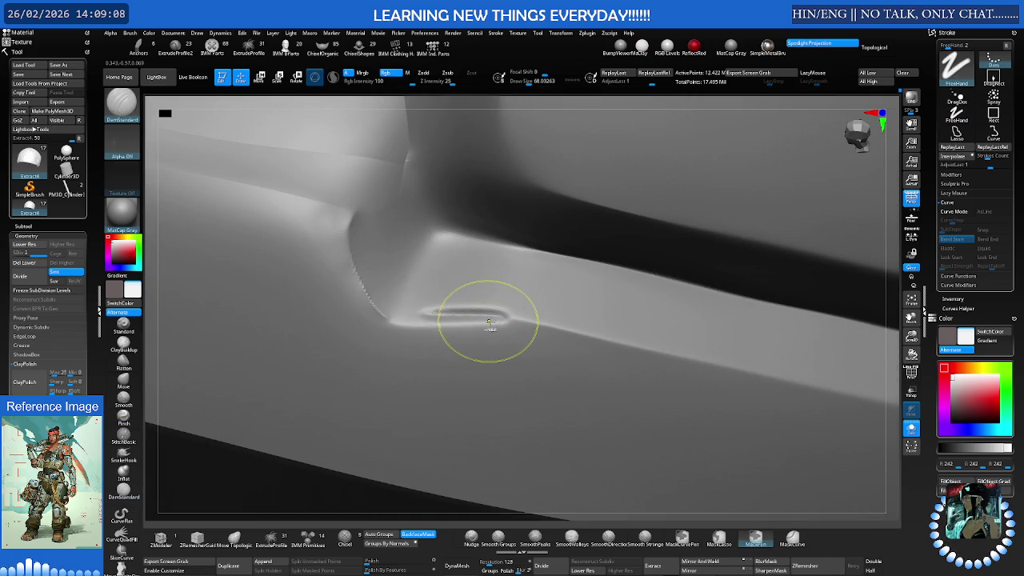
key("ctrl+z")
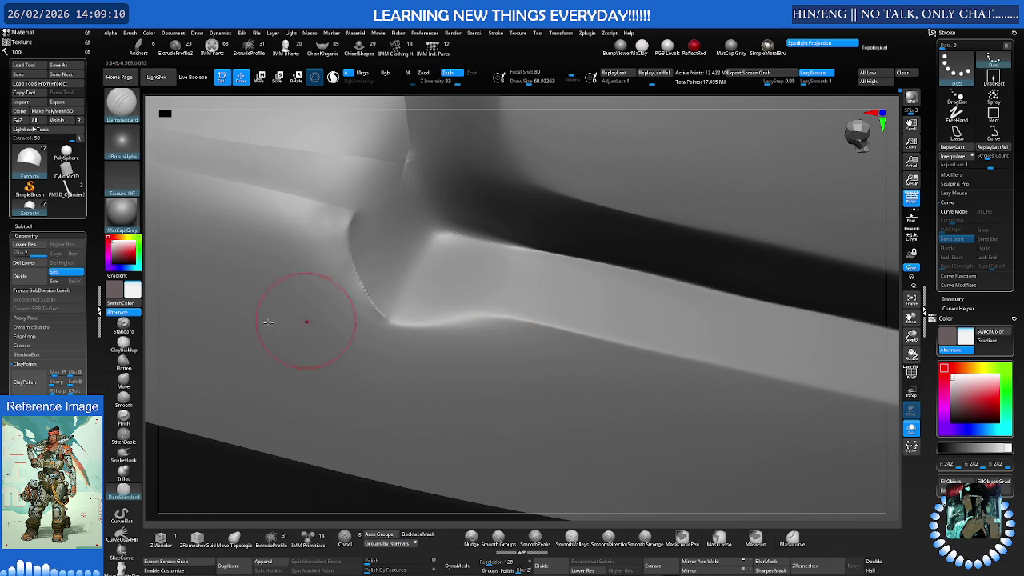
left_click(124, 417)
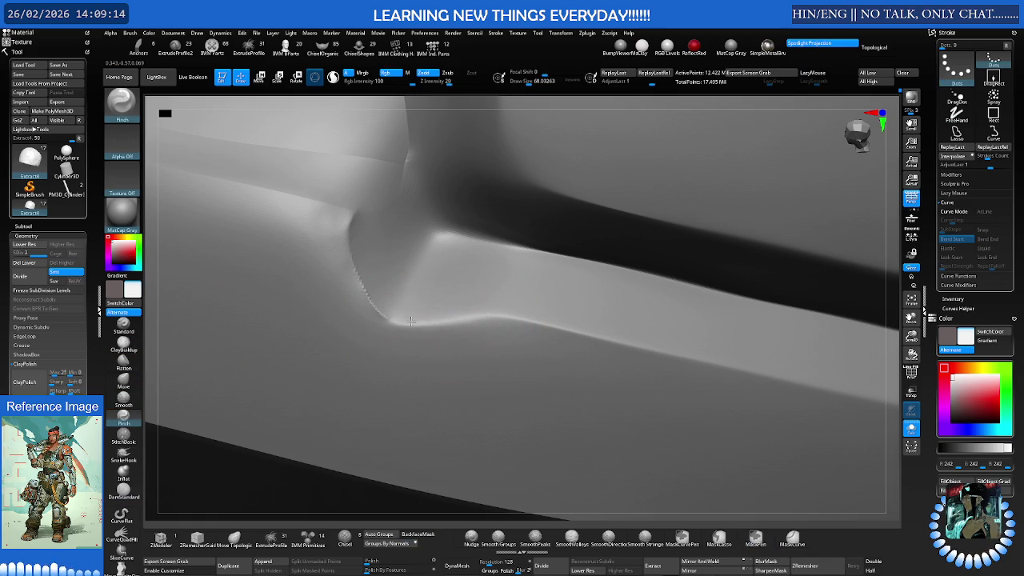
key("s")
key("b")
key("m")
key("v")
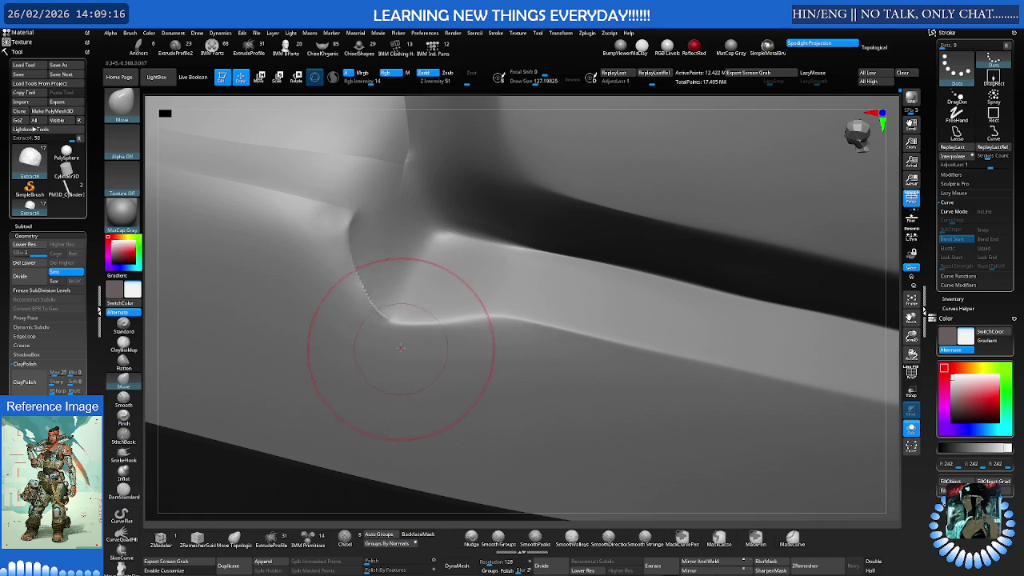
Push the bright ridge at the panel-rim junction upward with the Move brush
left_click(471, 536)
key("b")
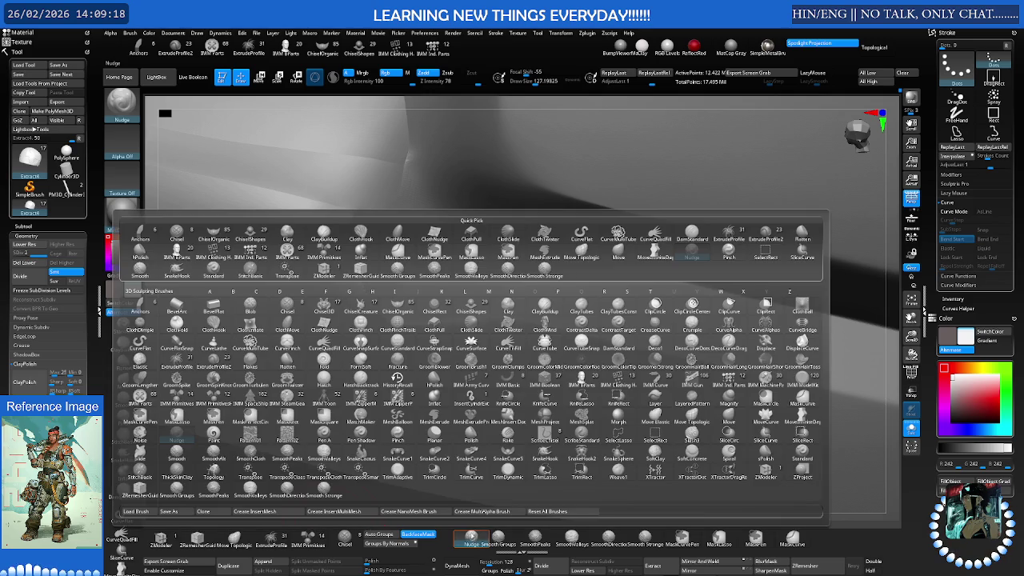
key("Escape")
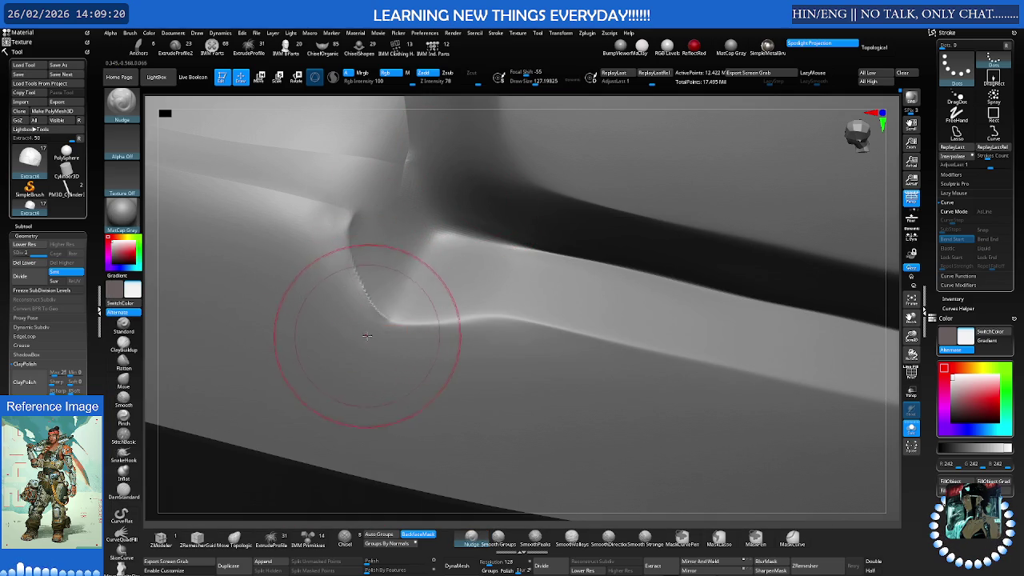
key("b")
key("m")
key("v")
mouse_move(395, 322)
left_mouse_down()
mouse_move(451, 320)
mouse_move(377, 286)
left_mouse_up()
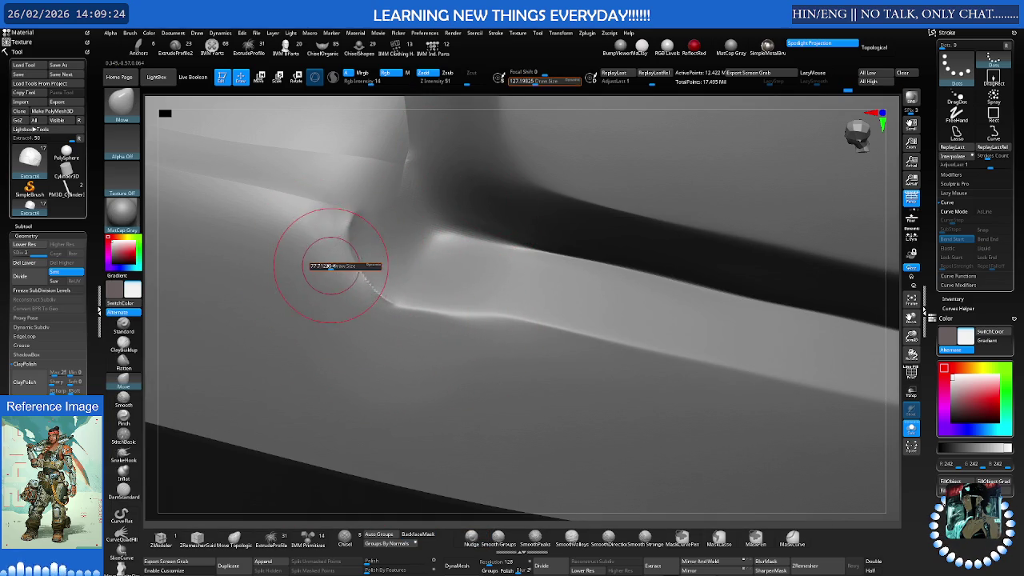
Try a Dam Standard groove along the junction, then undo it
key("shift")
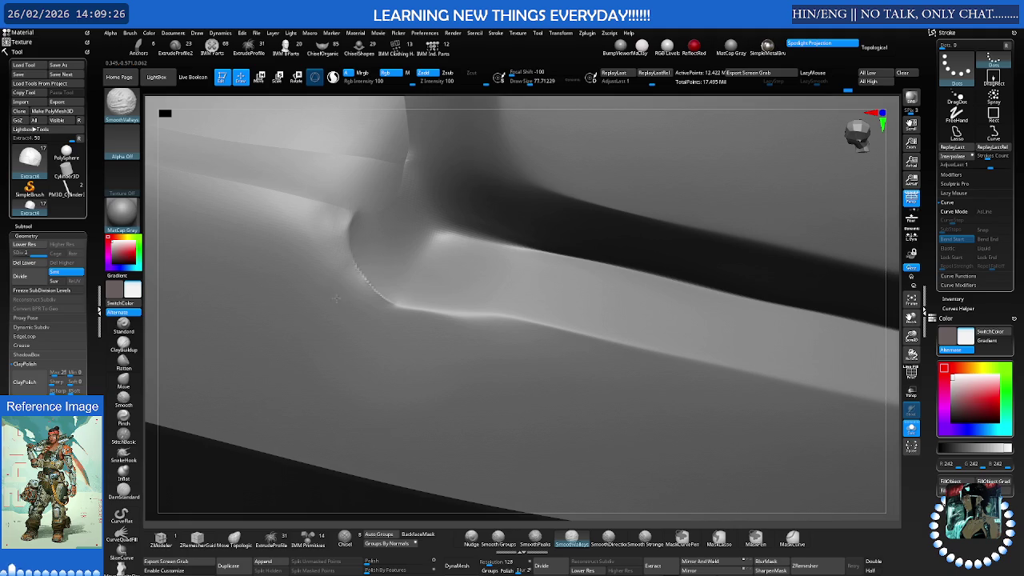
right_click_drag(468, 359, 436, 316)
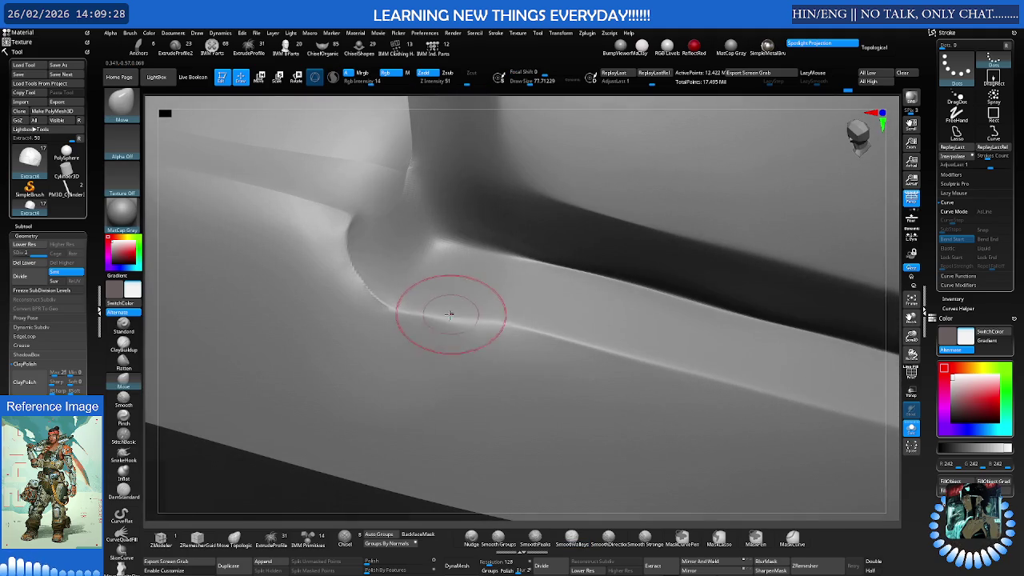
key("s")
key("b")
key("d")
key("s")
left_click_drag(436, 300, 468, 300)
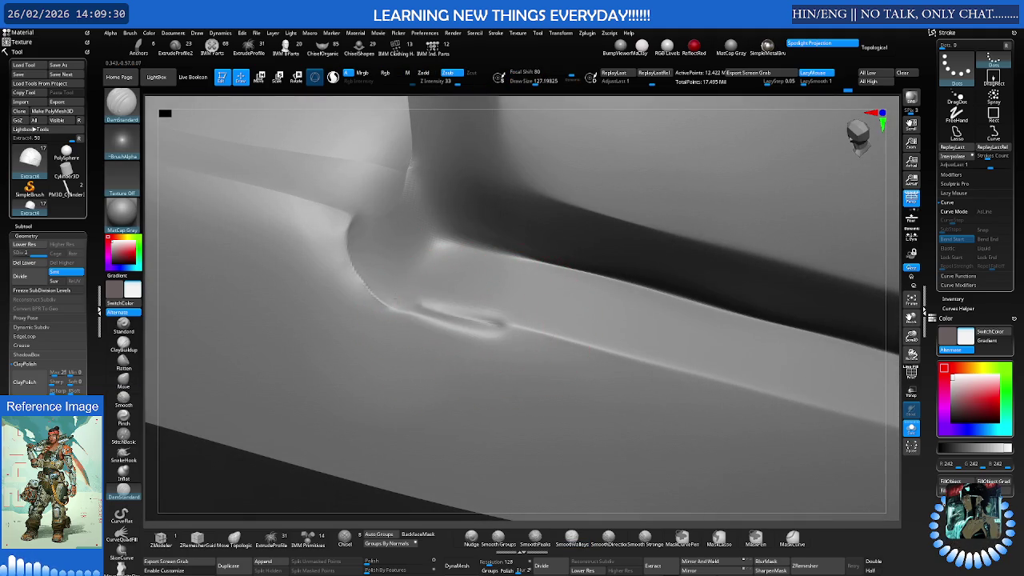
key("ctrl+z")
right_click_drag(400, 309, 448, 448)
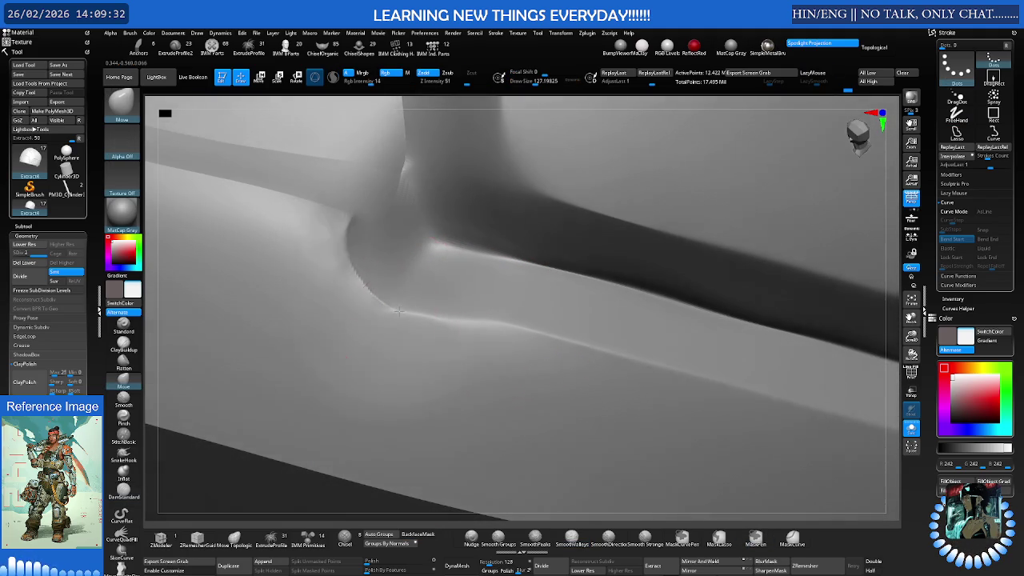
Reshape the diagonal rim ridge with Move and sharpen its crease with Dam Standard
left_click(472, 535)
key("b")
key("m")
key("v")
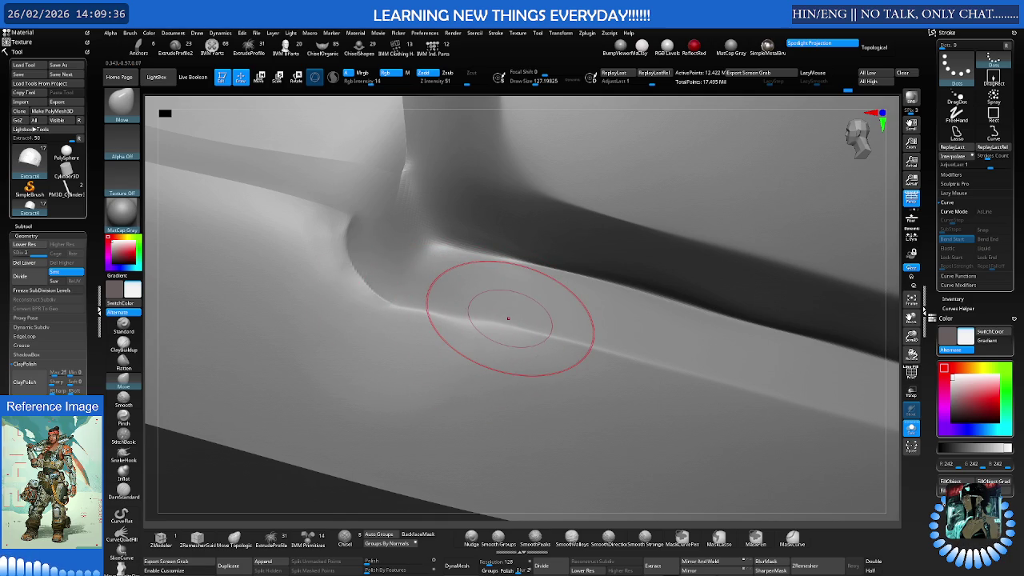
left_click_drag(503, 320, 432, 304)
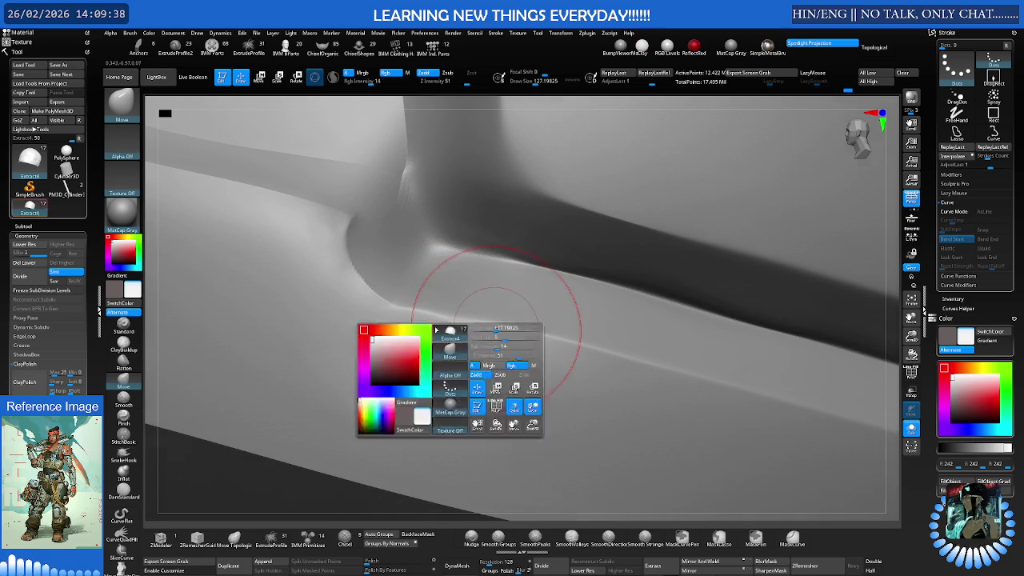
left_click(134, 347)
left_click(123, 491)
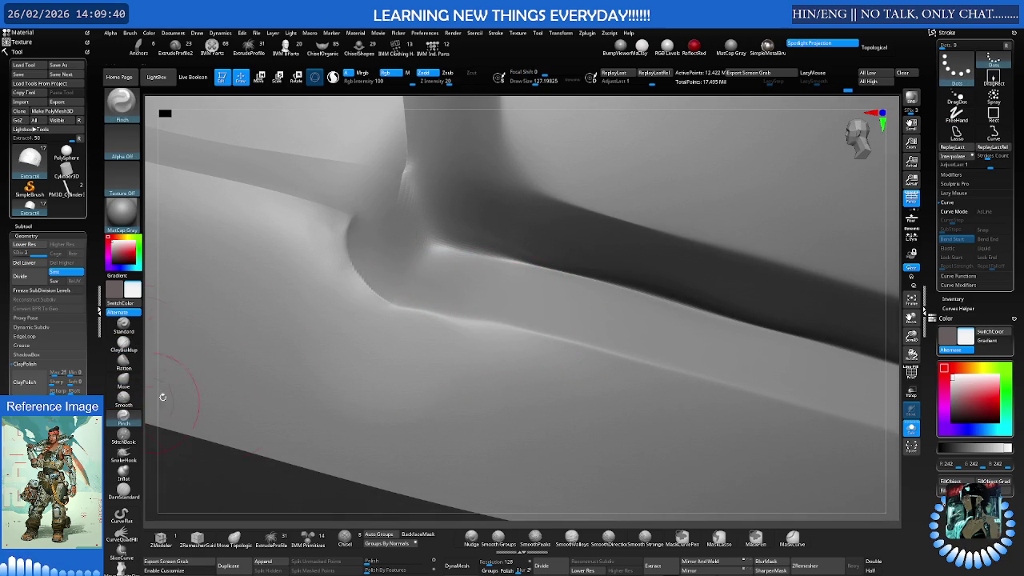
left_click_drag(480, 339, 460, 326)
right_click_drag(460, 326, 344, 337)
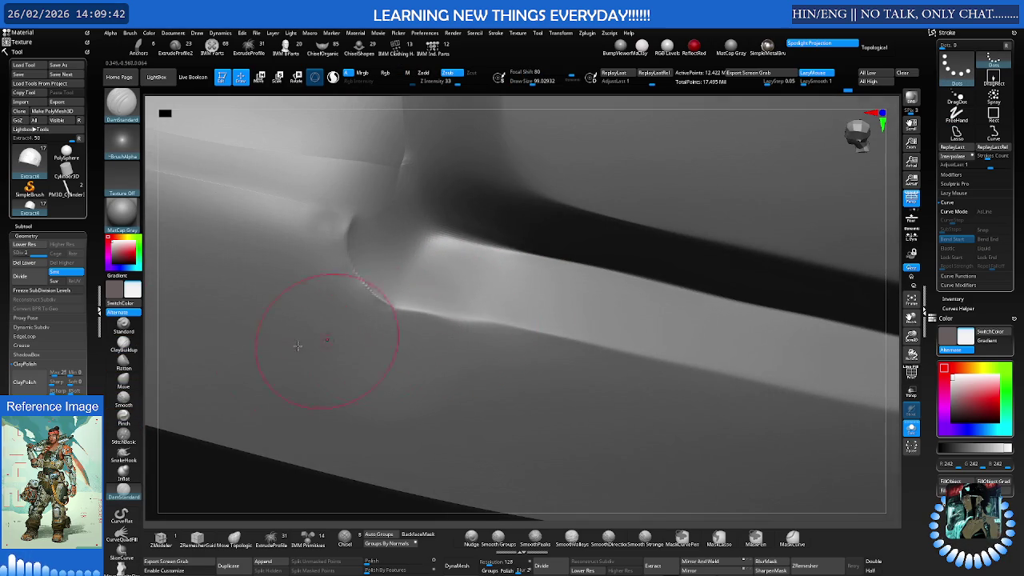
Smooth the upper crease at the panel corner with SmoothPeaks
left_click(124, 417)
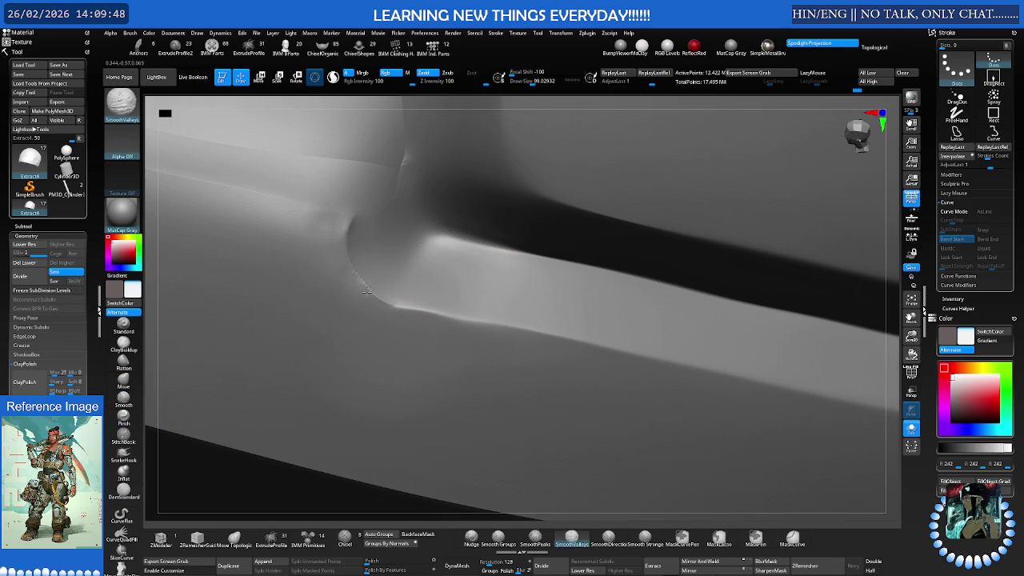
left_click(526, 544)
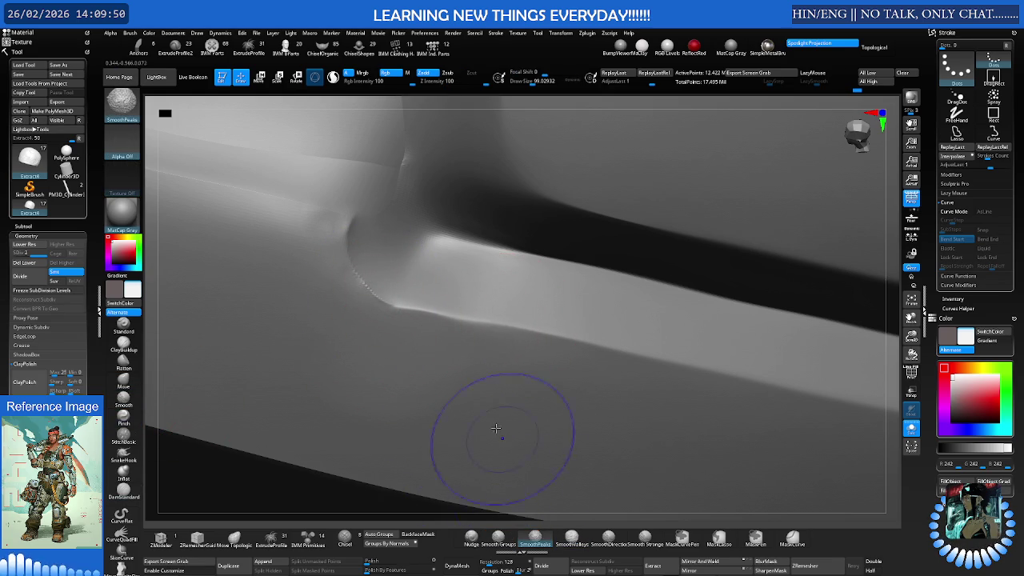
left_click_drag(331, 245, 371, 323)
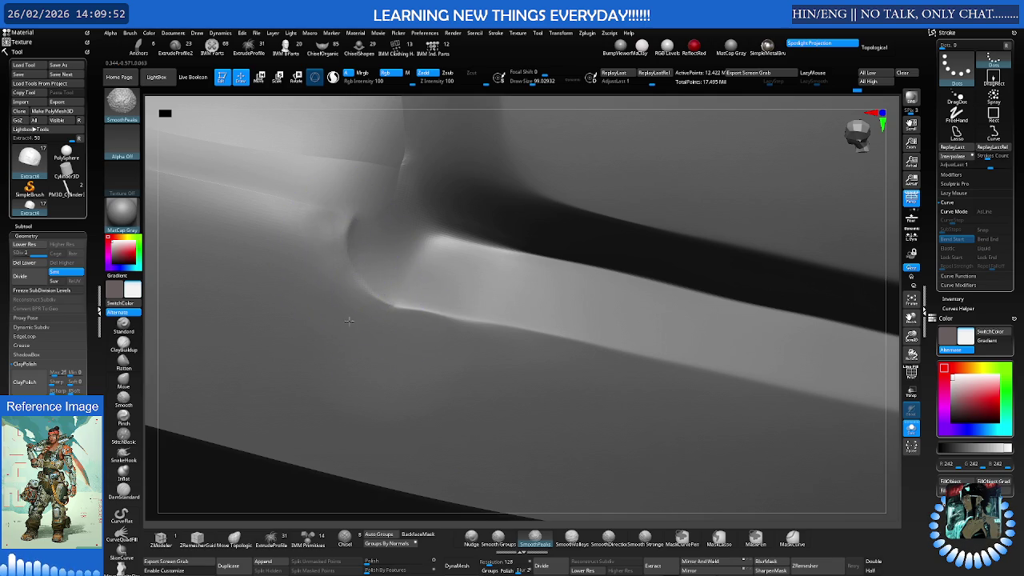
key("b")
key("p")
key("i")
mouse_move(359, 325)
right_mouse_down()
mouse_move(339, 290)
mouse_move(486, 272)
mouse_move(395, 302)
mouse_move(352, 297)
right_mouse_up()
Switch to the Move brush at about size 81, facing the panel's inner corner
key("s")
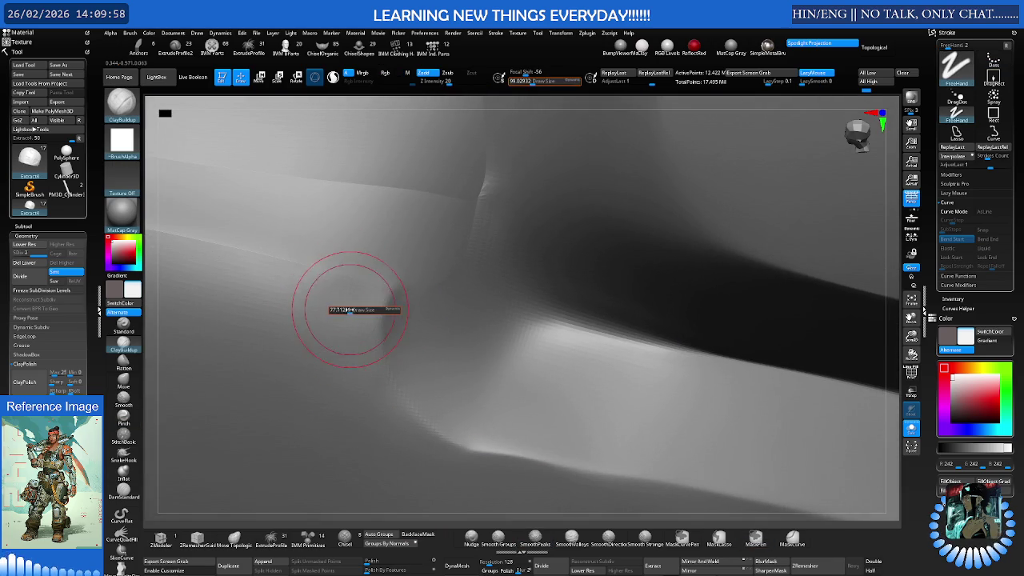
key("shift")
right_click_drag(335, 312, 392, 300)
key("b")
key("m")
key("v")
key("s")
left_click_drag(392, 296, 408, 296)
right_click_drag(392, 294, 356, 312)
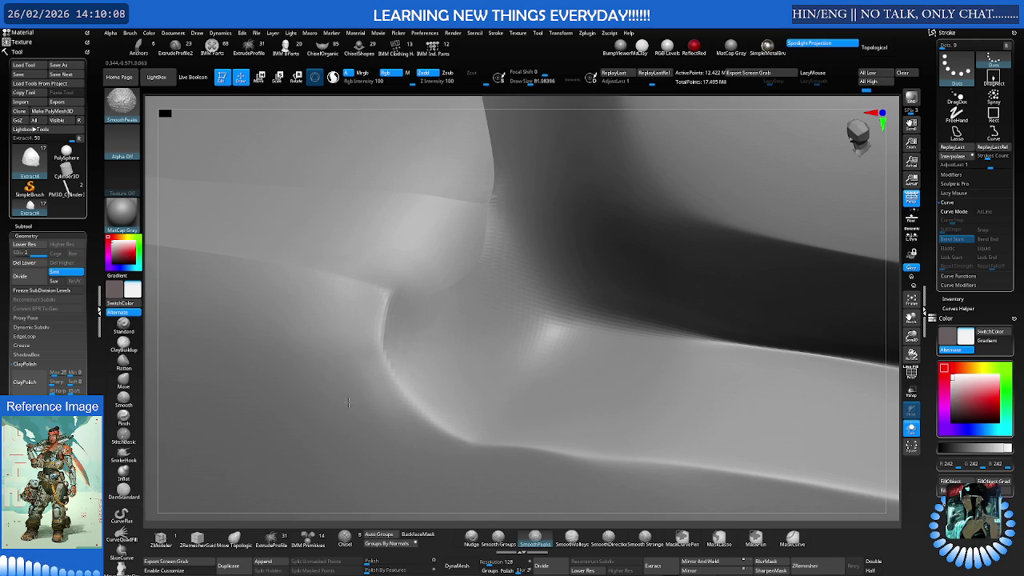
mouse_move(292, 311)
right_mouse_down()
mouse_move(274, 315)
mouse_move(281, 297)
mouse_move(429, 319)
mouse_move(384, 309)
mouse_move(349, 335)
right_mouse_up()
Smooth and reshape the panel-corner crease with a brush size of about 131
key("s")
left_click_drag(343, 338, 368, 339, "shift")
mouse_move(537, 399)
right_mouse_down()
mouse_move(549, 383)
mouse_move(504, 379)
mouse_move(434, 286)
right_mouse_up()
left_click_drag(435, 286, 417, 267)
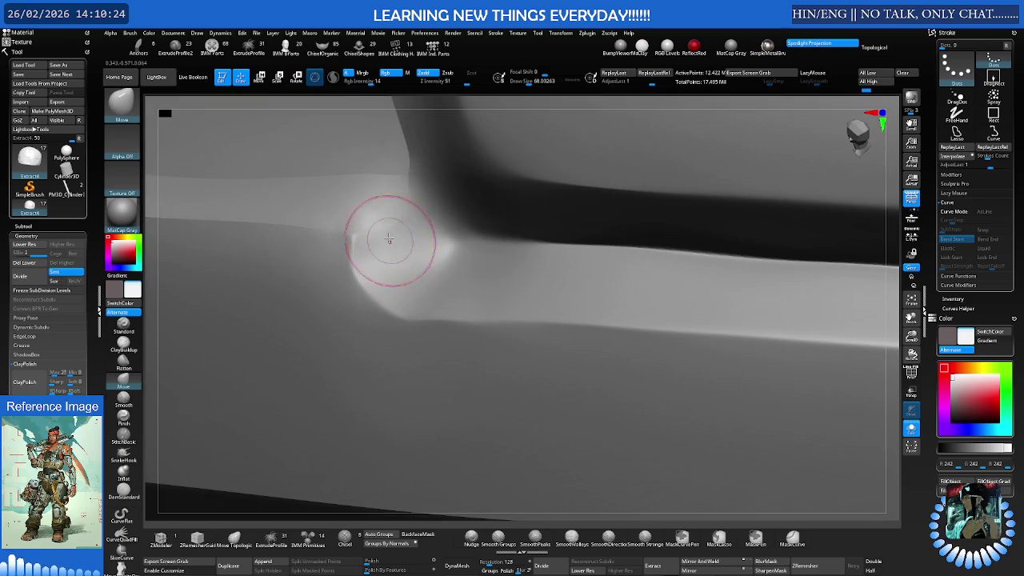
left_click_drag(390, 230, 416, 273, "shift")
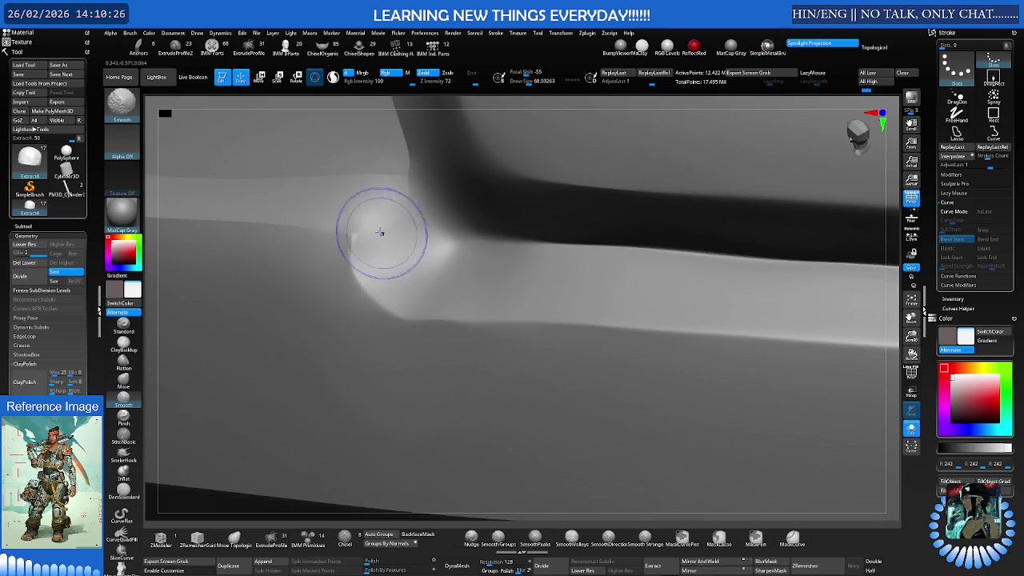
mouse_move(334, 255)
right_mouse_down()
mouse_move(376, 229)
mouse_move(377, 256)
mouse_move(206, 297)
right_mouse_up()
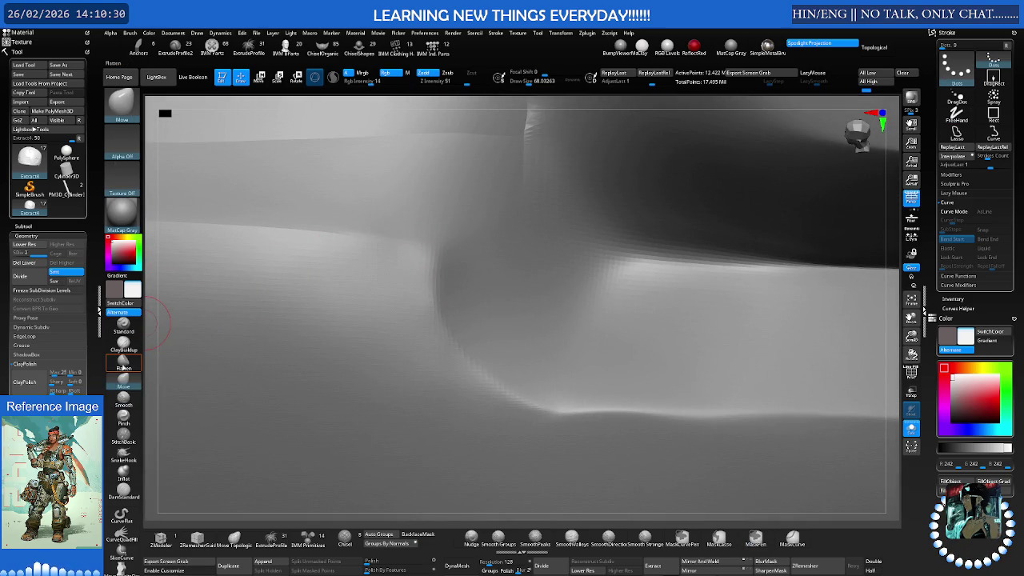
Pinch the corner crease, return to Move at size 119, and view the whole armor front
left_click(123, 414)
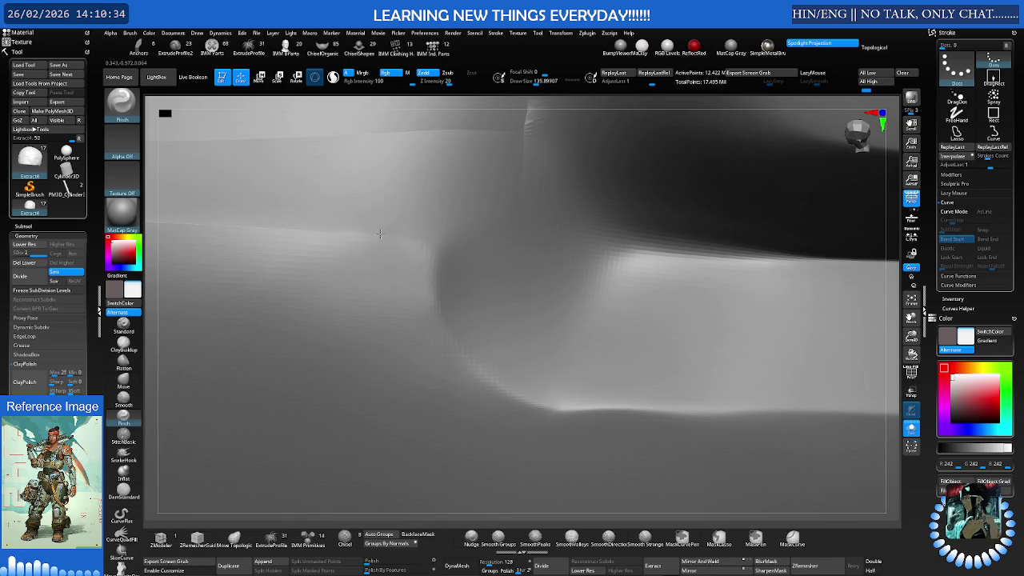
right_click_drag(411, 238, 446, 256)
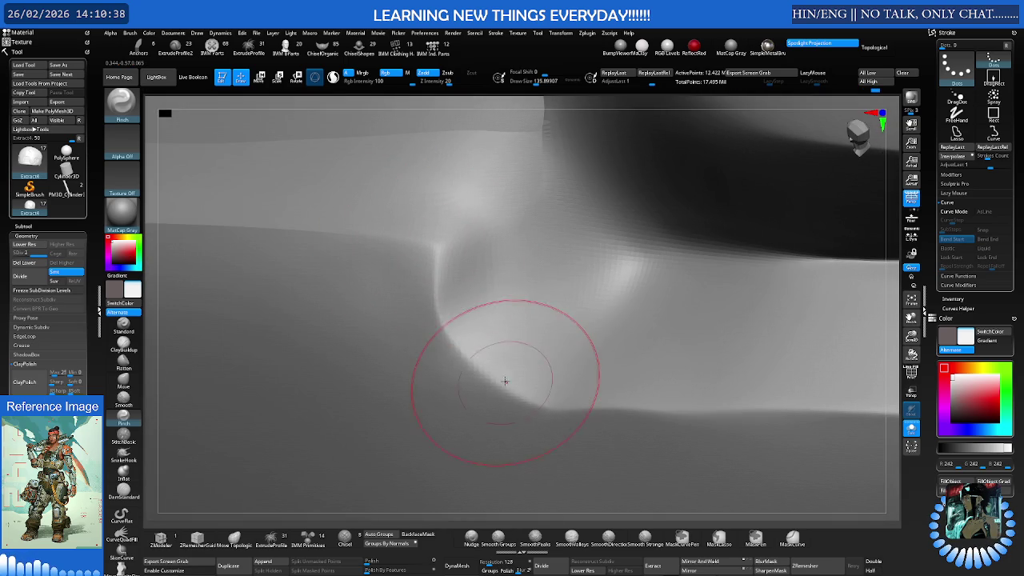
key("b")
key("m")
key("v")
right_click_drag(471, 365, 457, 377)
key("s")
left_click_drag(478, 382, 473, 362)
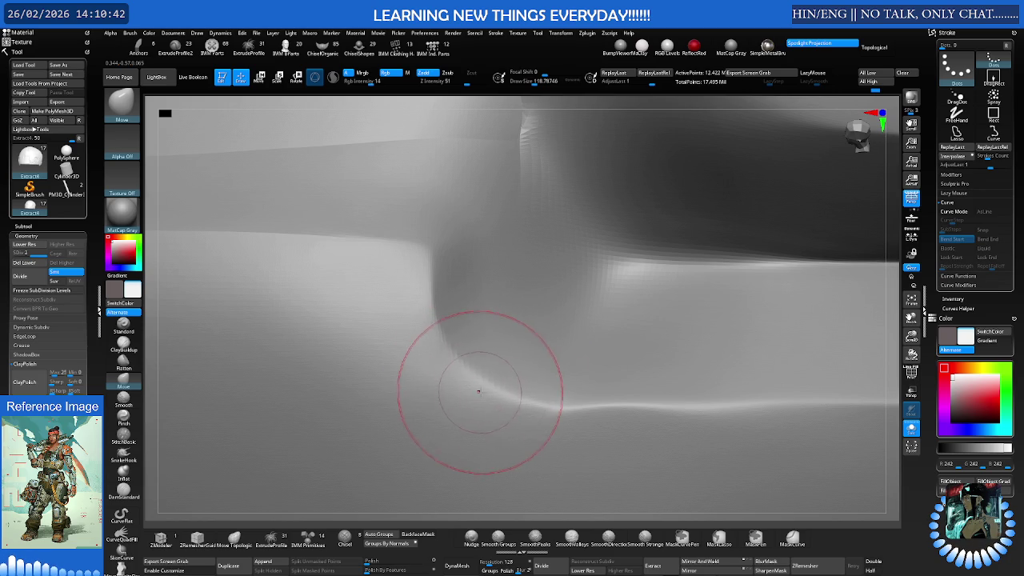
mouse_move(554, 304)
right_mouse_down("ctrl")
mouse_move(422, 296)
mouse_move(403, 306)
mouse_move(400, 343)
right_mouse_up("ctrl")
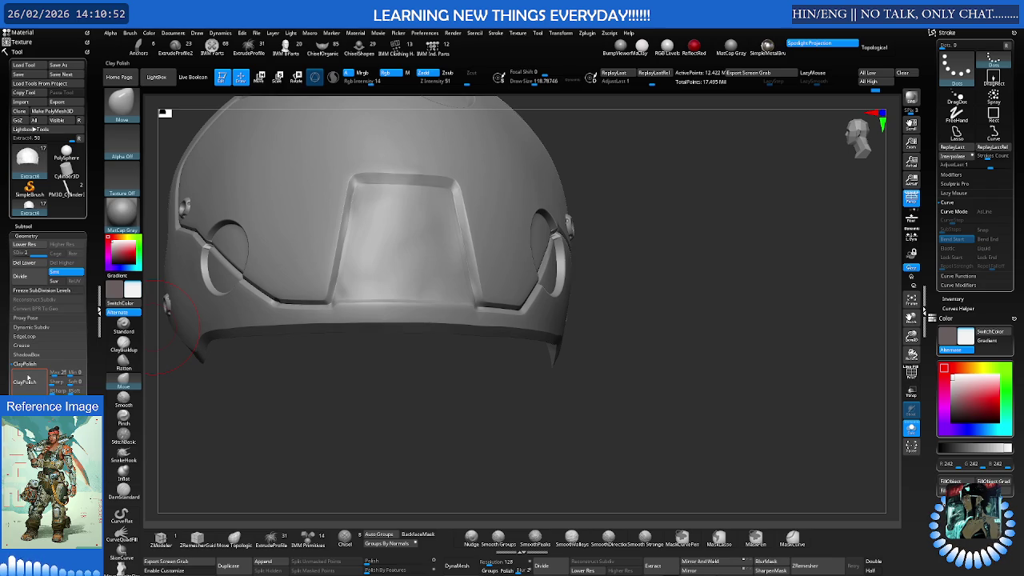
Turn to the rear panel and smooth its bevelled edges with Smooth Groups
mouse_move(358, 350)
right_mouse_down()
mouse_move(490, 317)
mouse_move(480, 328)
mouse_move(455, 330)
mouse_move(469, 275)
mouse_move(407, 293)
mouse_move(429, 279)
mouse_move(491, 336)
right_mouse_up()
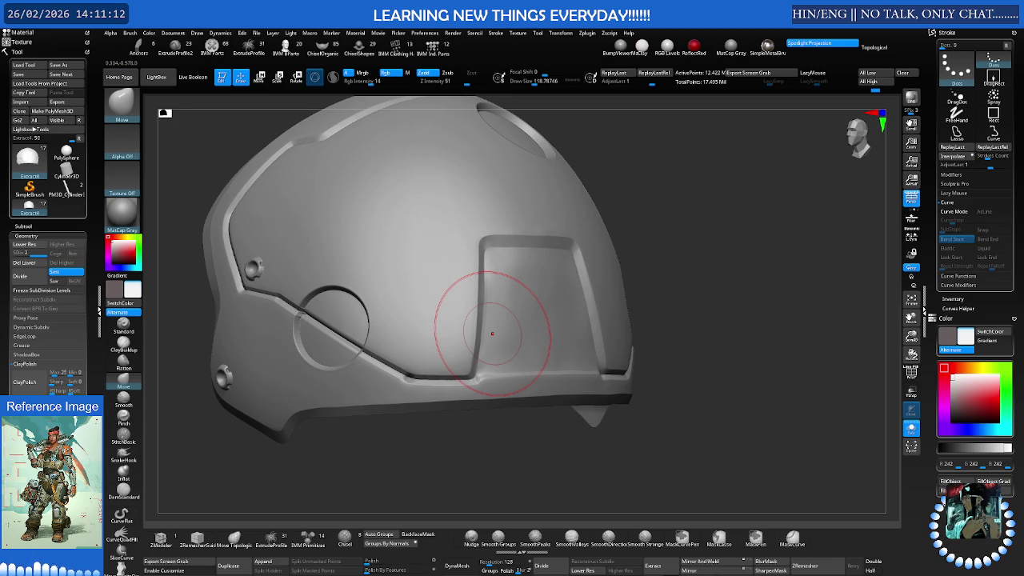
right_click_drag(491, 333, 567, 314)
key("shift")
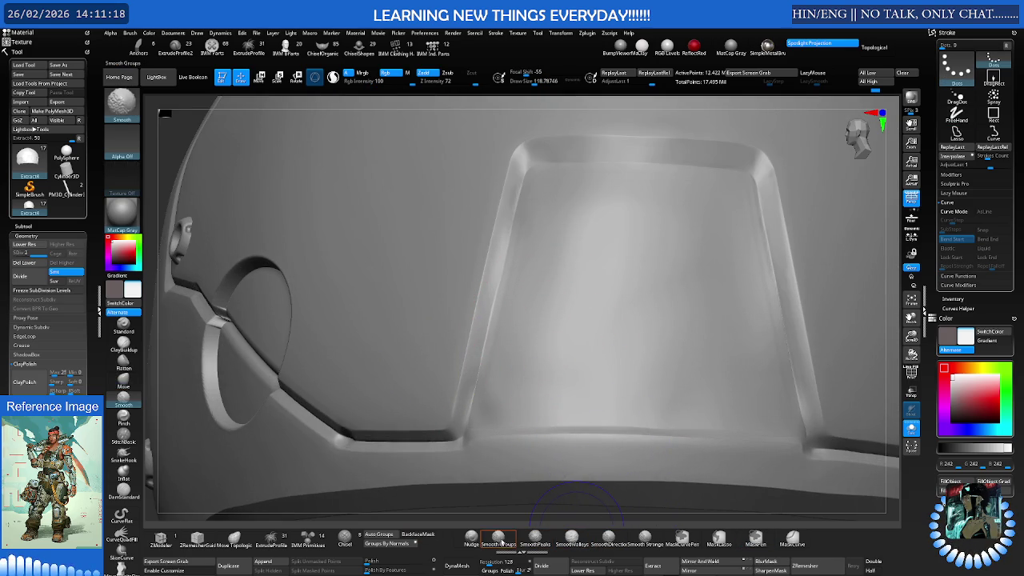
mouse_move(503, 407)
right_mouse_down("ctrl")
mouse_move(496, 364)
mouse_move(468, 331)
right_mouse_up("ctrl")
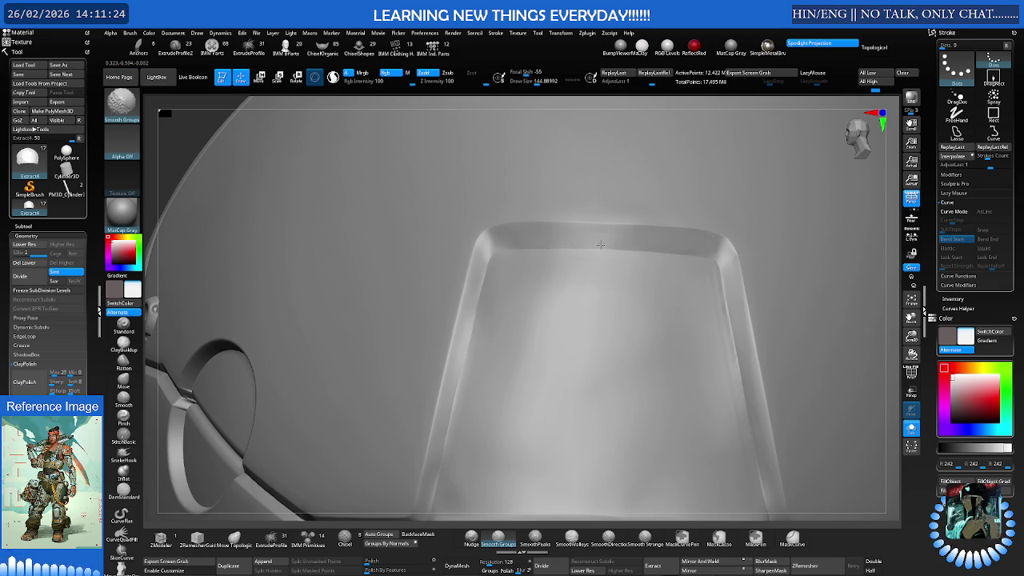
right_click_drag(468, 328, 493, 334)
key("shift")
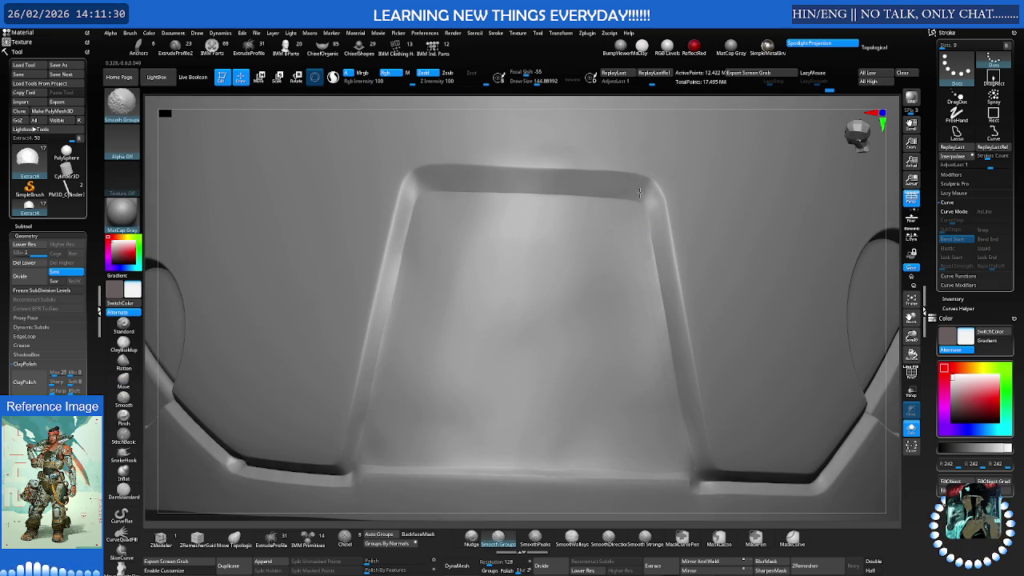
right_click_drag(678, 407, 674, 344, "shift")
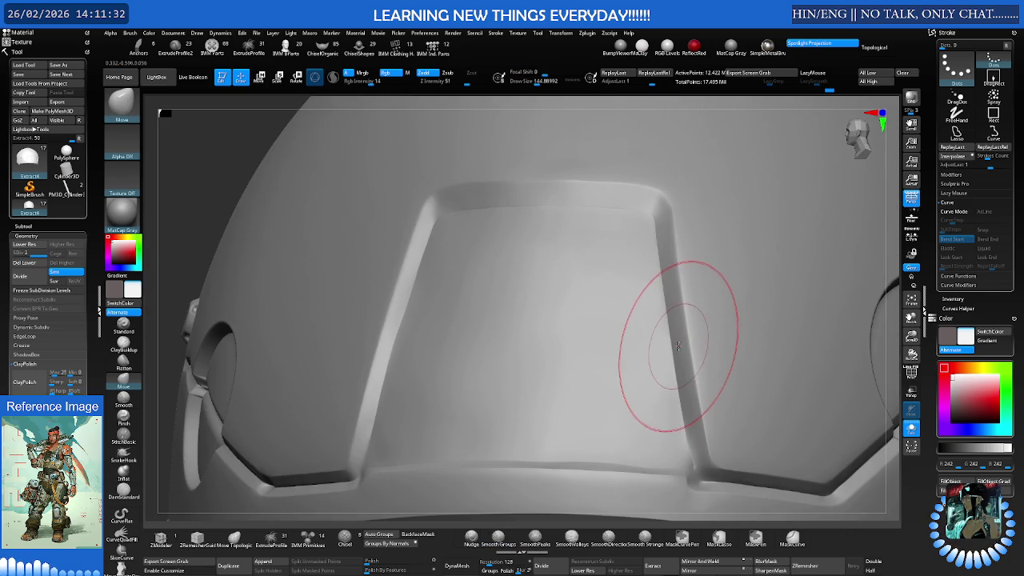
Smooth the rear panel's sides with Smooth Groups at a brush size of about 160
key("ctrl")
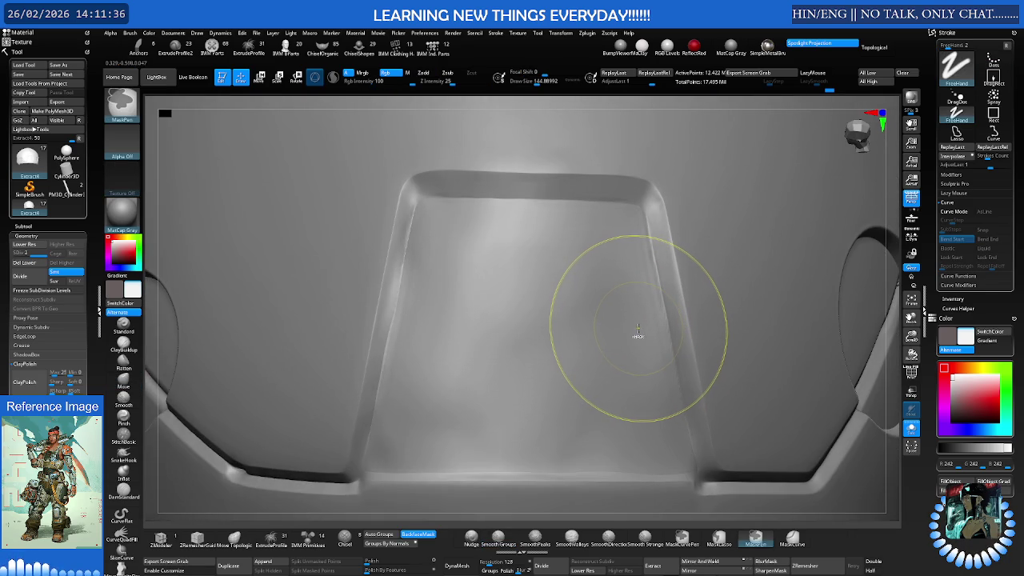
key("s")
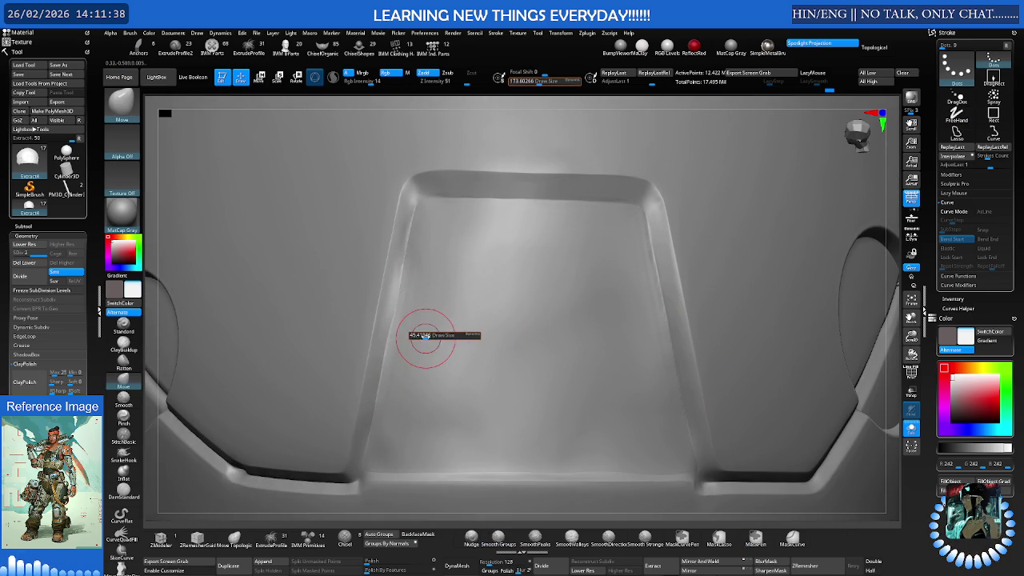
key("shift")
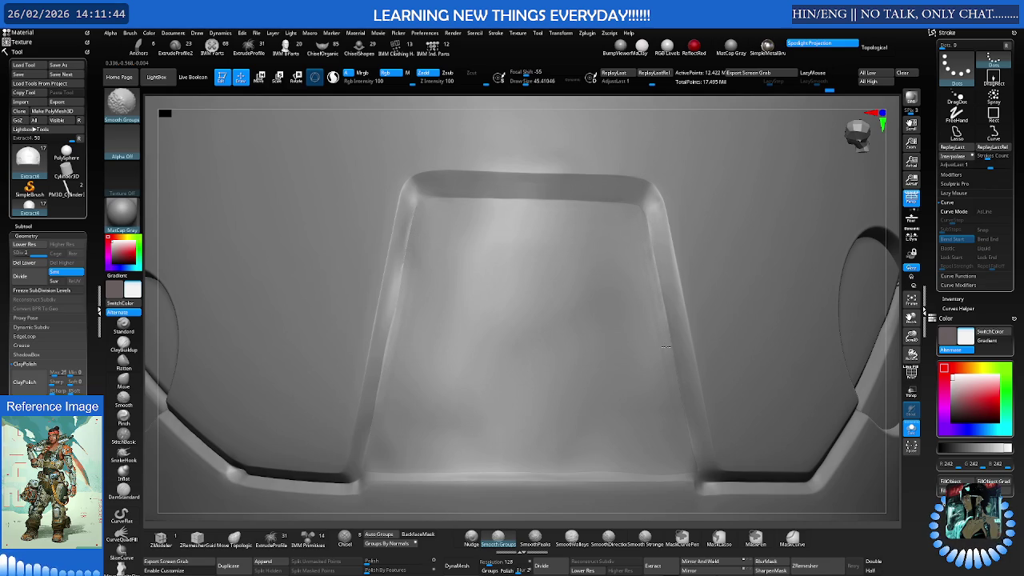
right_click_drag(679, 408, 618, 365, "shift")
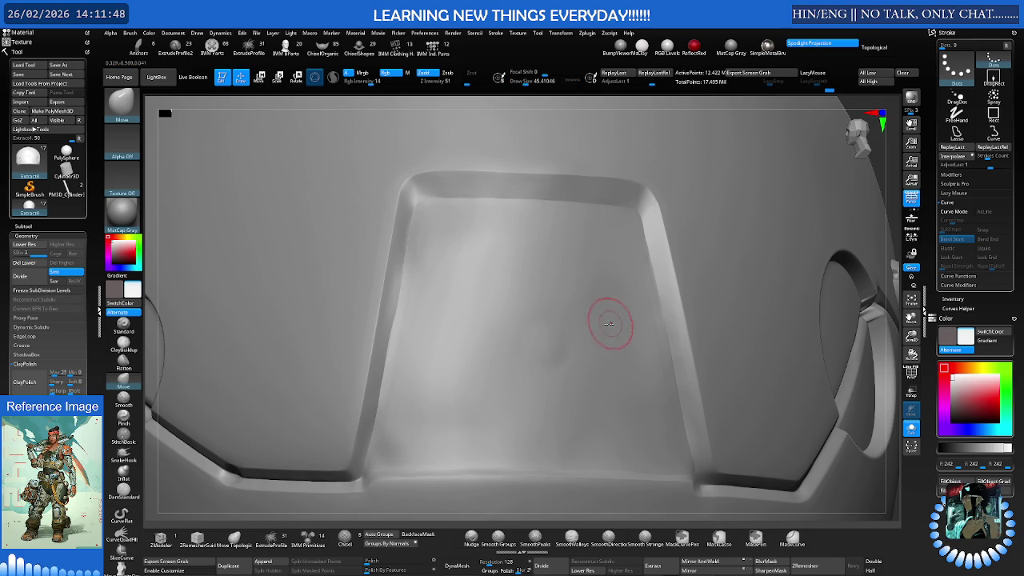
key("s")
left_click_drag(560, 335, 608, 335)
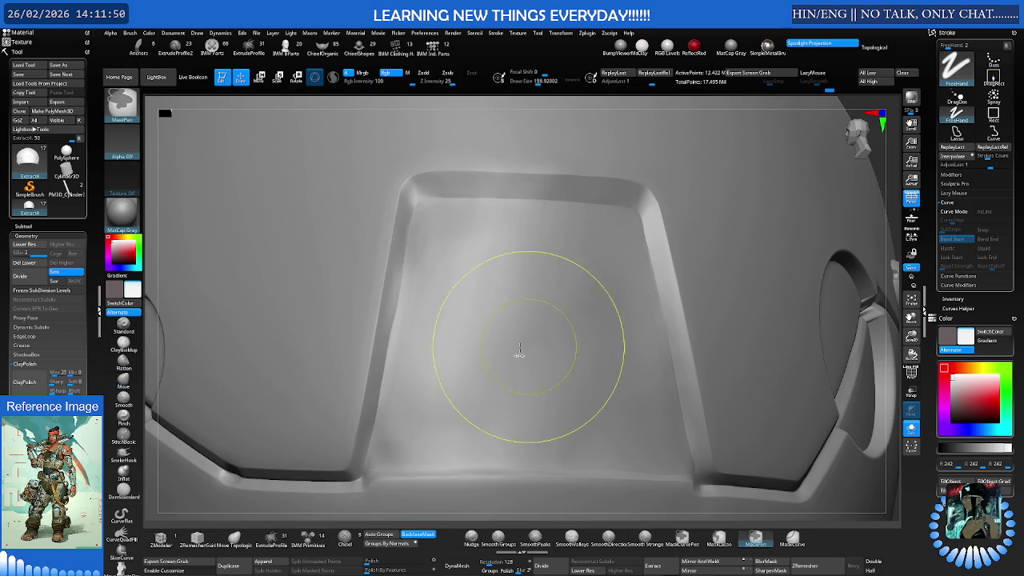
At brush size about 74, smooth the lower rim edge and even out panel dents
right_click_drag(559, 352, 469, 372)
mouse_move(480, 331)
right_mouse_down()
mouse_move(552, 366)
mouse_move(525, 365)
right_mouse_up()
key("s")
left_click_drag(526, 366, 500, 365)
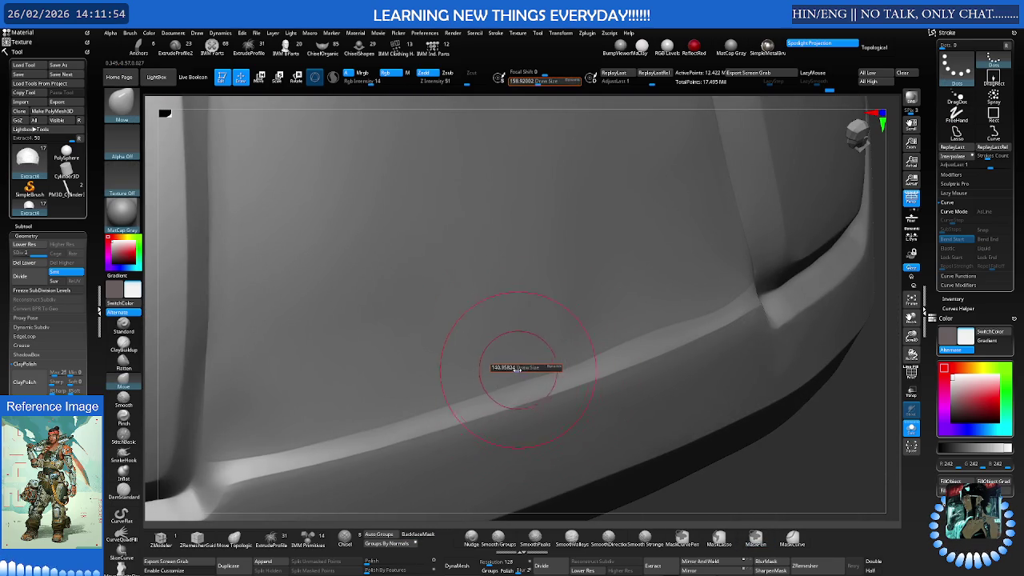
key("s")
left_click_drag(582, 355, 568, 355)
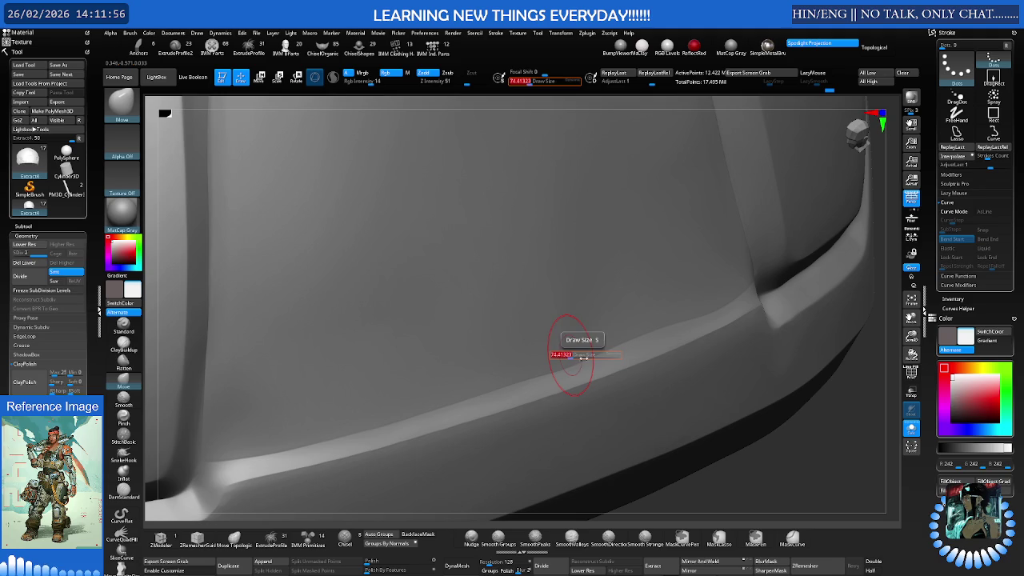
key("shift")
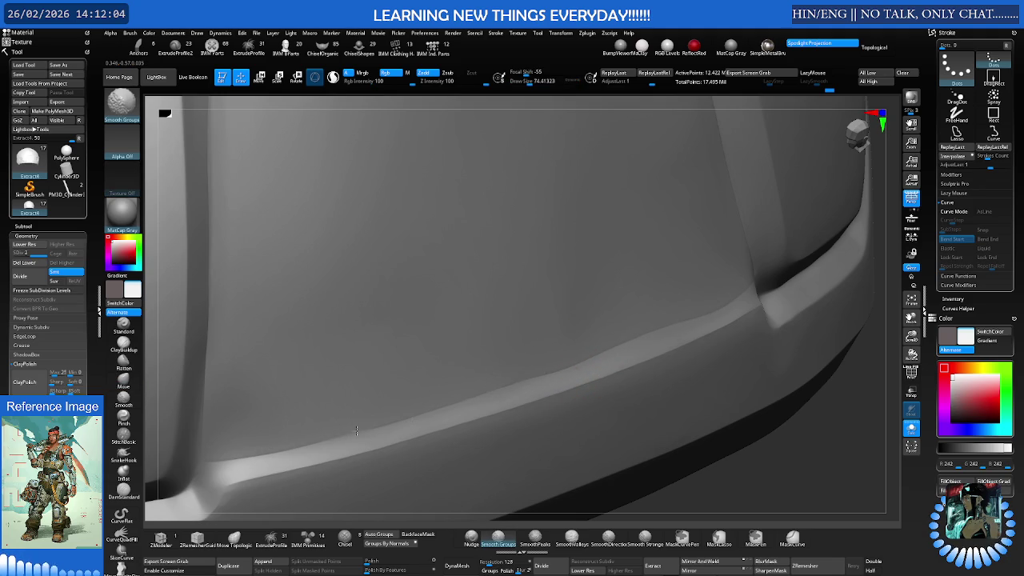
mouse_move(366, 400)
right_mouse_down()
mouse_move(428, 340)
mouse_move(342, 359)
mouse_move(293, 343)
mouse_move(436, 349)
mouse_move(393, 320)
right_mouse_up()
key("ctrl")
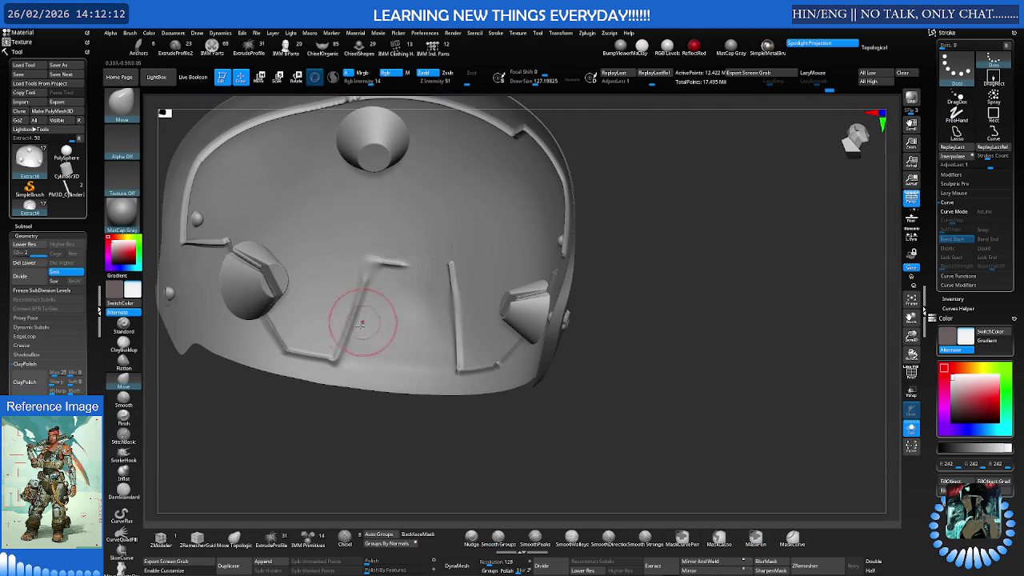
Turn on BackfaceMask and pick SmoothDirectional, then Smooth Stronger, as the smoothing brush
key("shift")
left_click(417, 534)
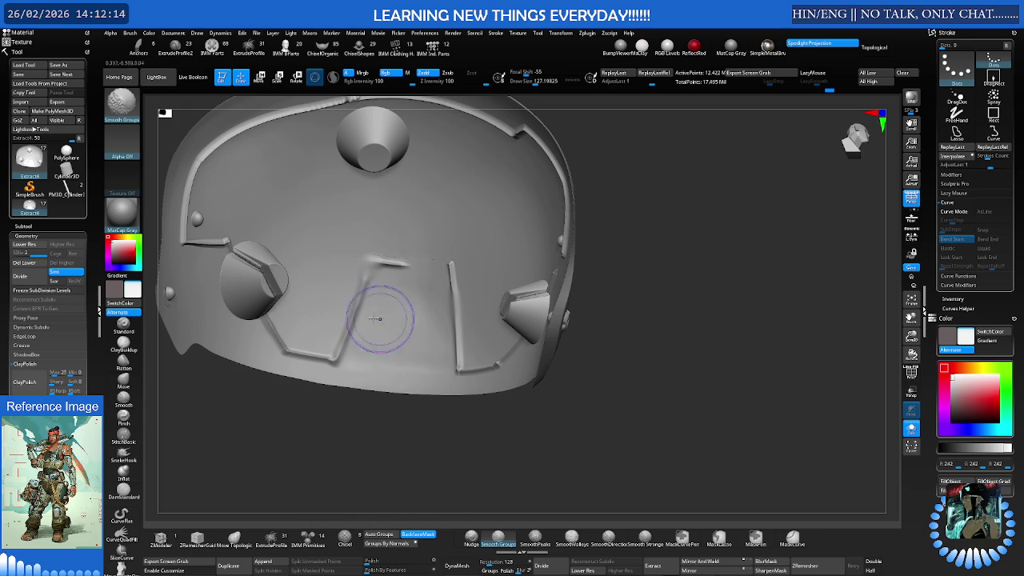
left_click(608, 536)
left_click(643, 539)
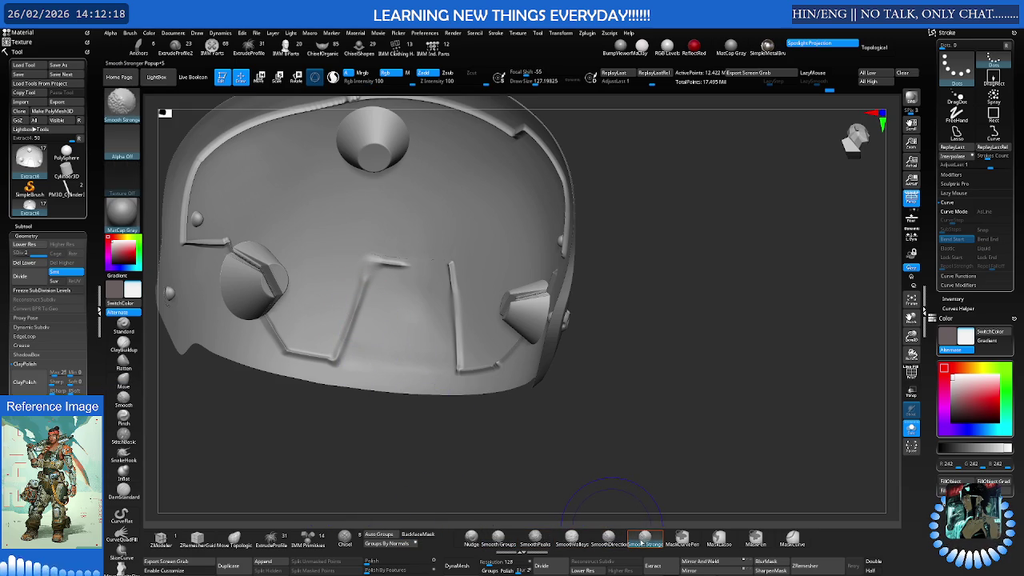
mouse_move(387, 268)
right_mouse_down()
mouse_move(505, 266)
mouse_move(399, 296)
mouse_move(400, 279)
mouse_move(549, 298)
mouse_move(510, 316)
right_mouse_up()
key("ctrl")
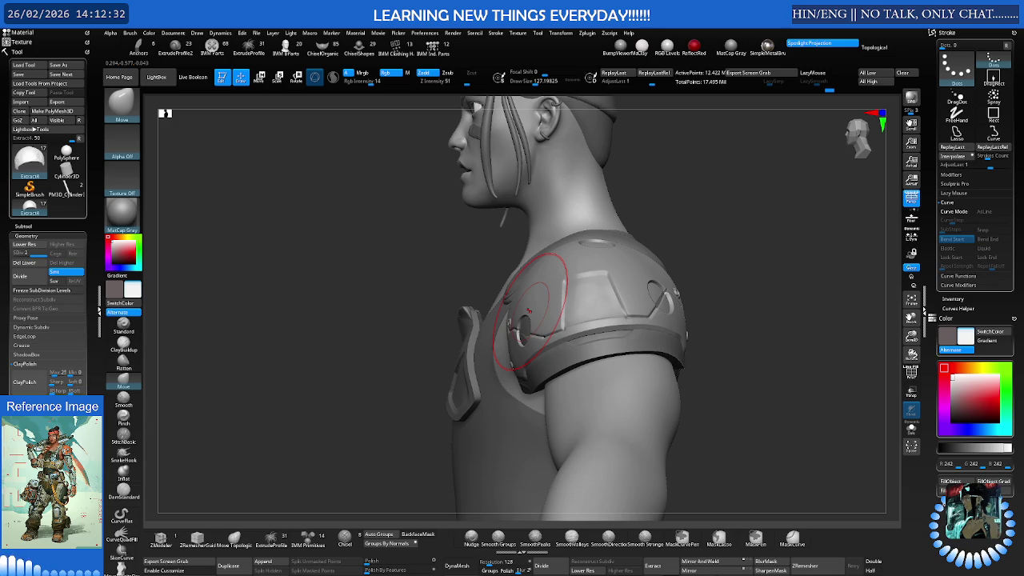
Append a Cylinder3D as a new subtool and select it for editing
left_click(308, 538)
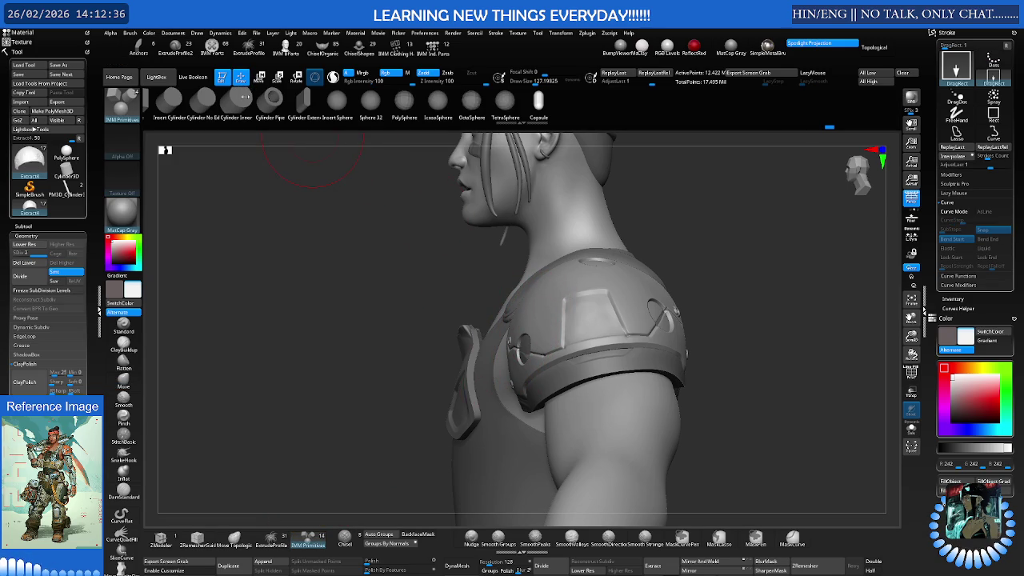
left_click(202, 102)
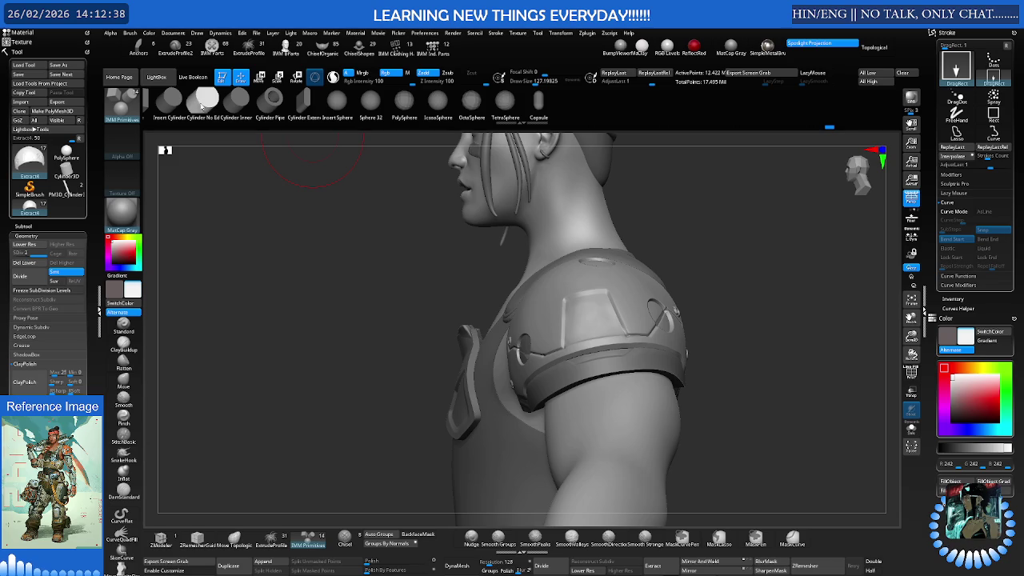
left_click_drag(441, 324, 582, 316)
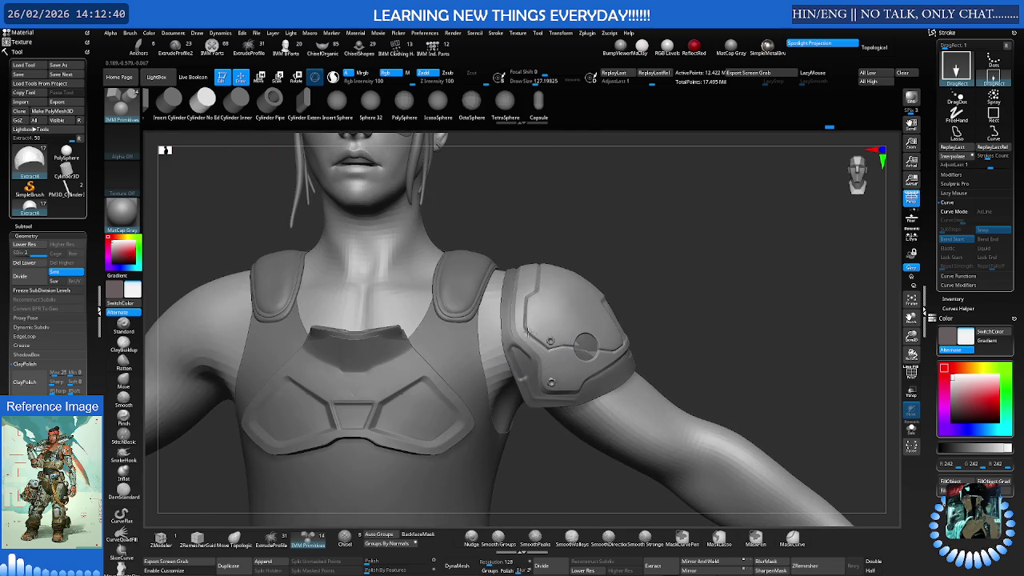
left_click(580, 303)
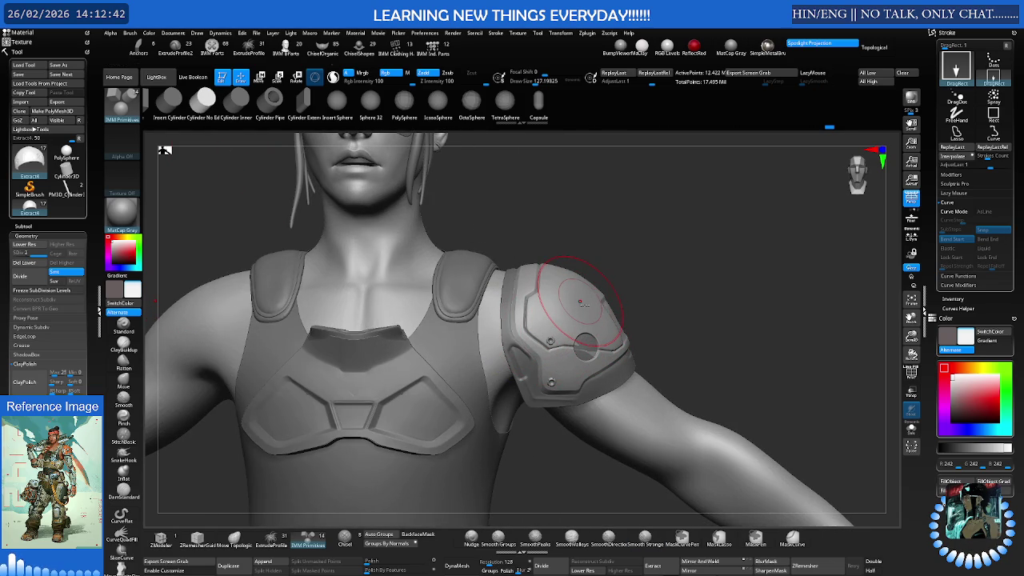
left_click(604, 319)
left_click(272, 564)
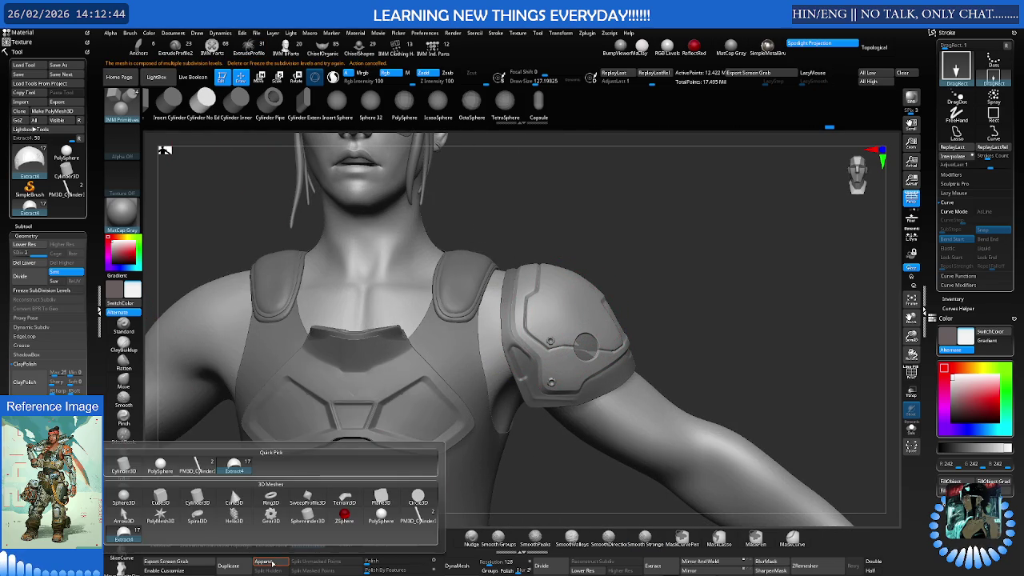
left_click(134, 465)
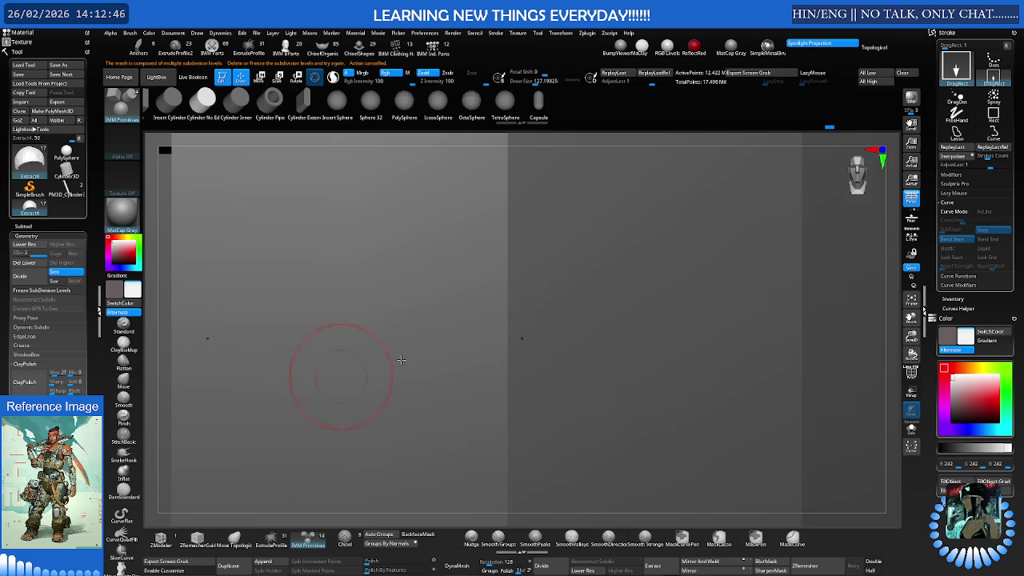
key("n")
key("n")
left_click(411, 424)
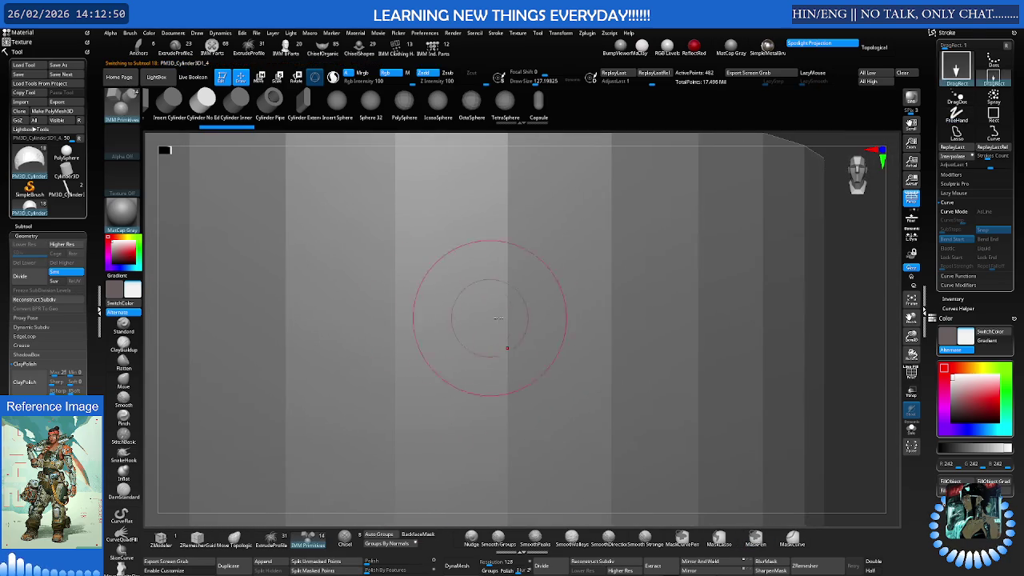
Shrink the cylinder with the transform gizmo into a narrower band
key("w")
left_click_drag(451, 390, 466, 430)
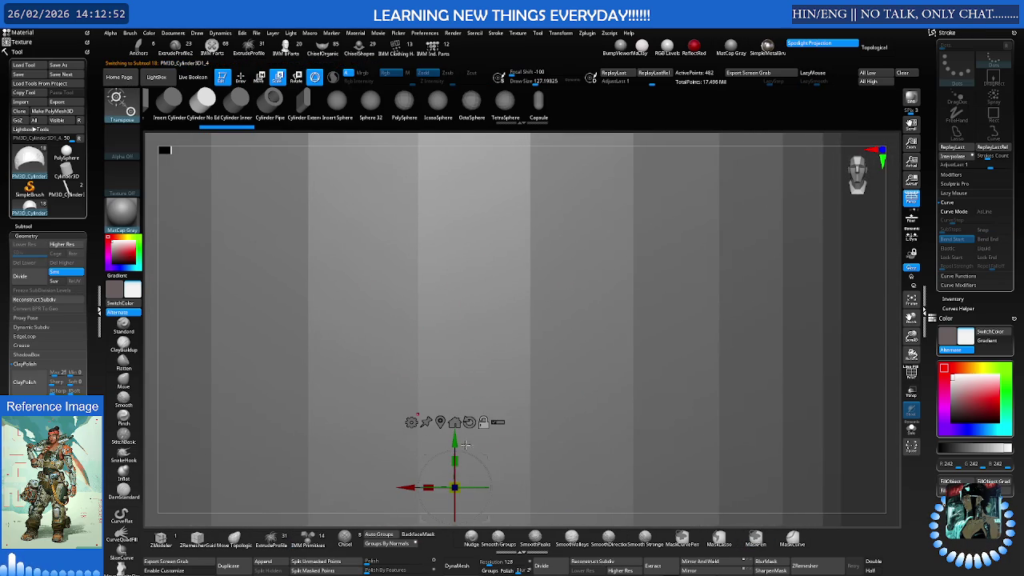
scroll(455, 400, "down", 2)
scroll(454, 399, "down", 3)
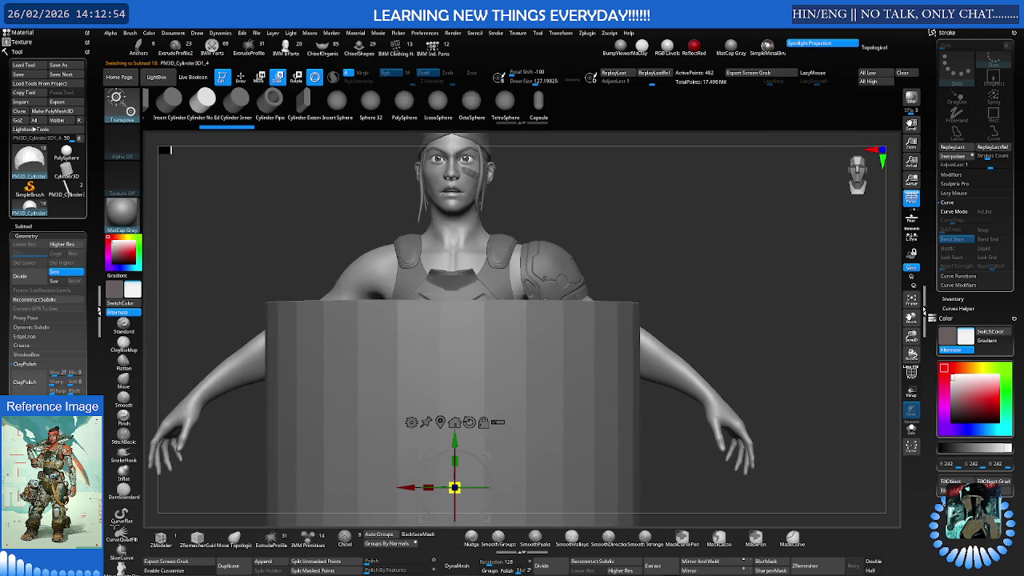
scroll(454, 400, "down", 2)
left_click_drag(455, 487, 355, 493)
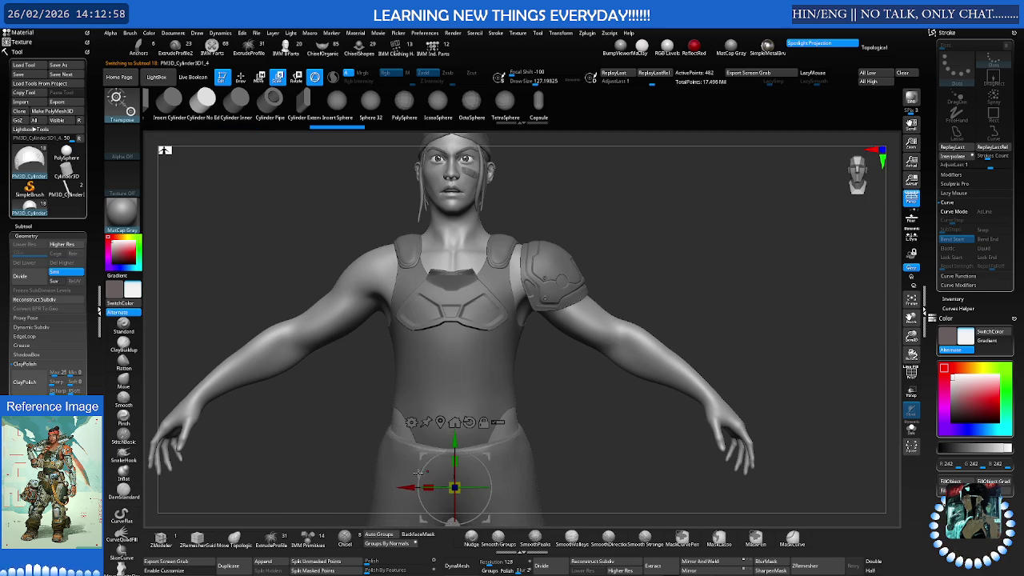
mouse_move(454, 487)
left_mouse_down()
mouse_move(486, 366)
mouse_move(520, 355)
left_mouse_up()
scroll(528, 344, "up", 4)
scroll(527, 344, "up", 1)
left_click_drag(479, 385, 449, 387)
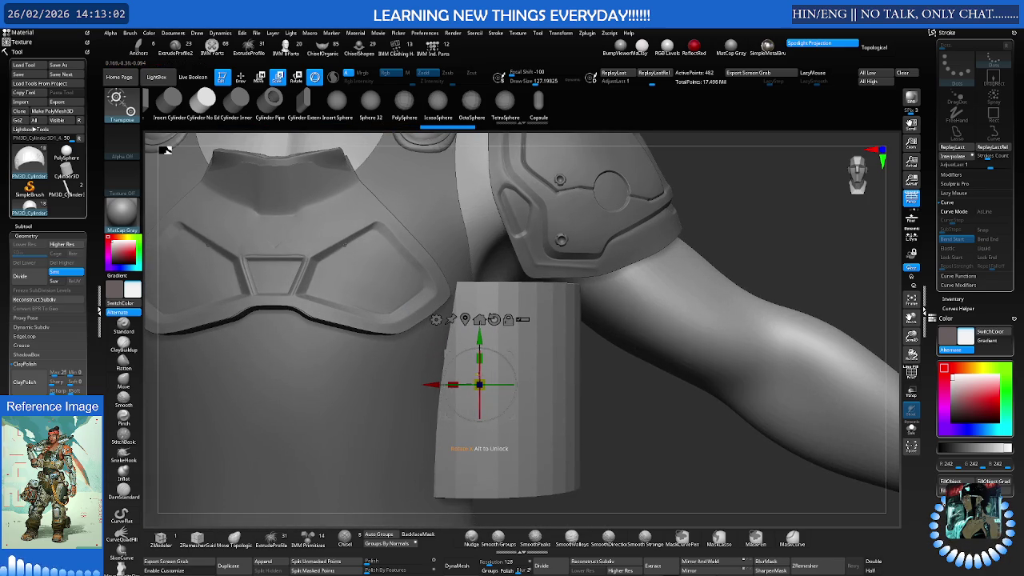
Move the cylinder onto the upper arm and subdivide it with Ctrl+D
right_click_drag(449, 387, 472, 393)
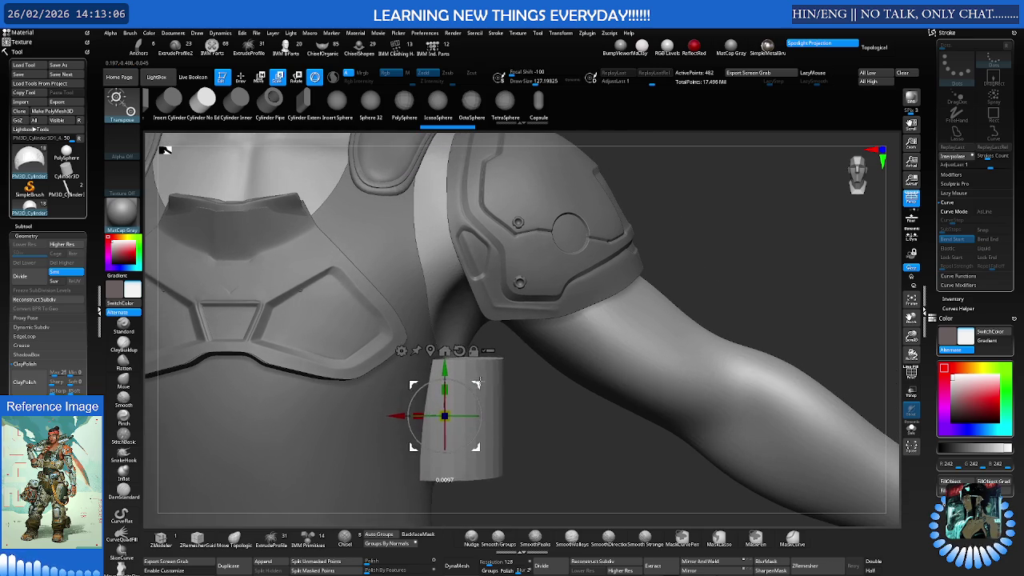
left_click_drag(439, 425, 651, 275)
right_click_drag(651, 275, 672, 280)
scroll(599, 347, "down", 3)
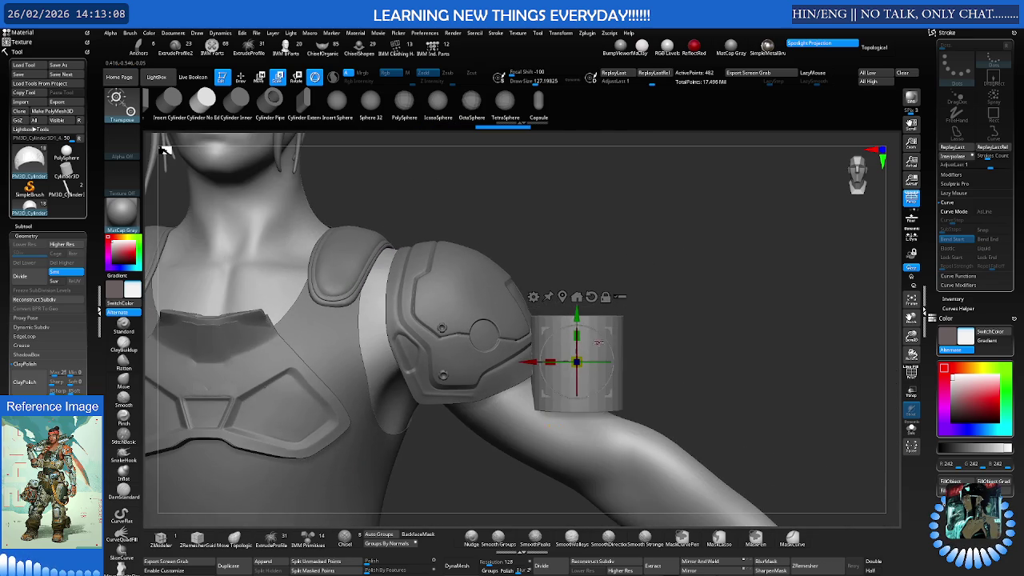
scroll(695, 293, "up", 3)
left_click_drag(695, 294, 645, 325, "alt")
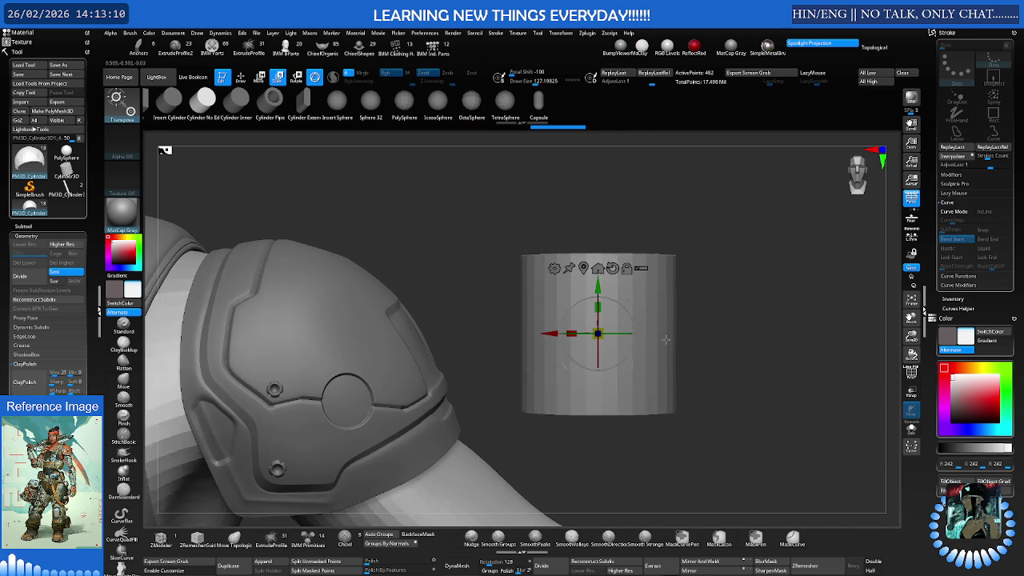
key("ctrl+d")
key("ctrl+d")
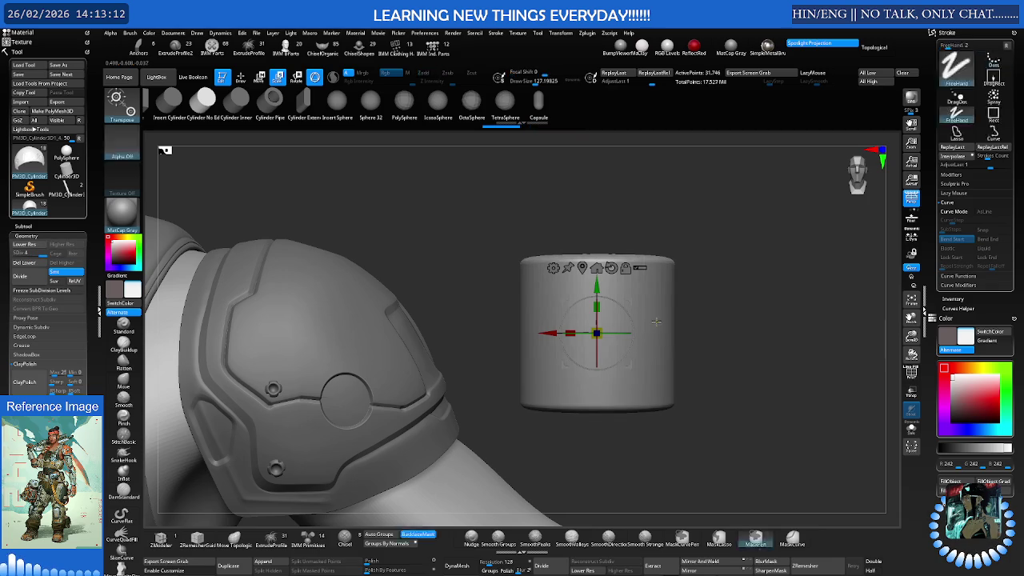
key("q")
key("b")
key("m")
key("v")
mouse_move(616, 320)
right_mouse_down()
mouse_move(599, 341)
mouse_move(583, 296)
right_mouse_up()
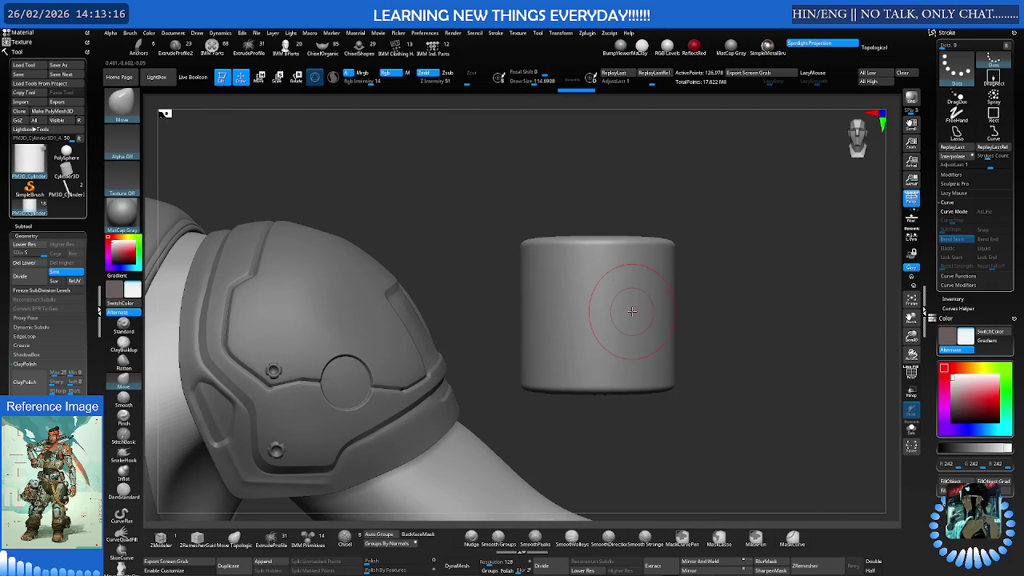
key("shift+f")
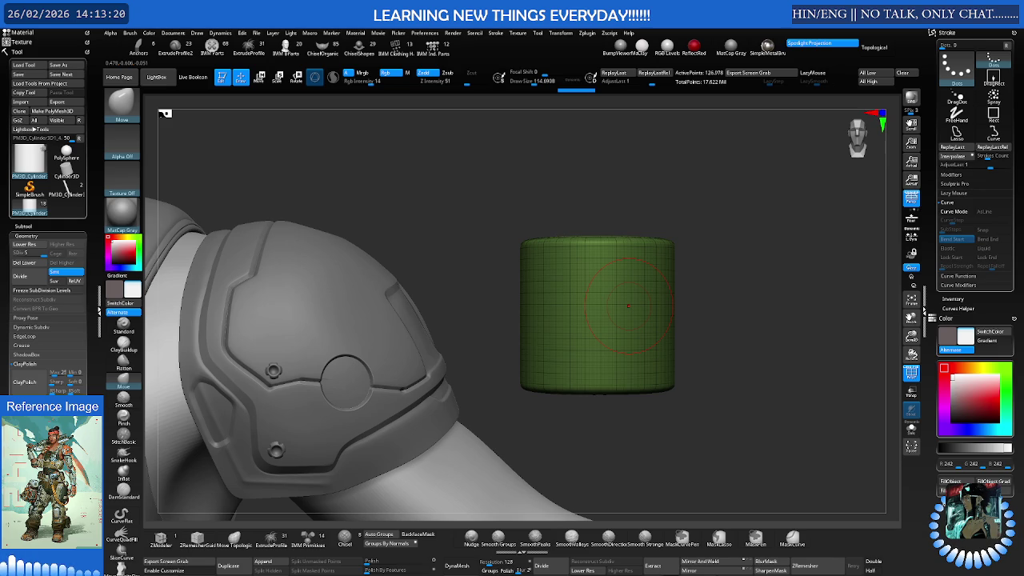
key("shift+f")
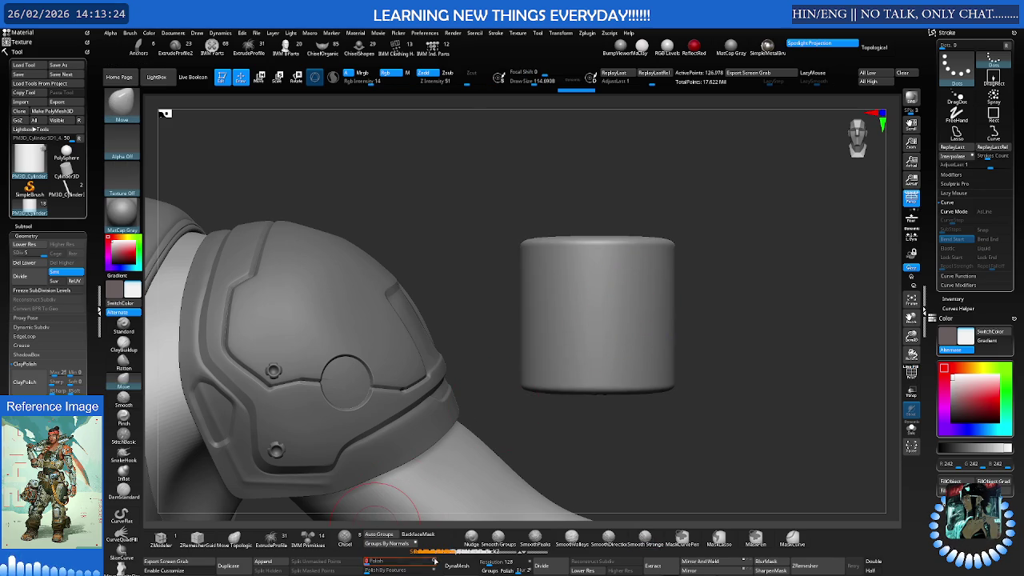
mouse_move(512, 360)
right_mouse_down()
mouse_move(686, 324)
mouse_move(649, 306)
right_mouse_up()
key("w")
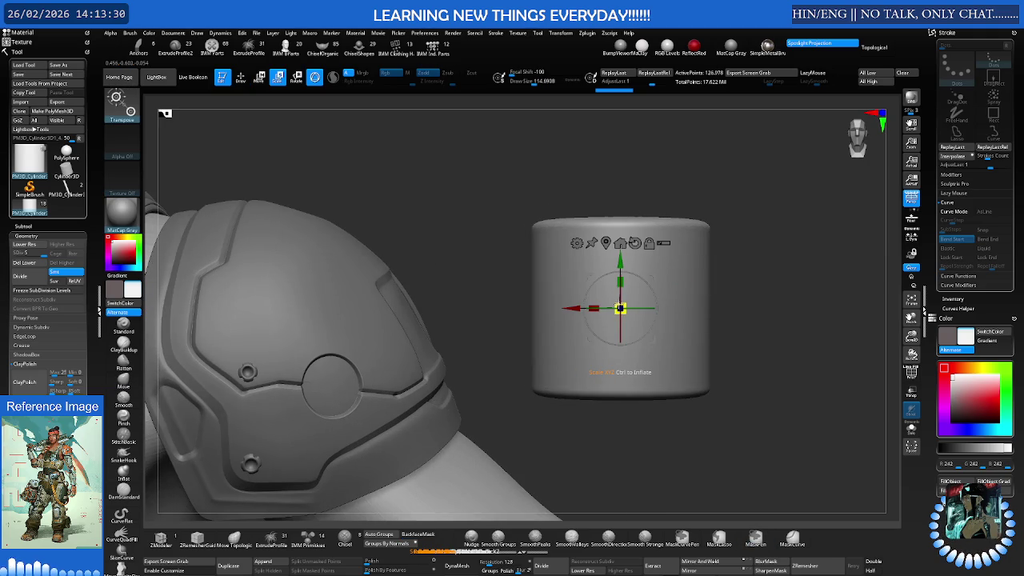
Shrink the cylinder, stretch it taller and tilt it to the right
left_click_drag(620, 307, 628, 283)
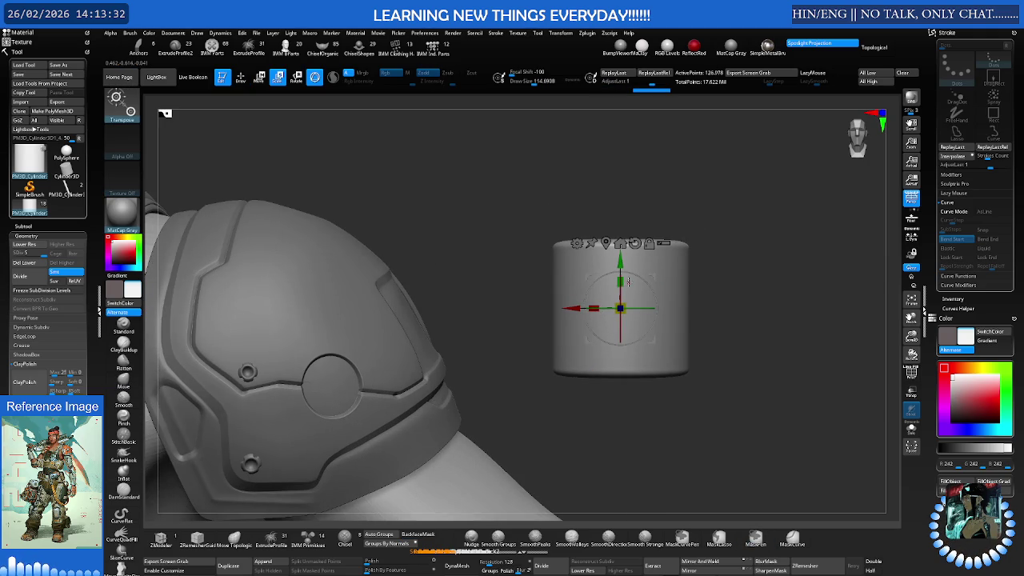
key("q")
key("w")
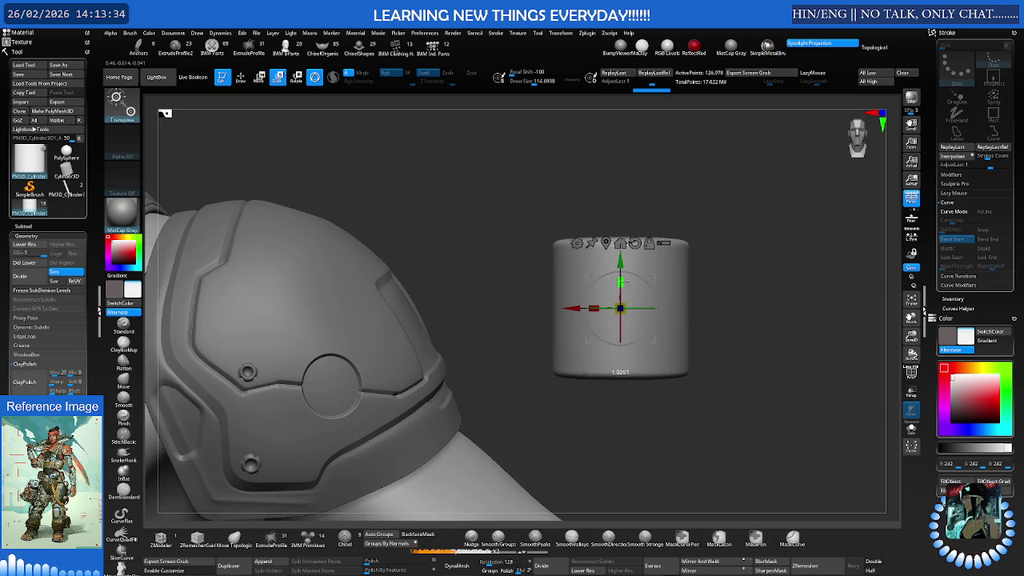
left_click_drag(619, 268, 619, 244)
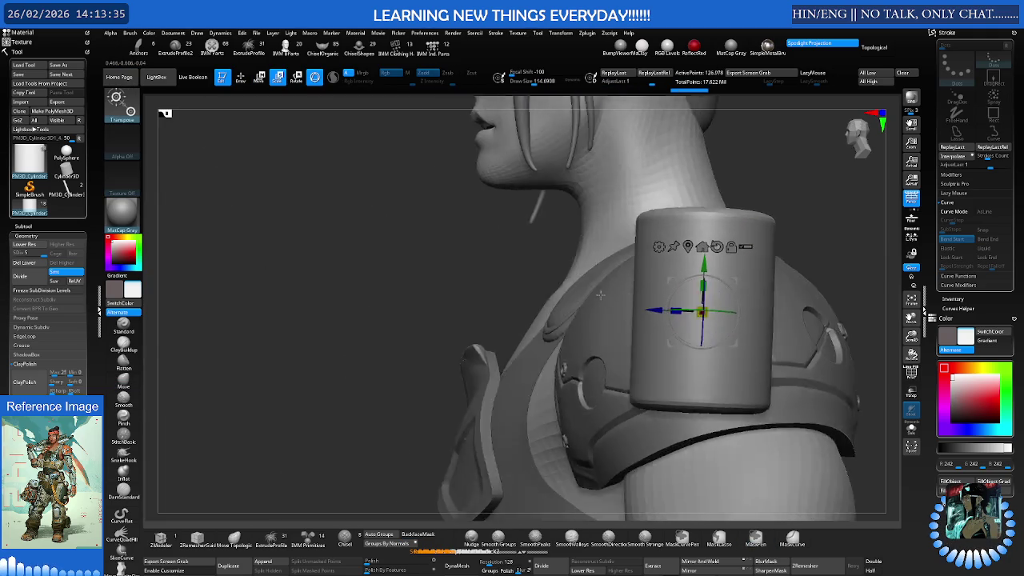
mouse_move(599, 295)
left_mouse_down()
mouse_move(626, 295)
mouse_move(416, 278)
mouse_move(550, 314)
mouse_move(624, 313)
mouse_move(615, 320)
left_mouse_up()
mouse_move(524, 275)
left_mouse_down()
mouse_move(560, 264)
mouse_move(514, 279)
mouse_move(637, 298)
left_mouse_up()
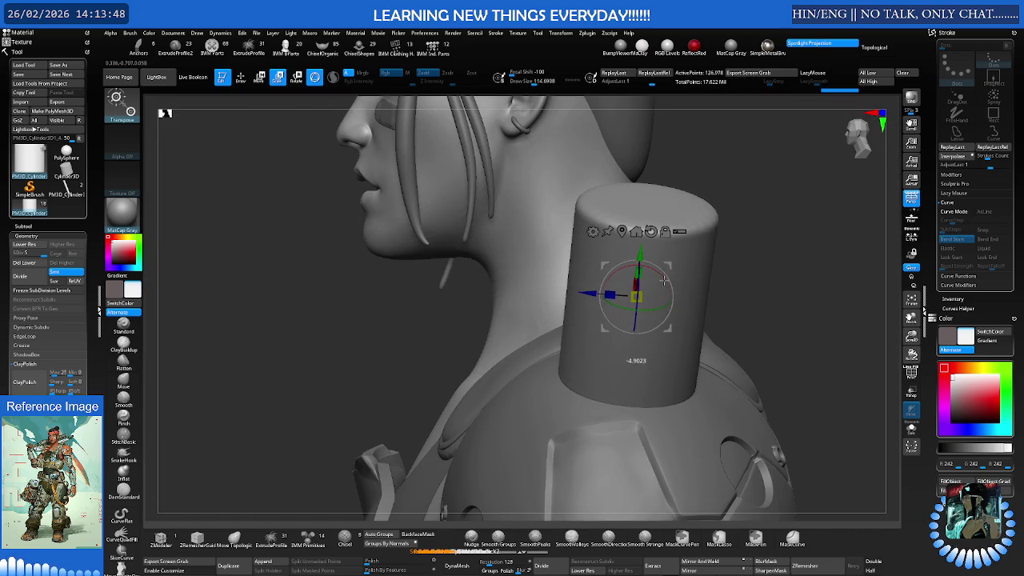
Rescale and stretch the cylinder, then seat it on the shoulder beside the neck
left_click_drag(636, 297, 601, 292)
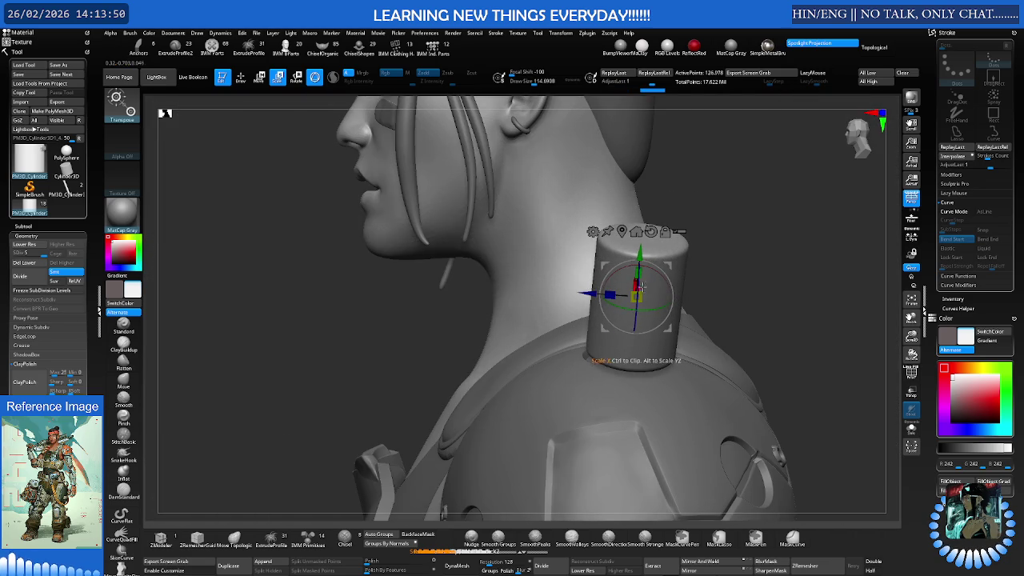
mouse_move(669, 266)
left_mouse_down()
mouse_move(649, 282)
mouse_move(685, 290)
mouse_move(609, 258)
mouse_move(582, 275)
left_mouse_up()
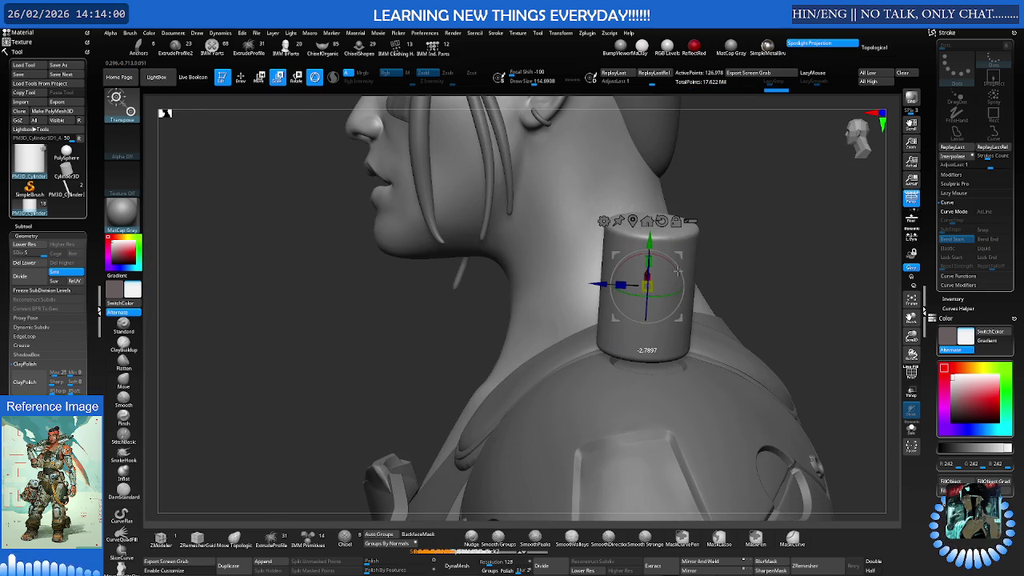
mouse_move(677, 270)
left_mouse_down()
mouse_move(685, 274)
mouse_move(656, 248)
mouse_move(698, 313)
mouse_move(689, 315)
left_mouse_up()
key("f")
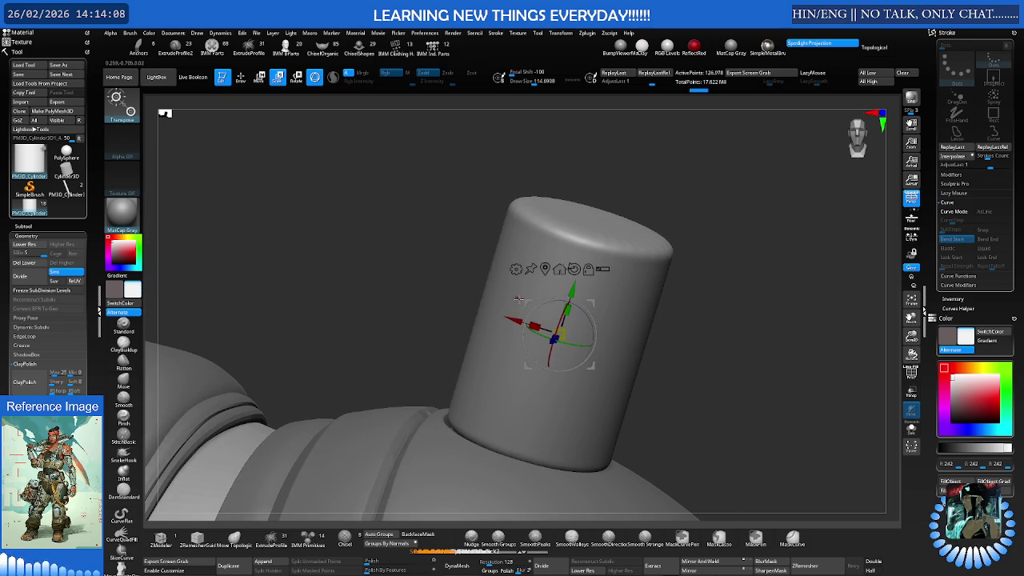
left_click_drag(530, 324, 542, 323)
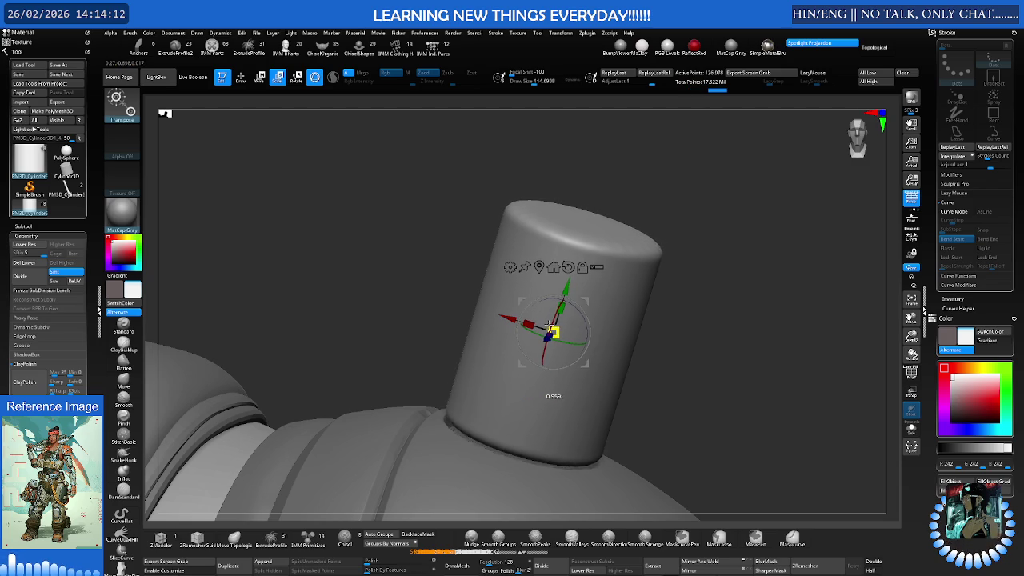
left_click_drag(566, 286, 551, 314)
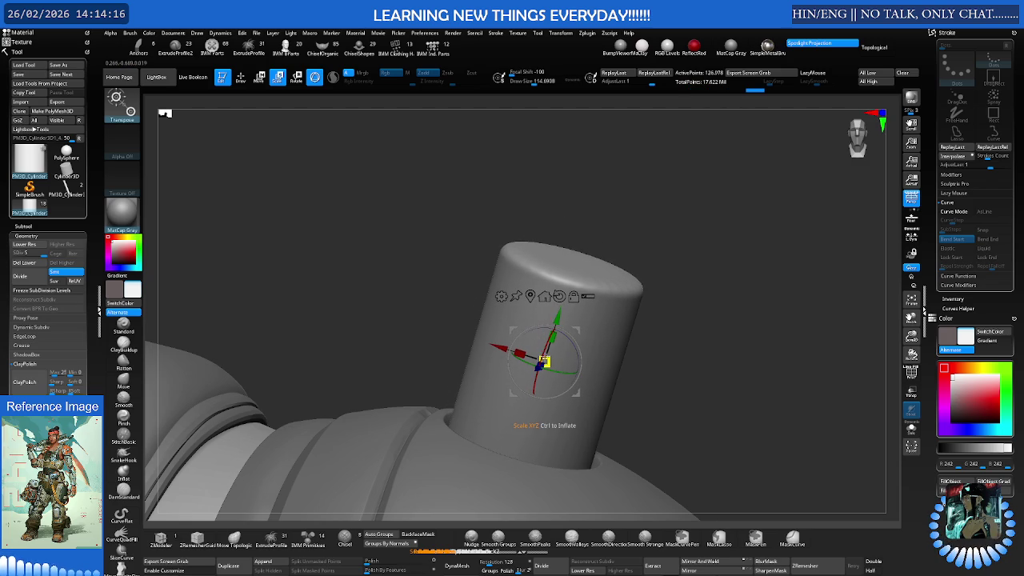
left_click_drag(541, 363, 544, 361)
mouse_move(544, 362)
right_mouse_down()
mouse_move(561, 387)
mouse_move(541, 353)
right_mouse_up()
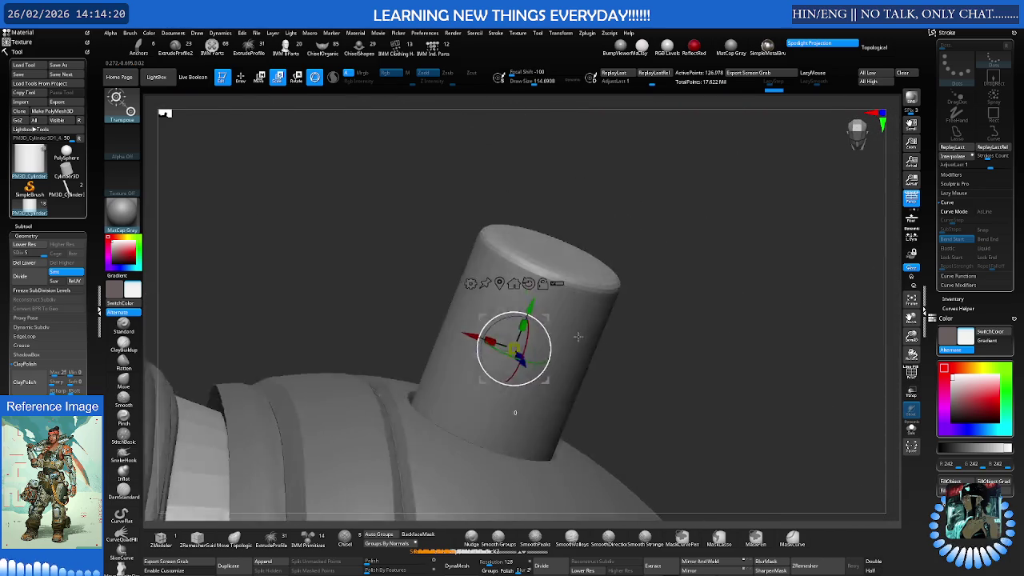
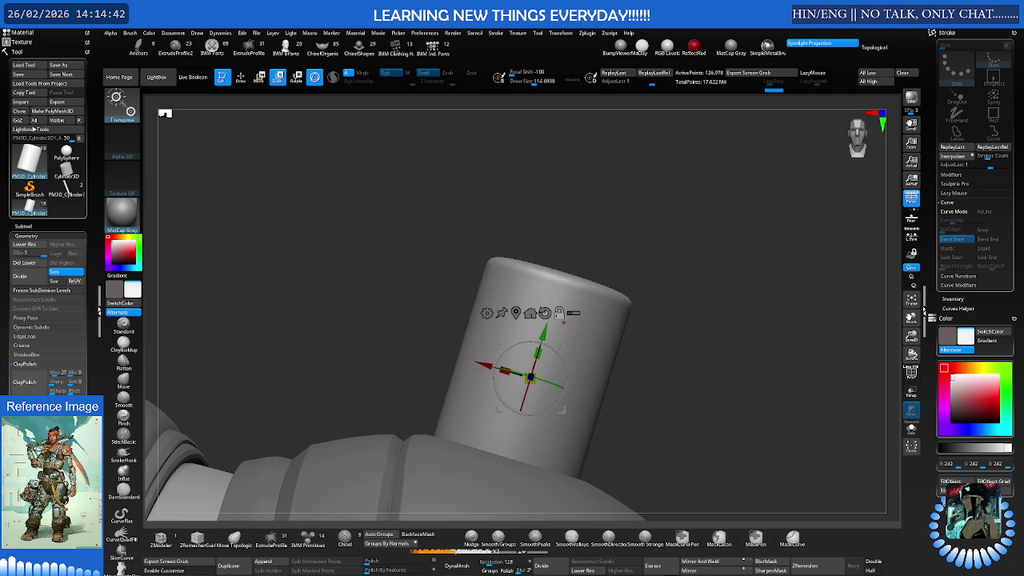
Frame the cylinder, show its polygon wireframe, and drop it to the lowest subdivision level (462 points)
scroll(623, 336, "up", 2)
scroll(648, 304, "up", 3)
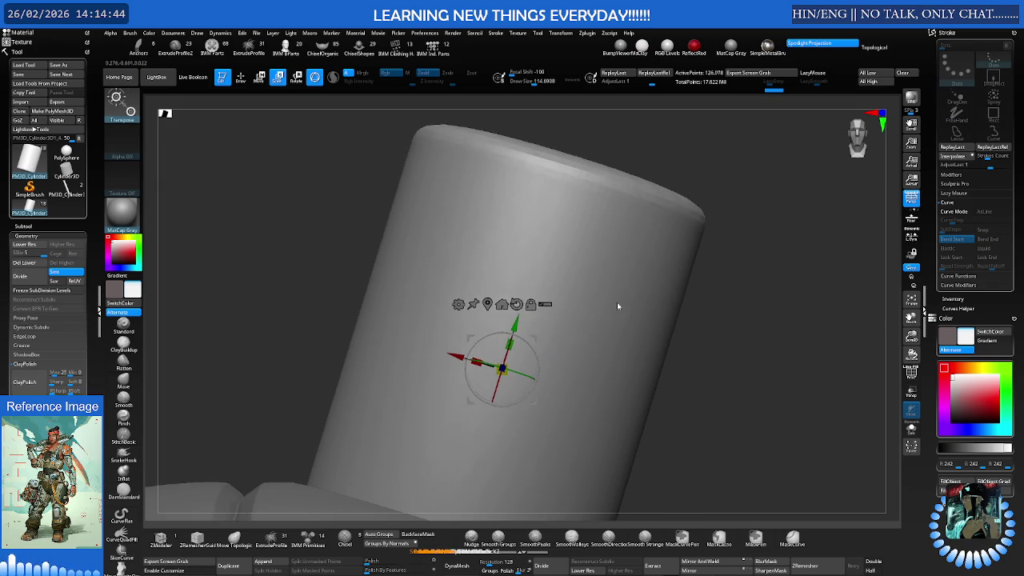
right_click_drag(607, 312, 654, 281, "alt")
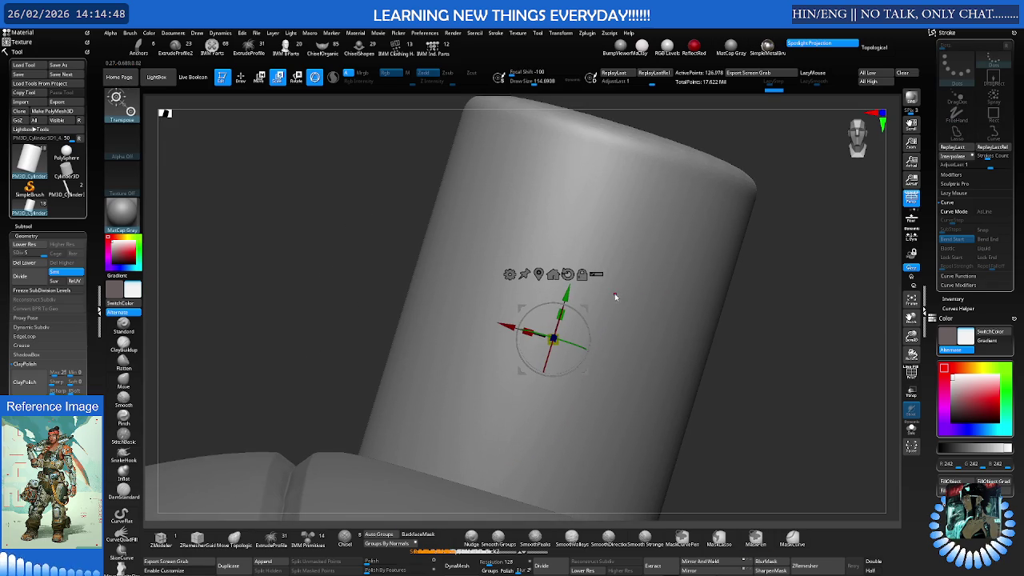
key("shift+f")
key("shift+f")
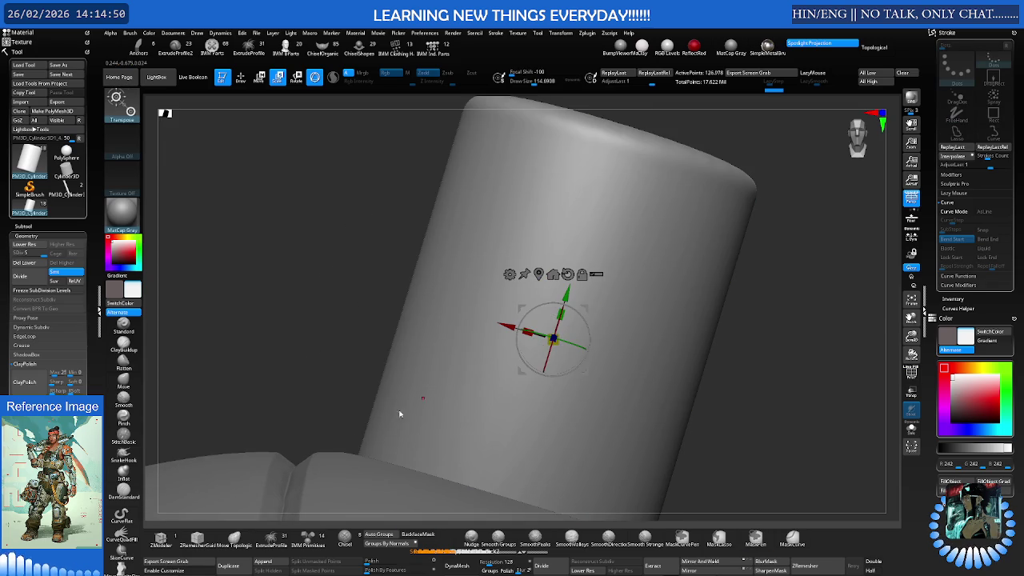
key("shift+d")
key("shift+d")
key("shift+d")
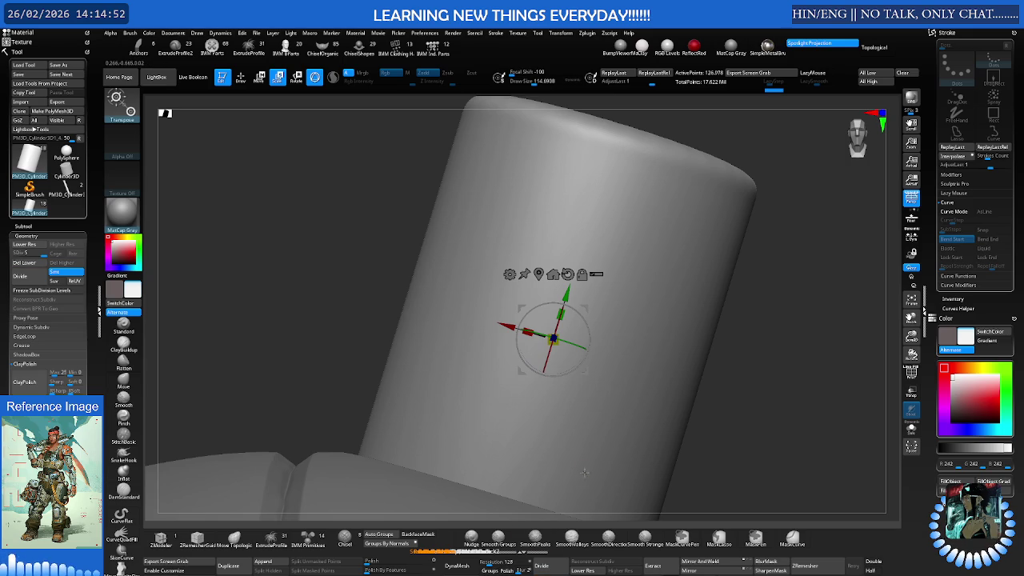
key("shift+d")
key("shift+f")
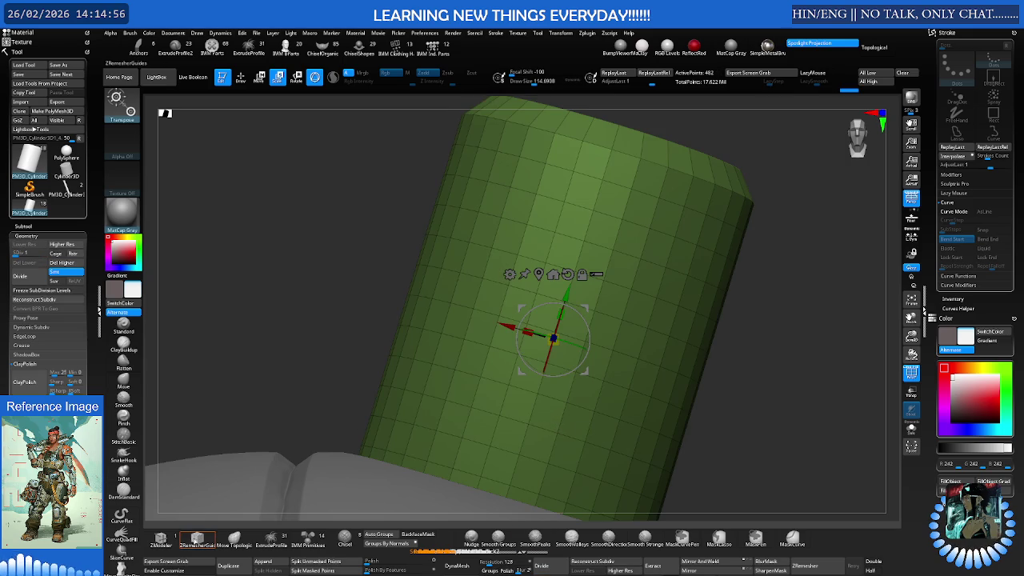
With ZModeler Scale on a complete edge loop, shrink the loop near the base inward; undo a stray deformation
left_click(162, 538)
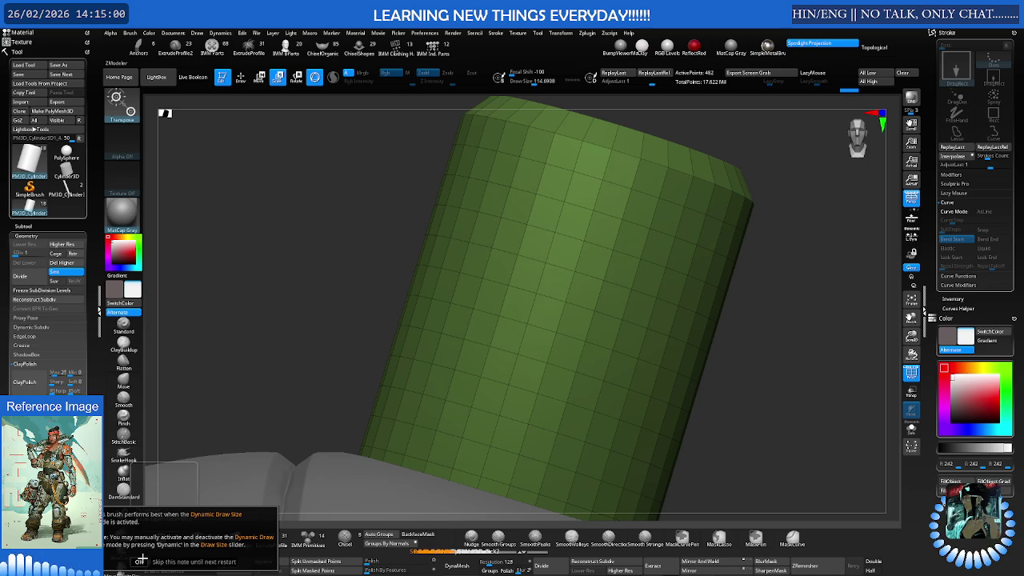
left_click(139, 561)
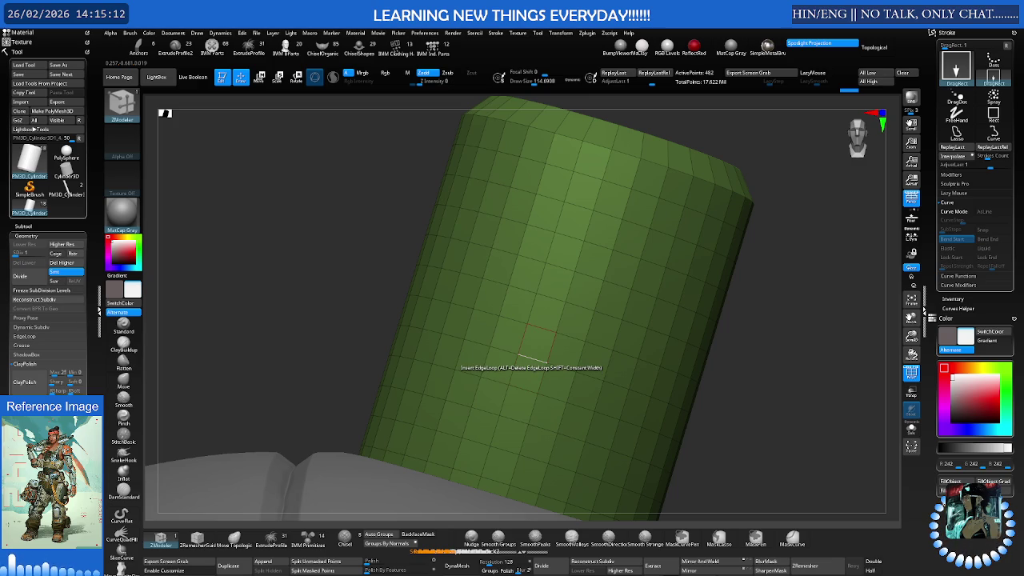
left_click(514, 418)
key("space")
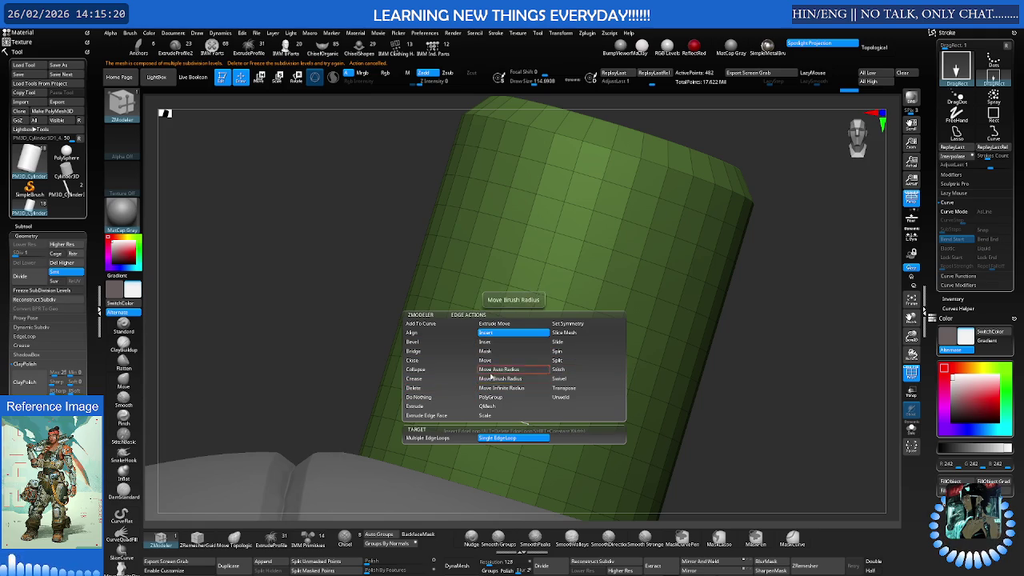
left_click(486, 415)
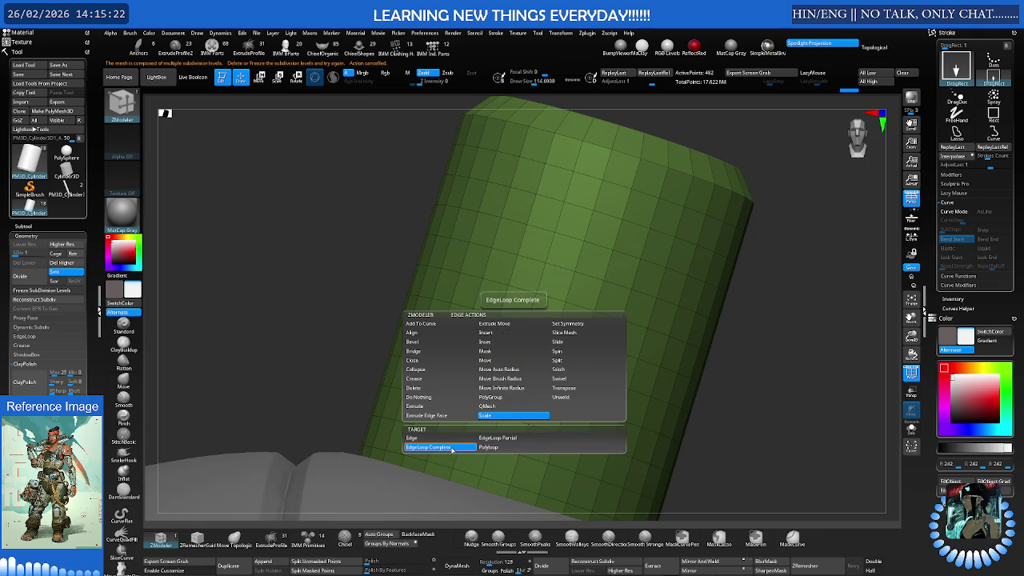
left_click(438, 447)
left_click_drag(505, 402, 452, 389)
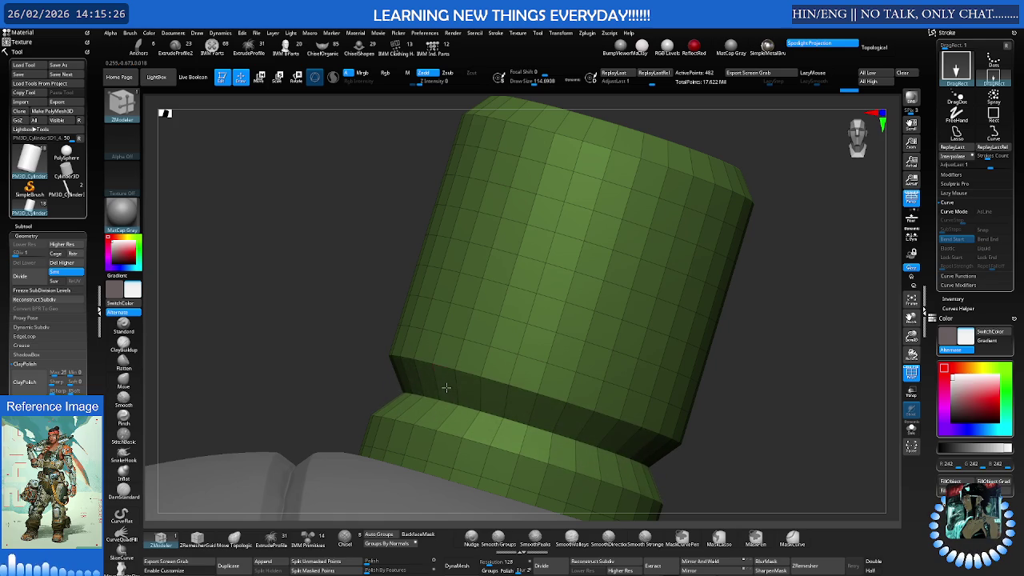
mouse_move(521, 372)
left_mouse_down()
mouse_move(511, 377)
mouse_move(521, 373)
left_mouse_up()
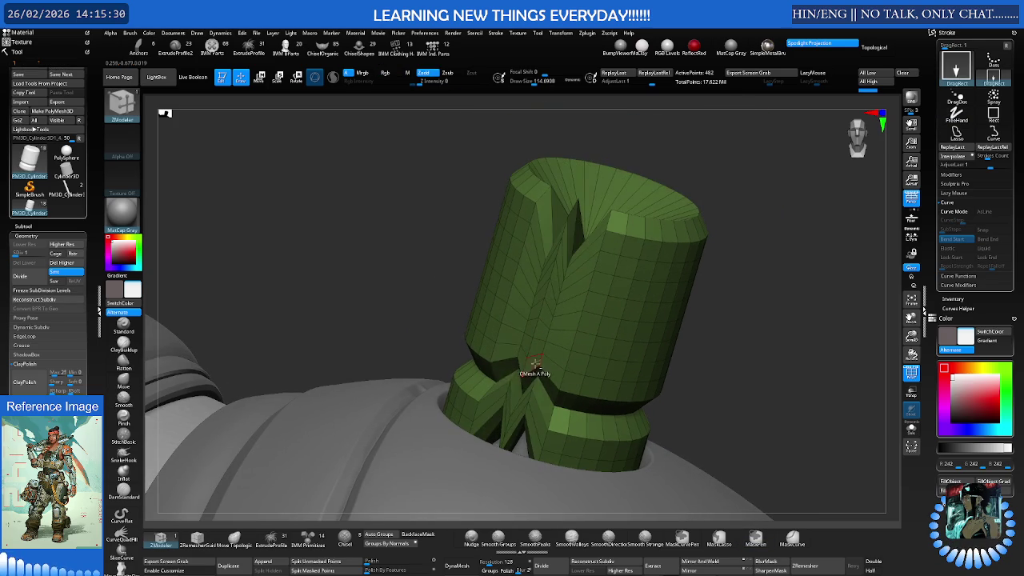
key("ctrl+z")
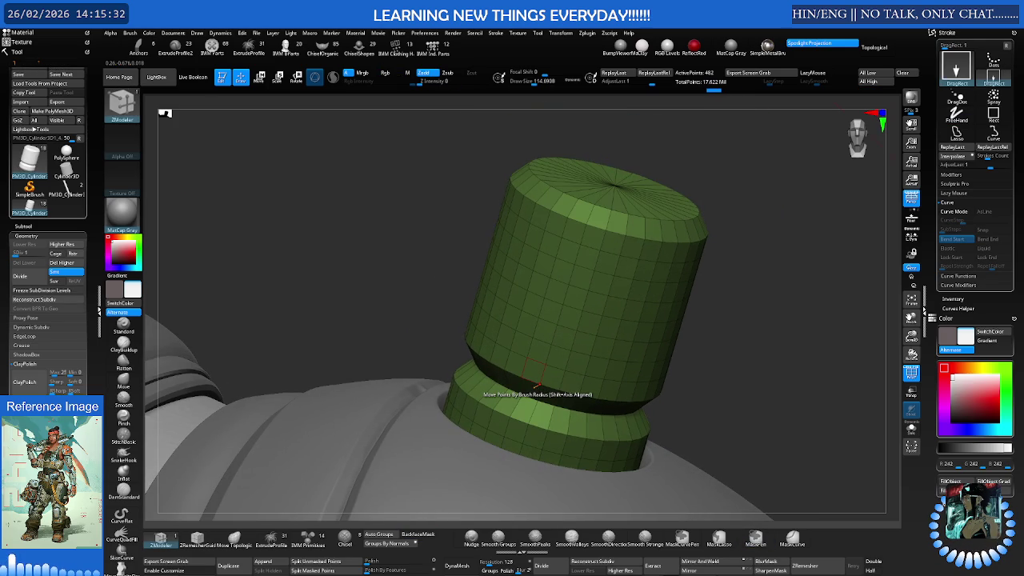
Reduce the brush size and widen the lower collar ring into a flare
left_click_drag(664, 424, 596, 400)
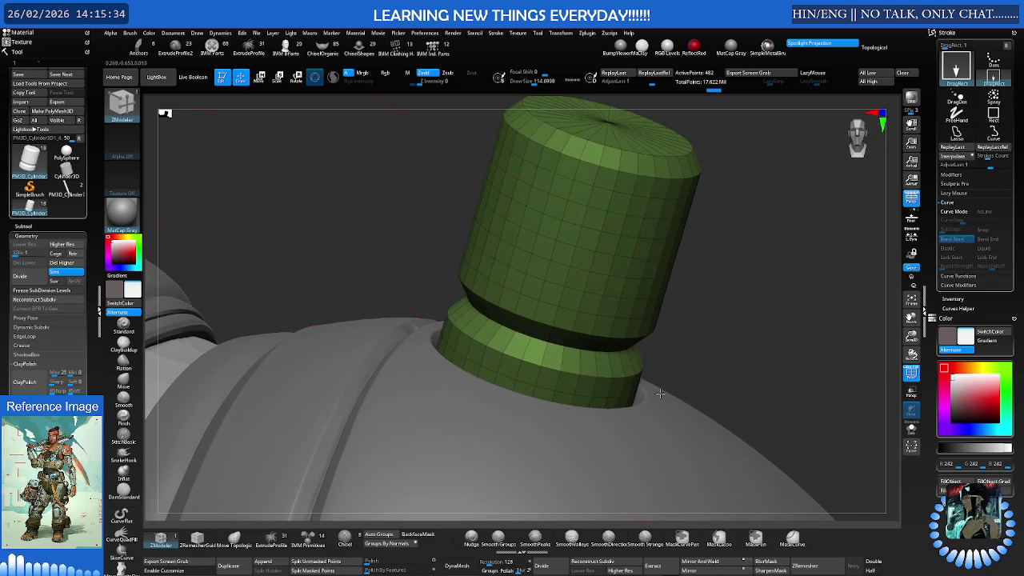
key("s")
left_click_drag(552, 371, 543, 370)
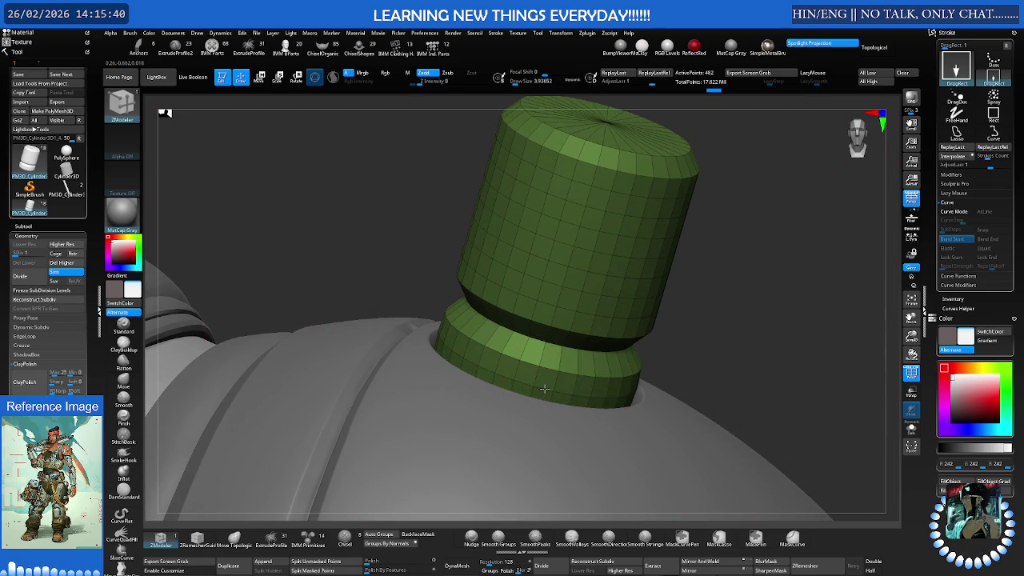
left_click_drag(556, 390, 570, 396)
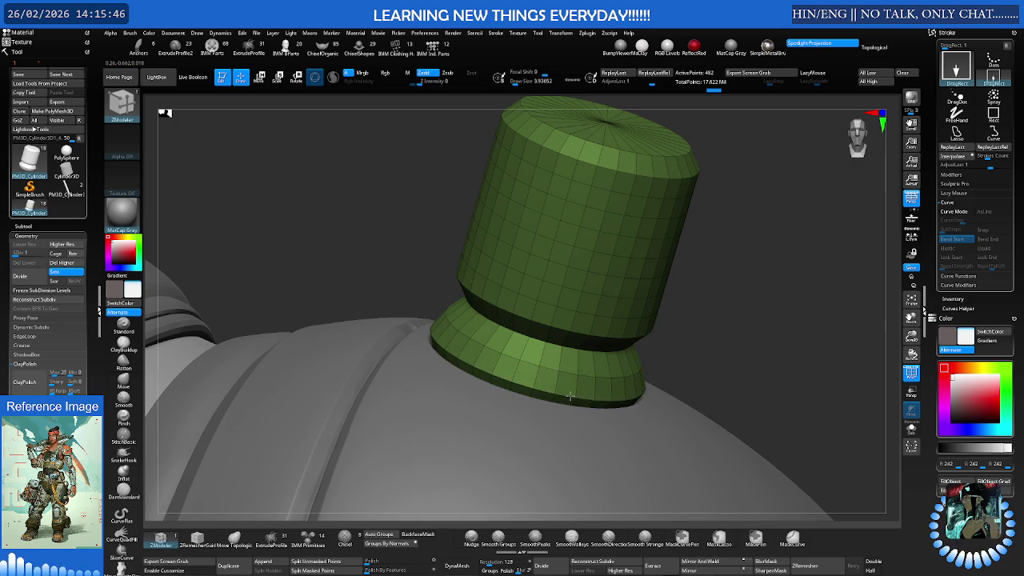
Scale the edge loop just below the top rim inward into a narrower stepped cap tier
right_click_drag(549, 400, 555, 413)
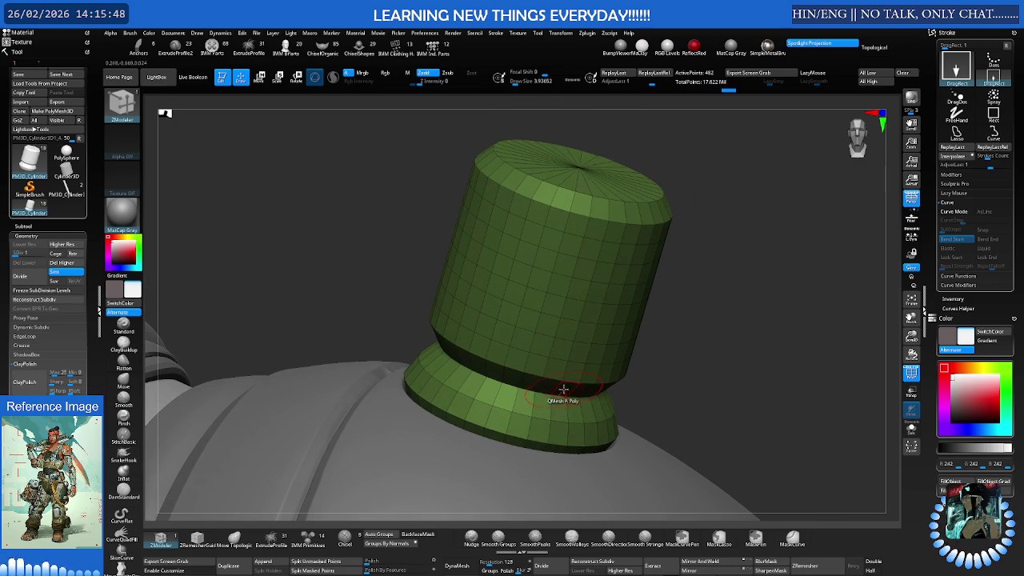
right_click_drag(569, 336, 568, 334)
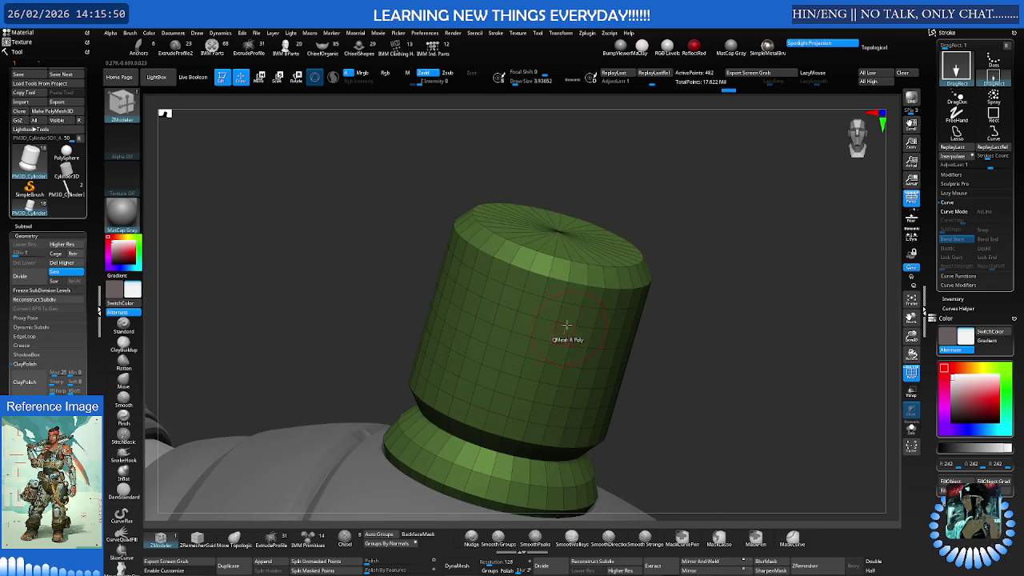
left_click_drag(569, 261, 566, 255)
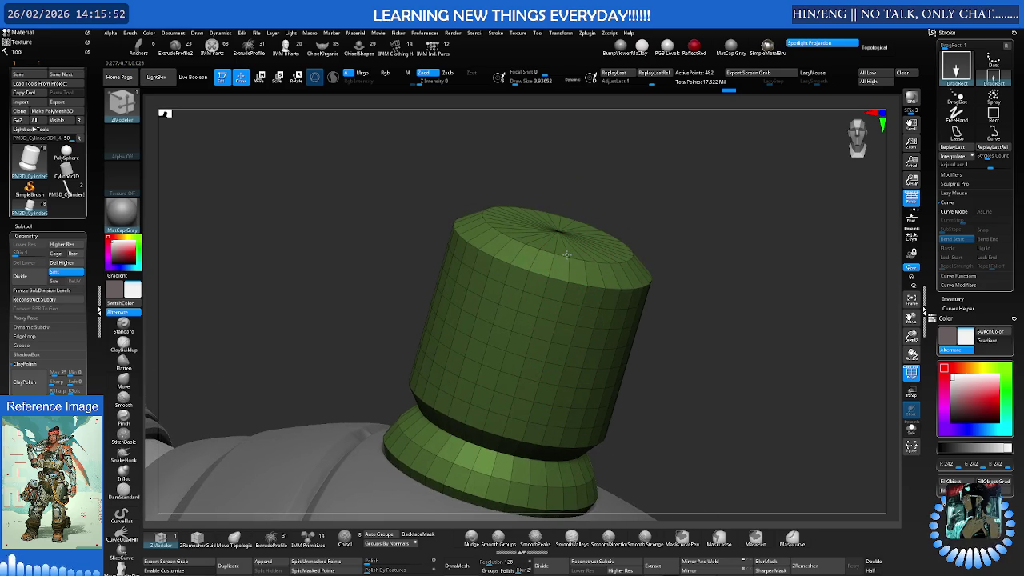
left_click_drag(565, 254, 575, 281)
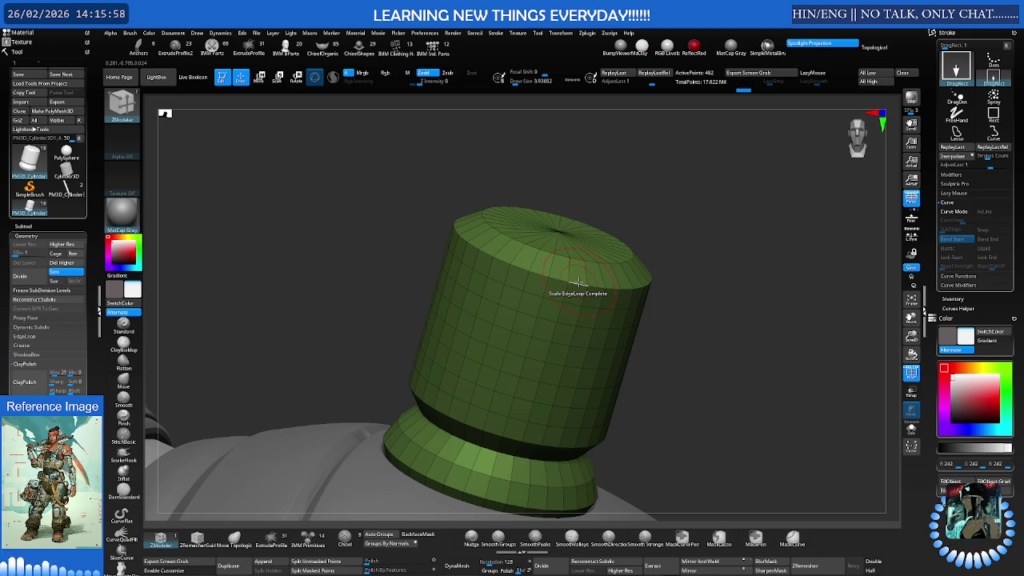
left_click_drag(568, 276, 559, 267)
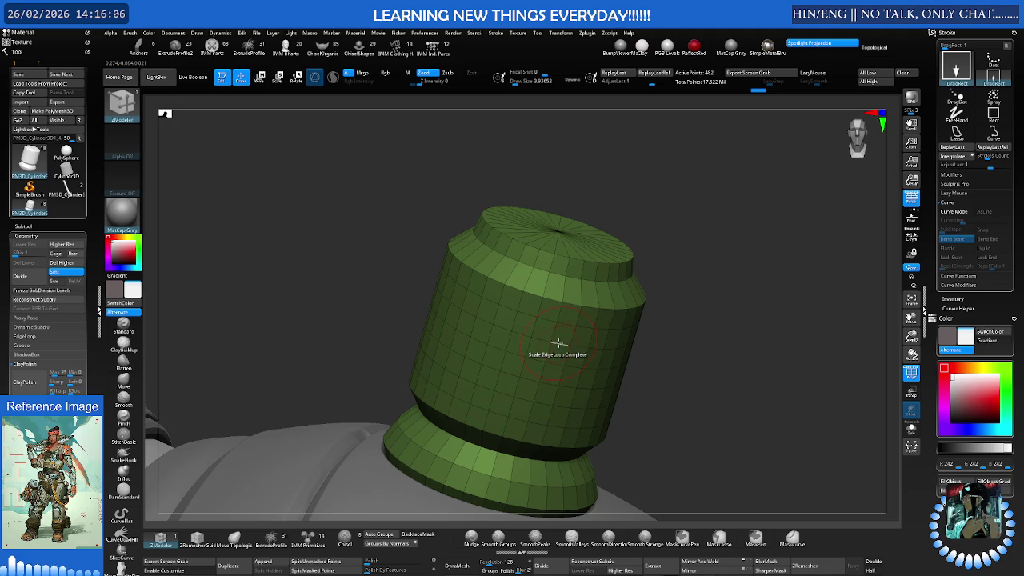
mouse_move(557, 328)
right_mouse_down()
mouse_move(539, 326)
mouse_move(565, 291)
right_mouse_up()
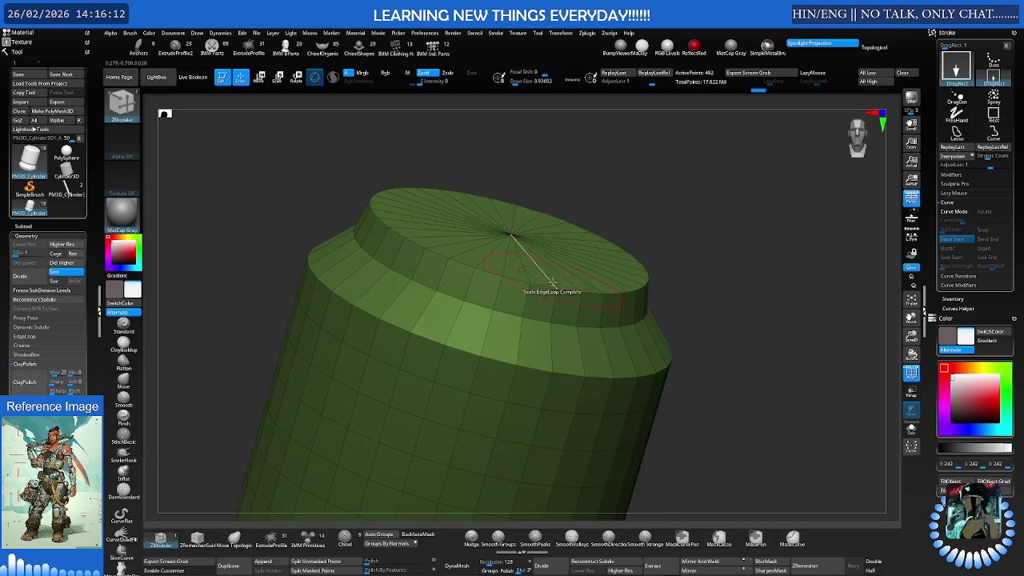
right_click_drag(544, 288, 567, 257)
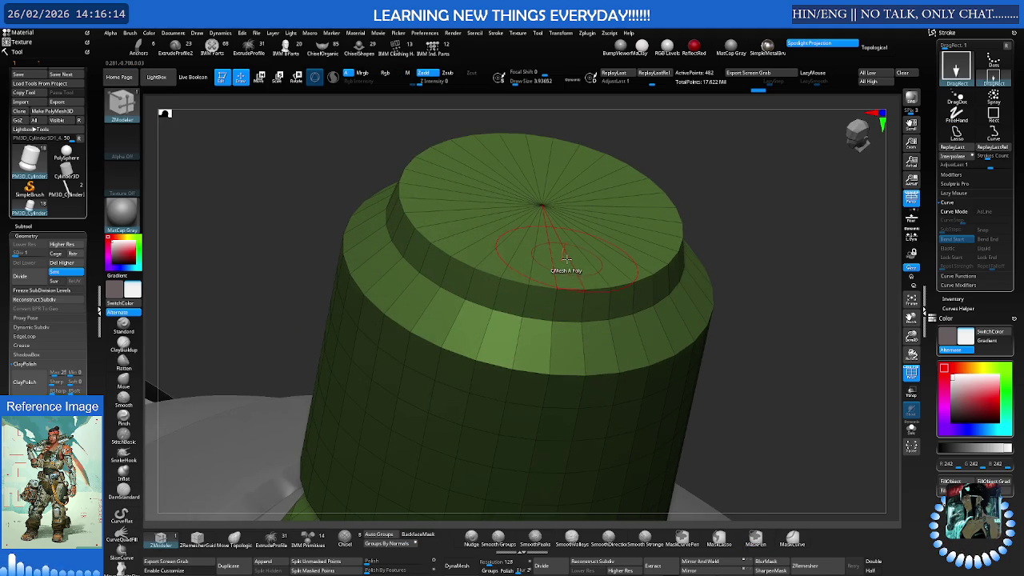
right_click_drag(566, 257, 565, 281, "alt")
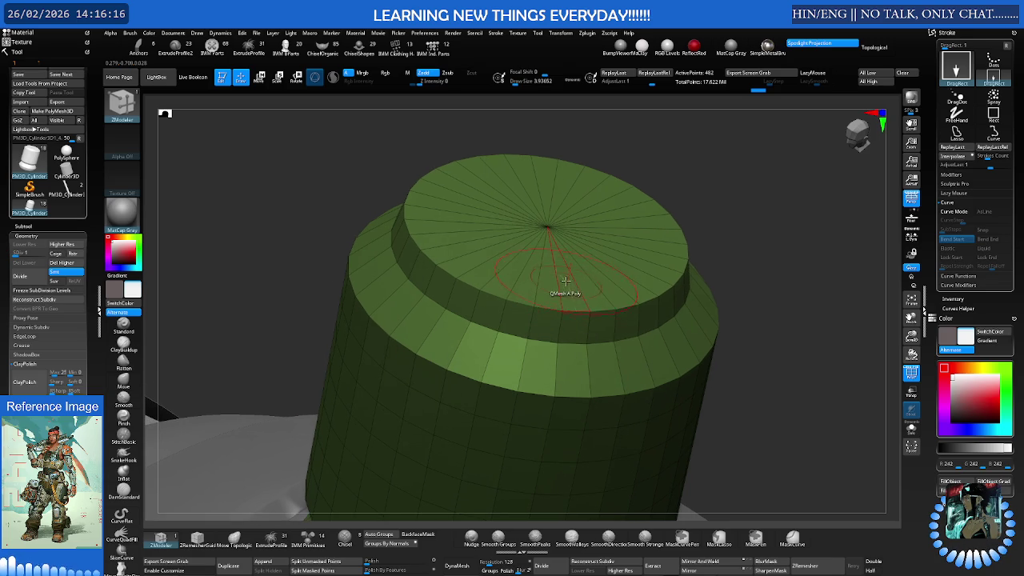
key("space")
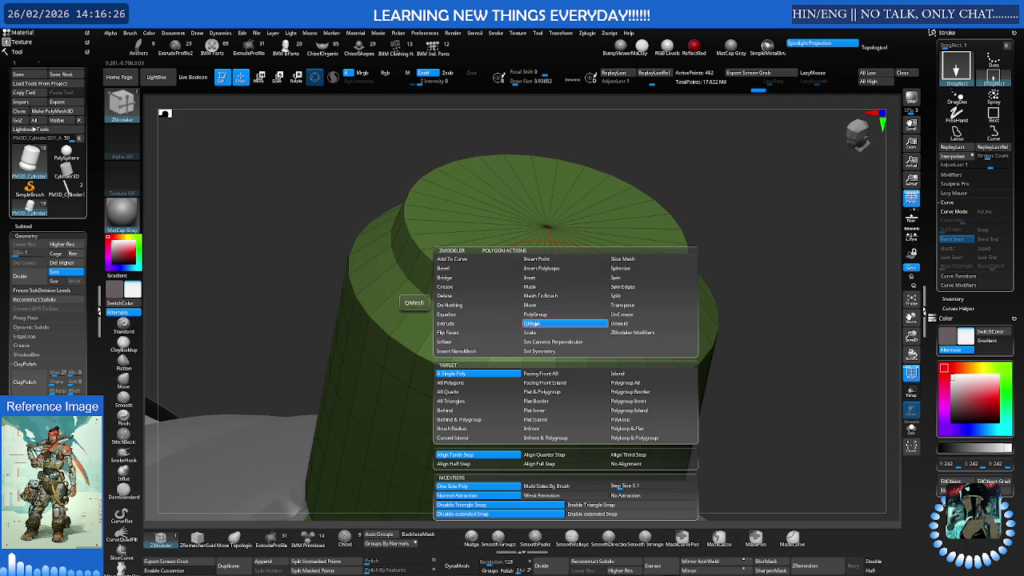
Move the top cap's flat polyloop down to raise the surrounding rim
left_click(540, 307)
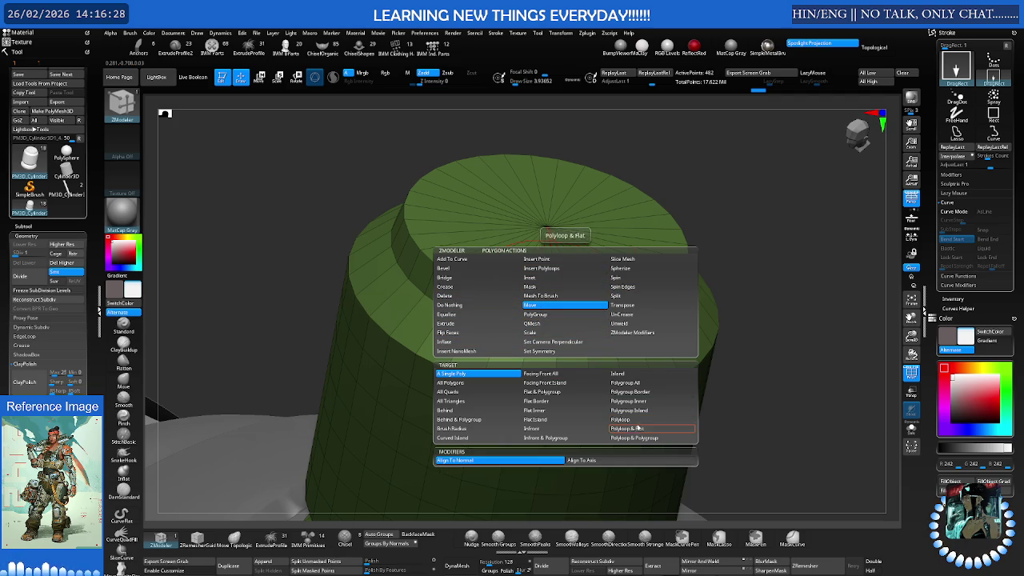
left_click(637, 432)
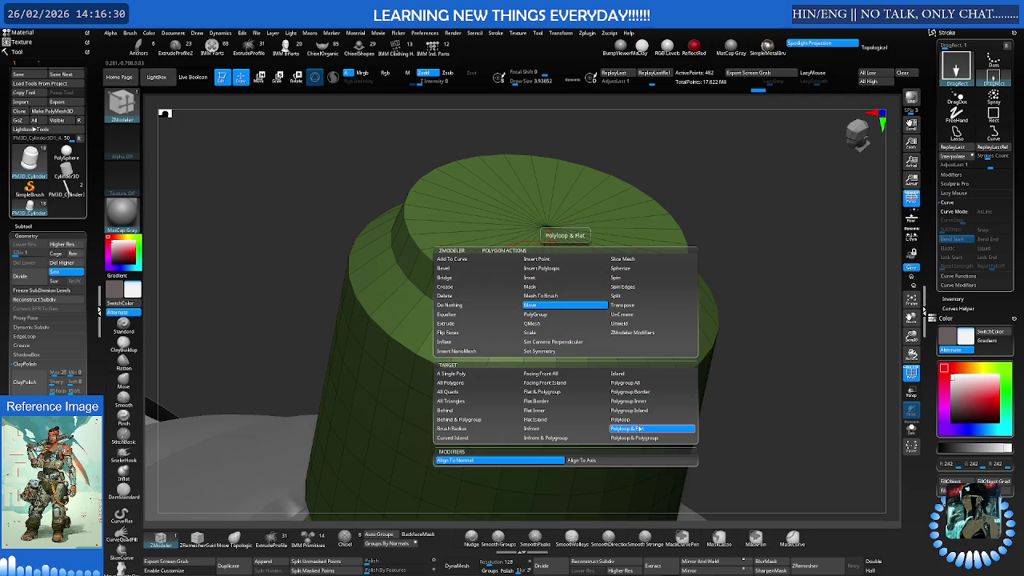
left_click_drag(565, 284, 560, 297)
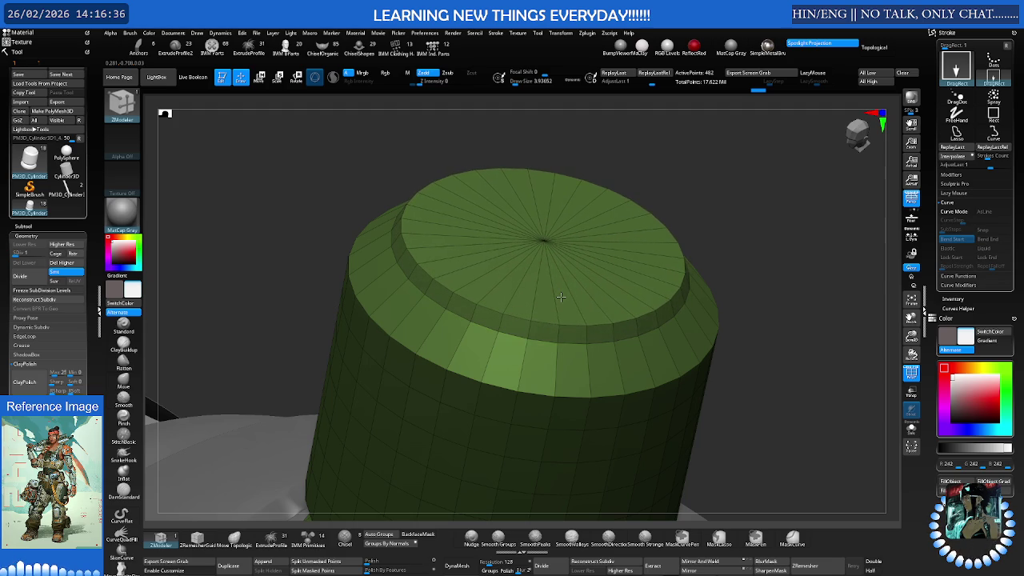
Orbit to look down on the cylinder and bring up the edge actions over the collar
scroll(666, 317, "down", 3)
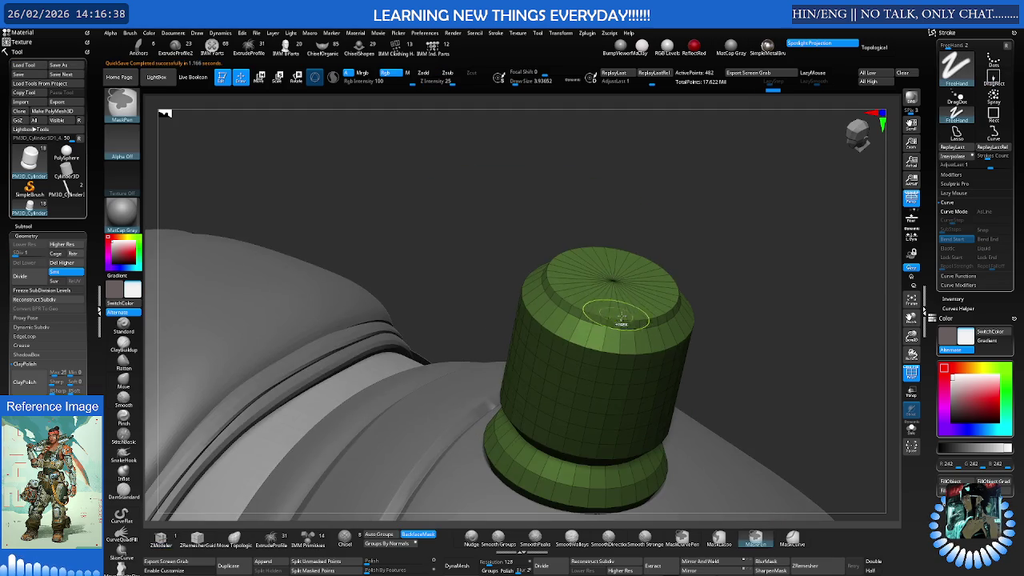
right_click_drag(665, 317, 630, 308)
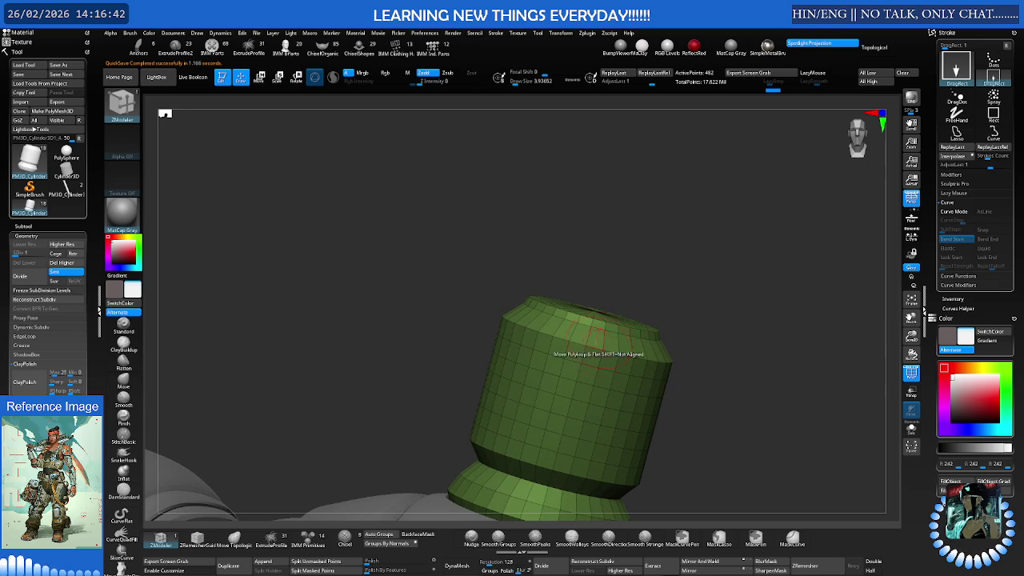
right_click_drag(604, 340, 590, 296)
mouse_move(551, 360)
right_mouse_down()
mouse_move(551, 298)
mouse_move(521, 347)
right_mouse_up()
scroll(521, 347, "up", 3)
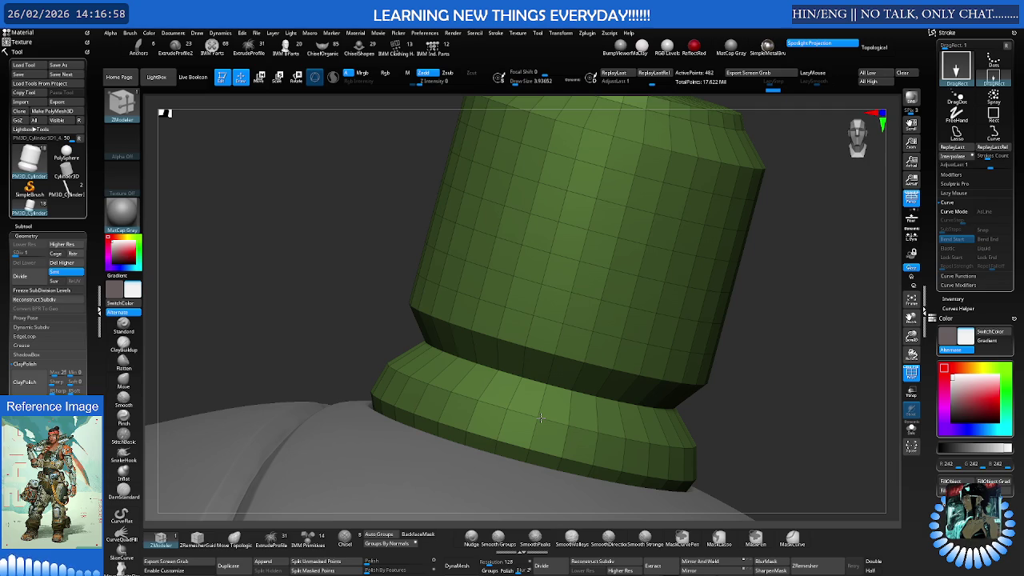
key("space")
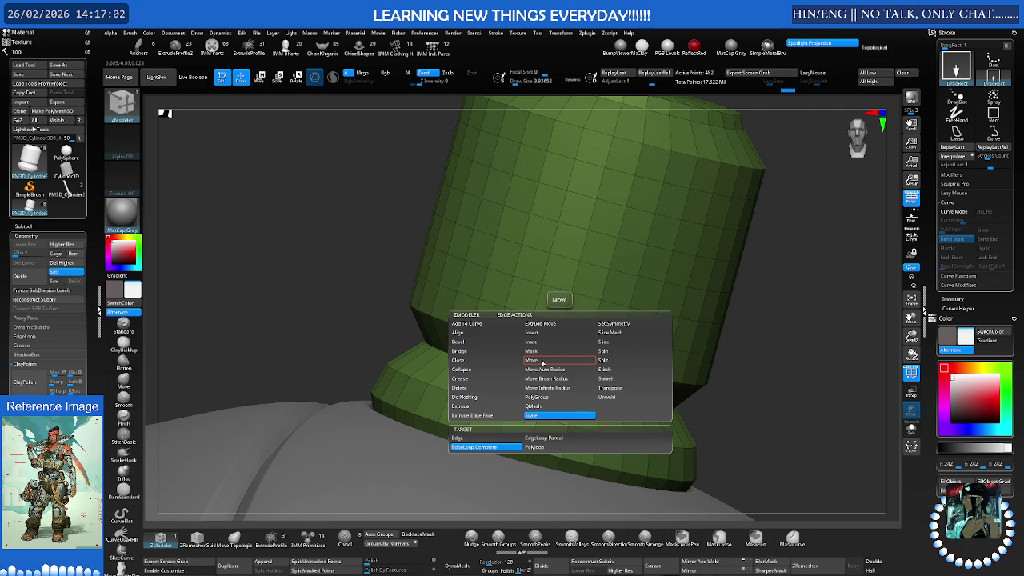
Try moving a single edge at the top of the flared base, then undo the resulting dents
left_click(543, 363)
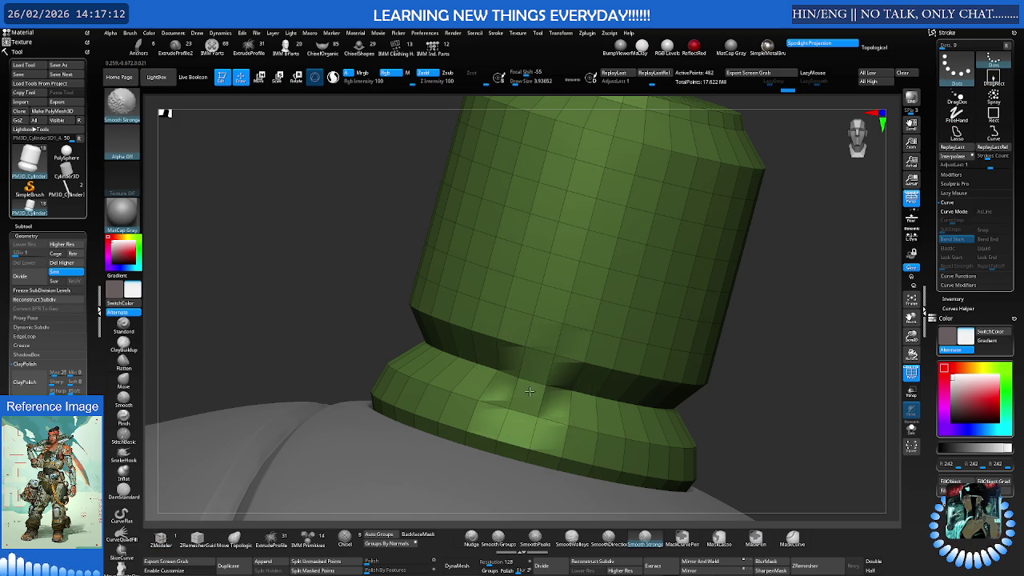
left_click_drag(533, 391, 533, 381)
key("ctrl+z")
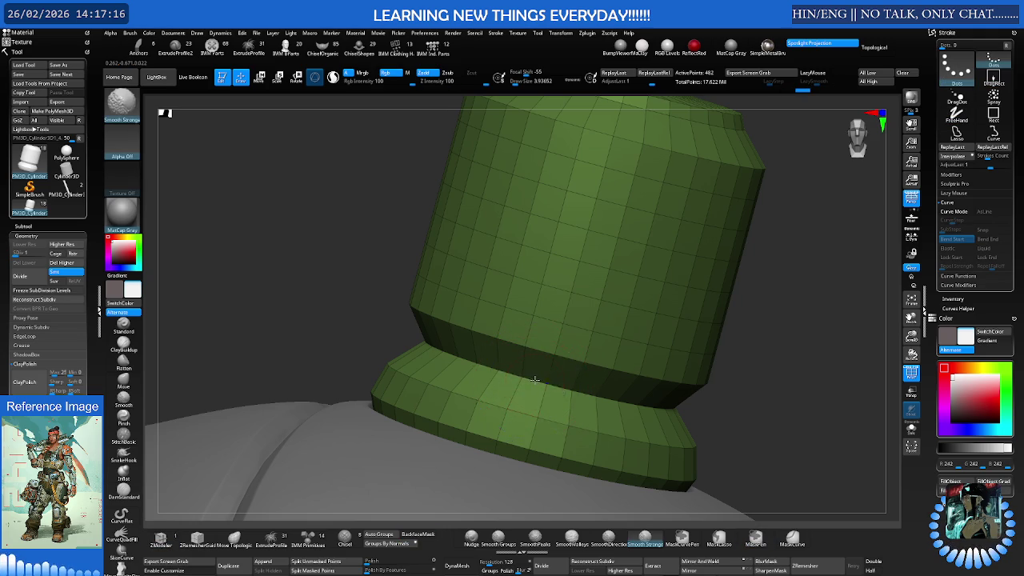
key("ctrl+shift+z")
key("ctrl+z")
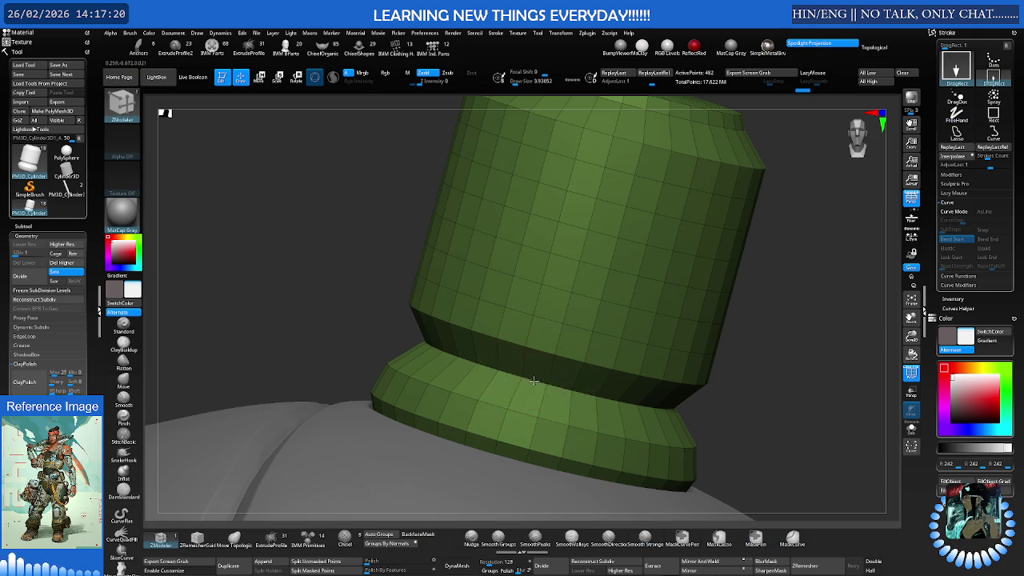
key("ctrl+z")
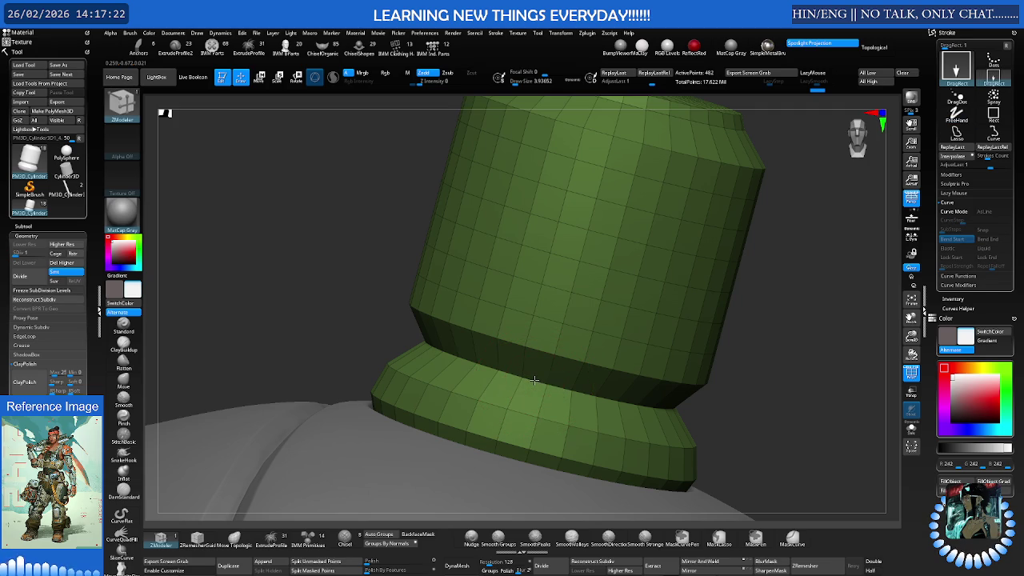
key("ctrl+z")
Switch the edge action to Move Infinite Radius and raise the flared base's edge loop
key("space")
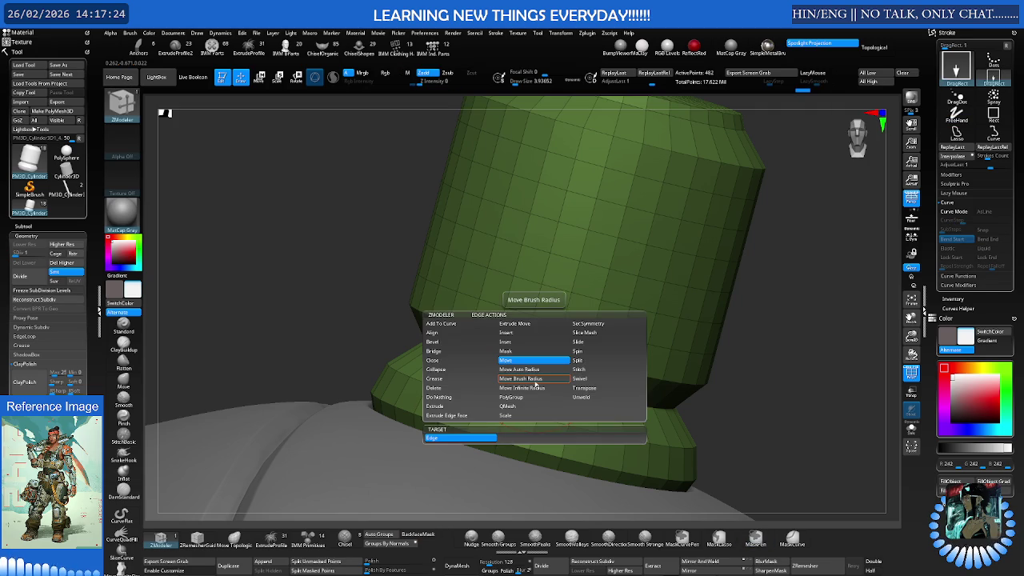
left_click(534, 389)
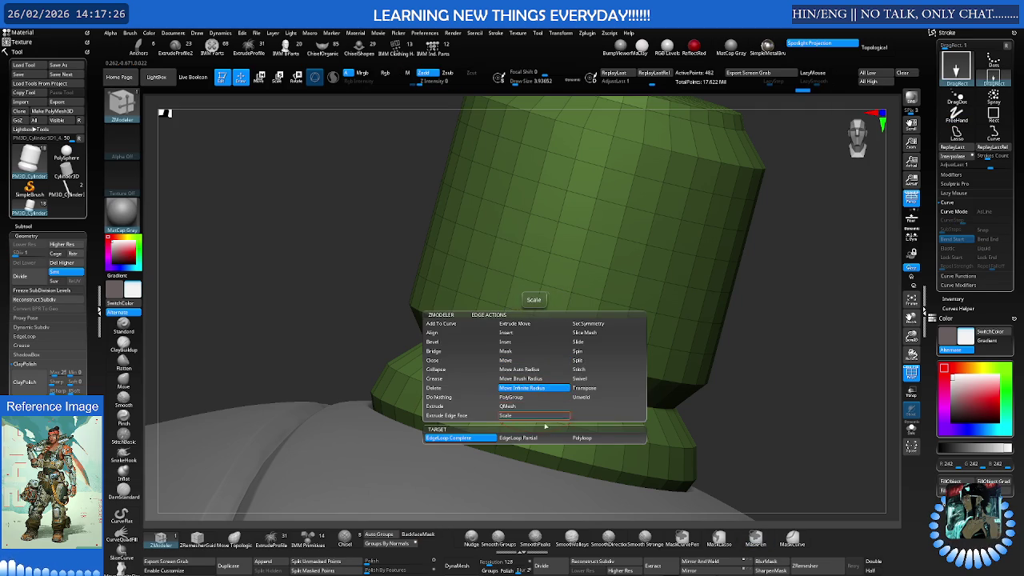
left_click(553, 437)
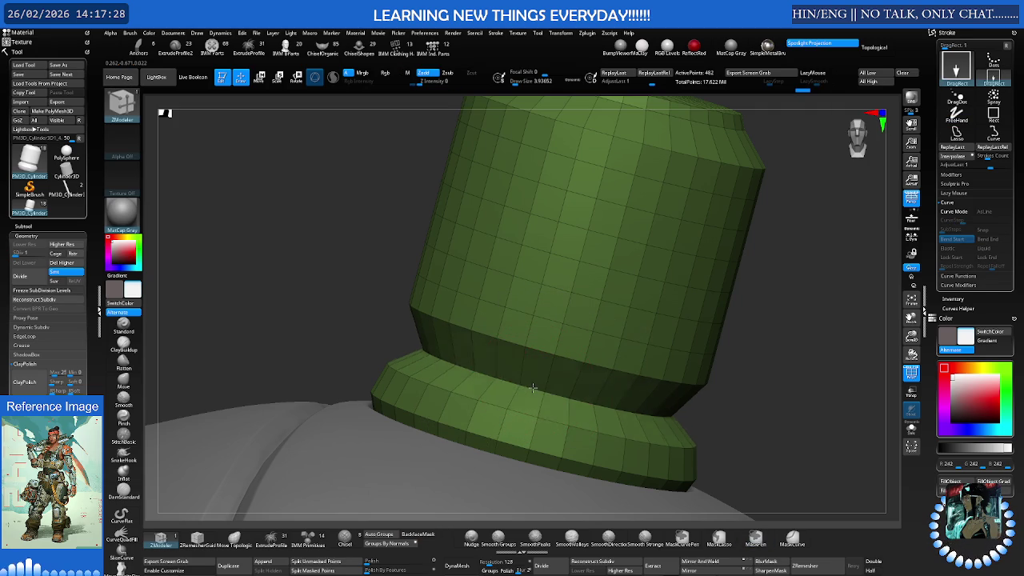
left_click_drag(528, 397, 532, 390)
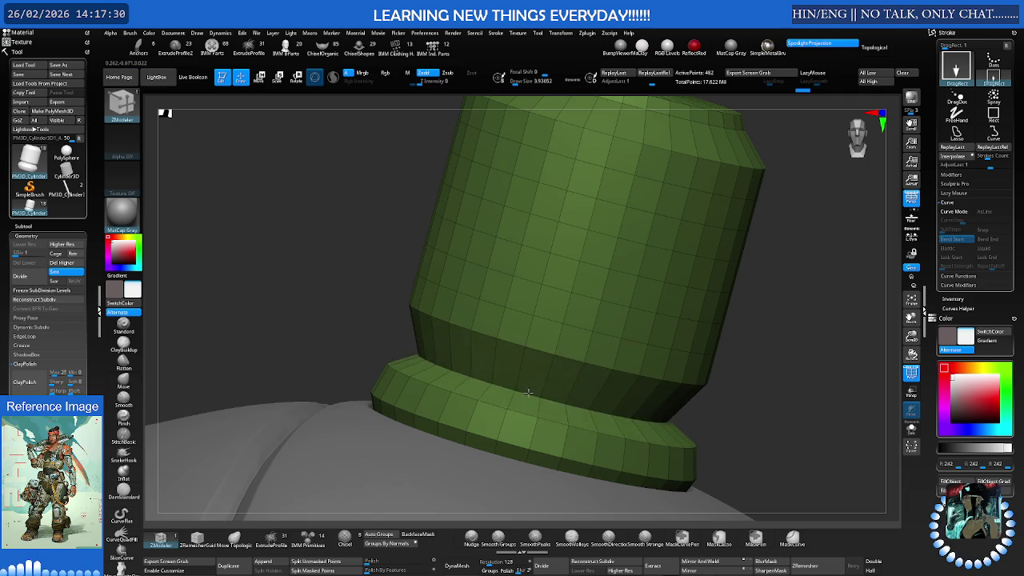
With EdgeLoop Complete, lower then raise the base's top loop into a bell-shaped flare
key("space")
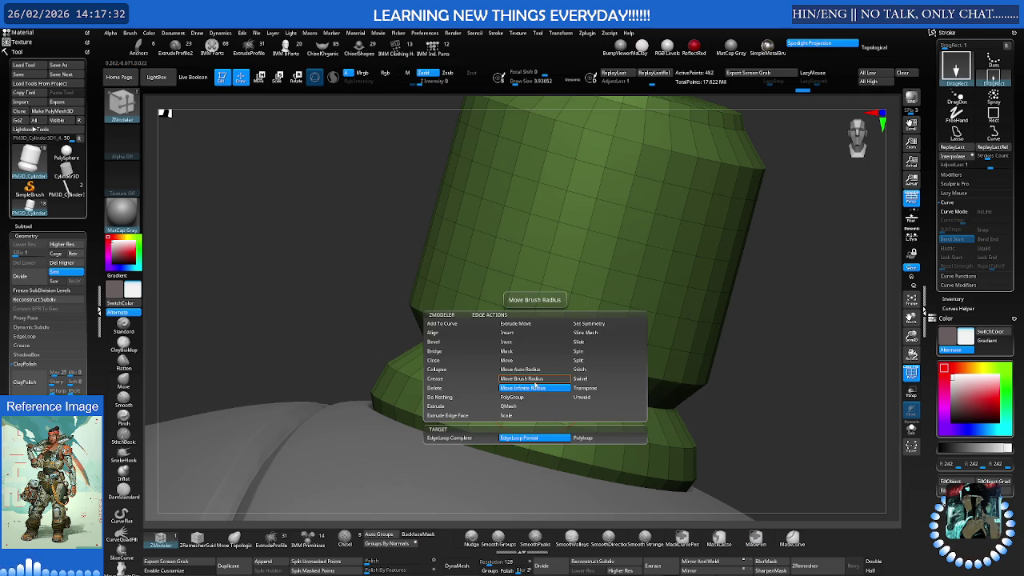
left_click(449, 437)
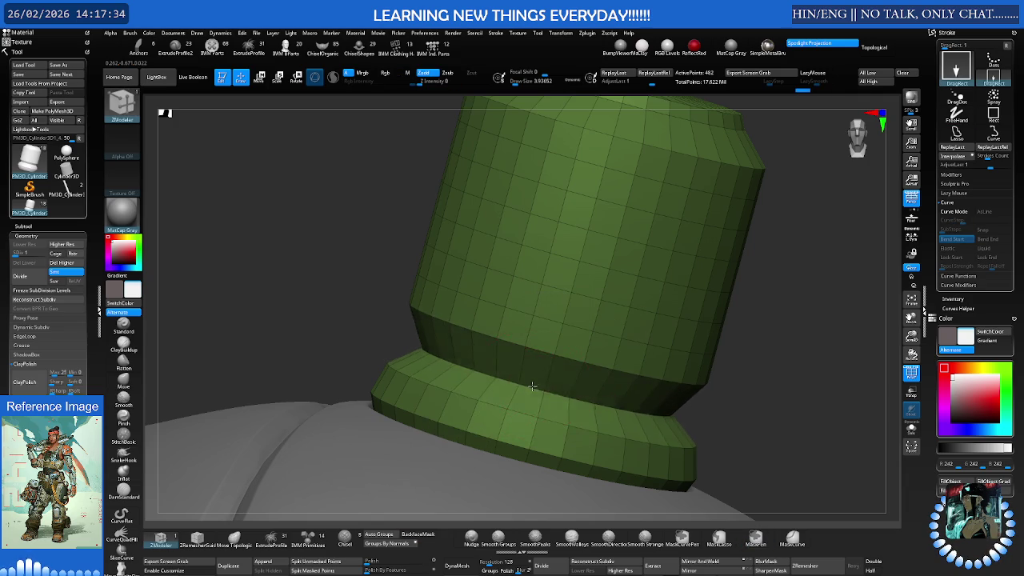
left_click_drag(532, 384, 531, 401)
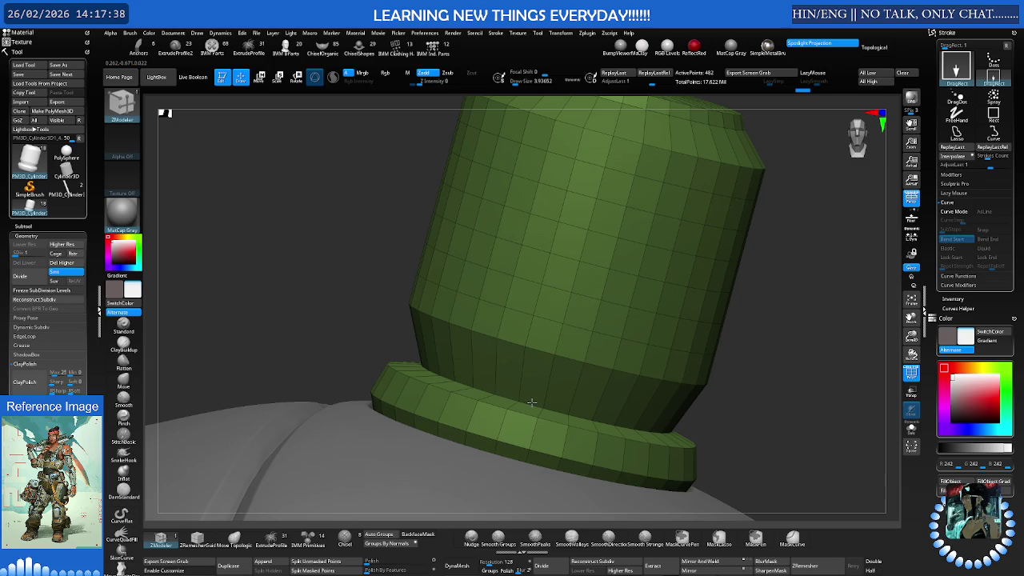
left_click_drag(549, 373, 567, 347)
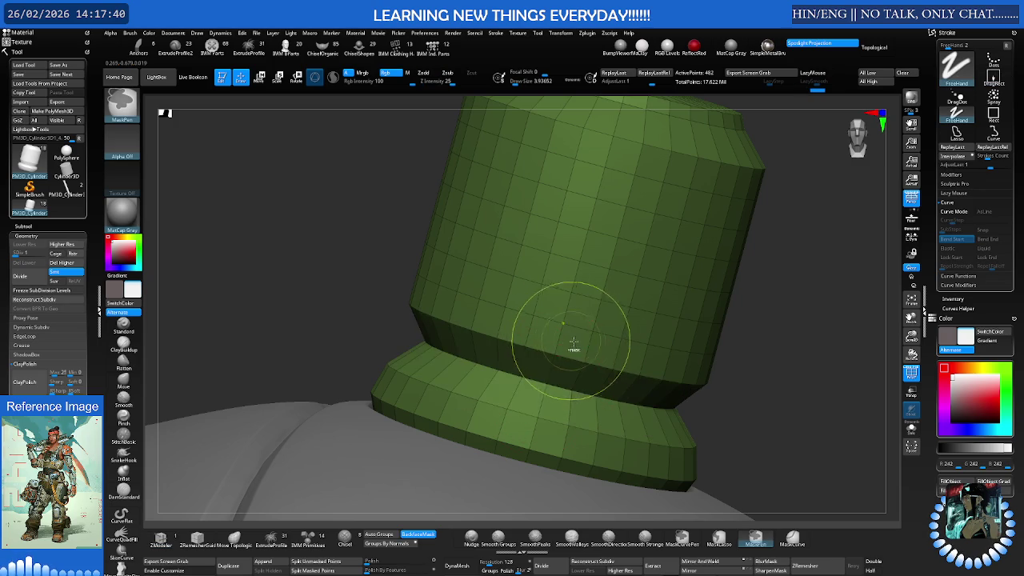
Store the collar's current shape with StoreMT in Tool > Morph Target
scroll(559, 343, "down", 3)
scroll(532, 334, "down", 3)
scroll(27, 345, "down", 3)
scroll(48, 240, "down", 3)
scroll(48, 240, "down", 3)
left_click(26, 93)
left_click(30, 239)
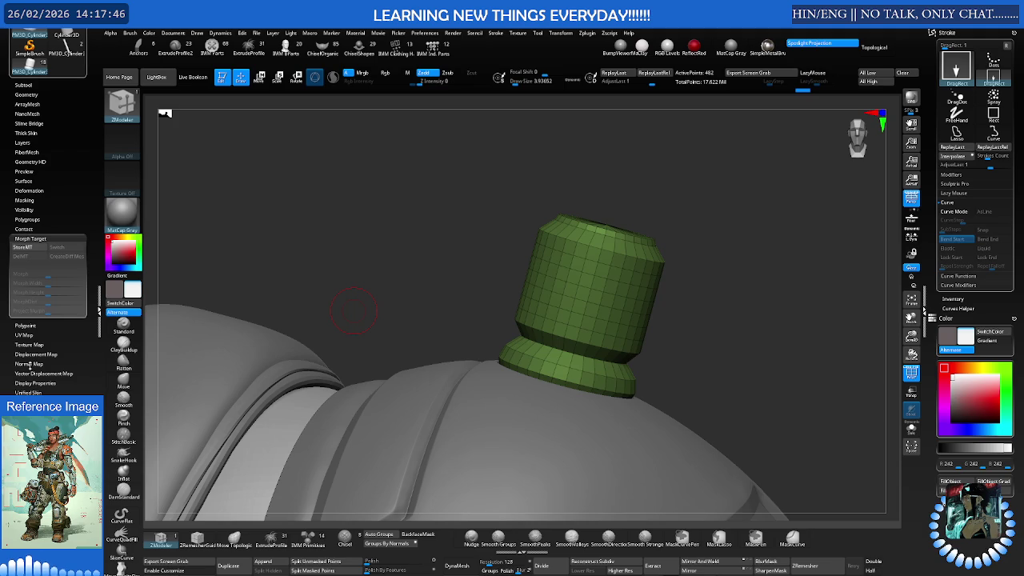
left_click(38, 247)
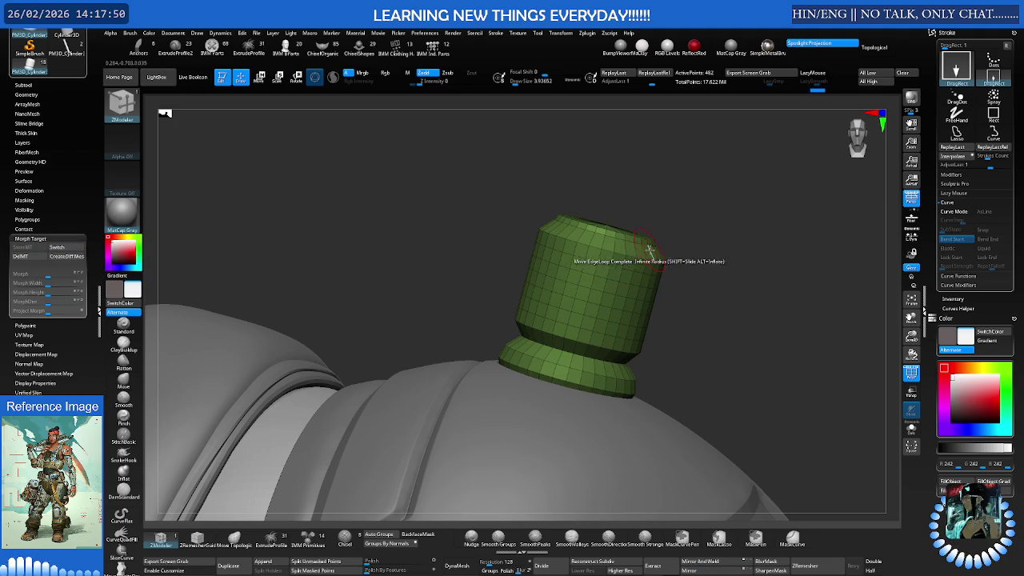
Activate the Transpose gizmo and isolate the collar in Solo mode
key("w")
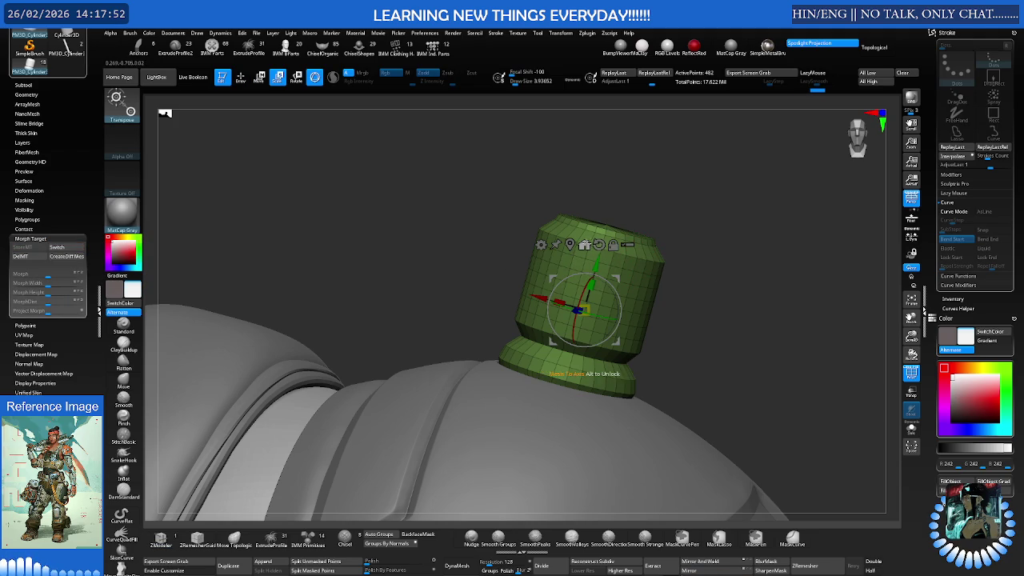
left_click(584, 243)
key("ctrl+shift+f")
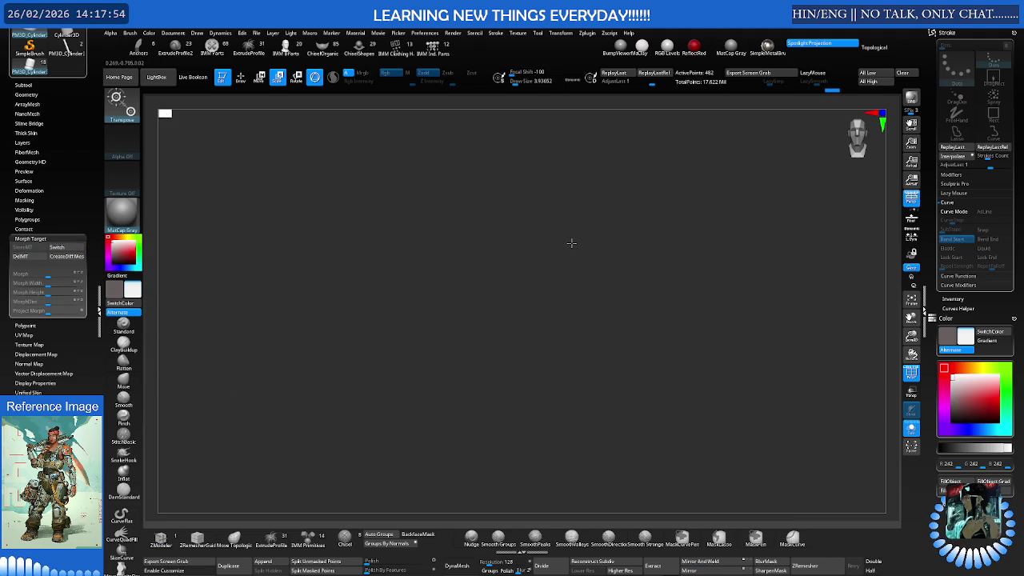
left_click(568, 243, "ctrl+shift")
Reset the collar to a straight front view, recentre it, and check the Morph Target Switch
left_click(542, 238)
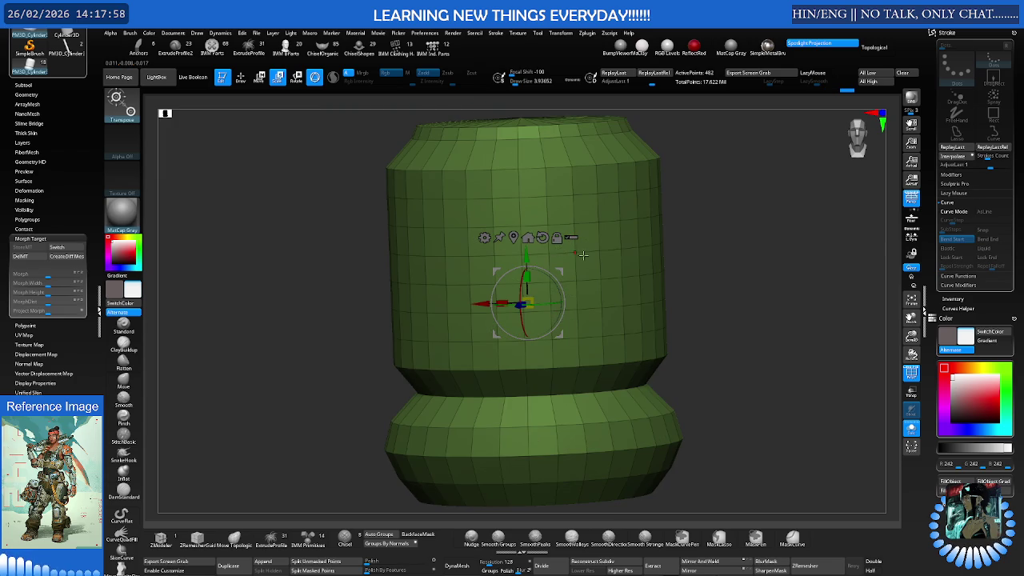
left_click_drag(579, 254, 594, 253, "shift")
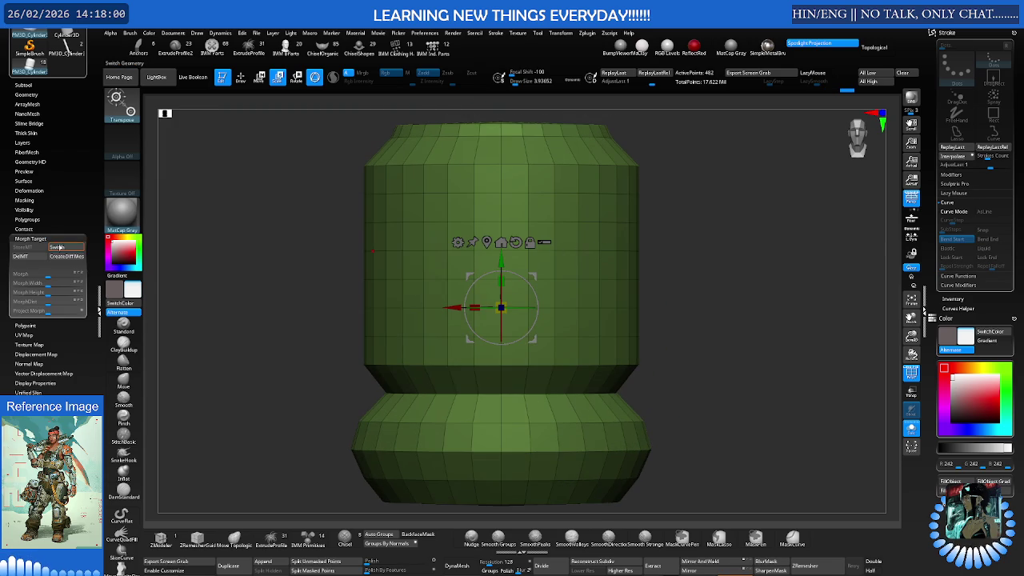
left_click(66, 248)
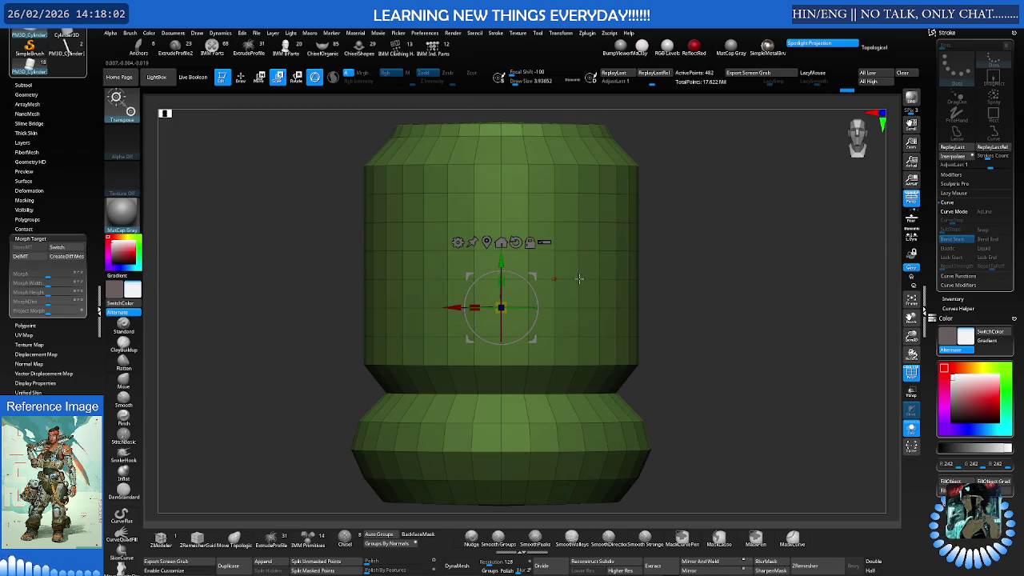
left_click_drag(615, 282, 560, 291, "alt")
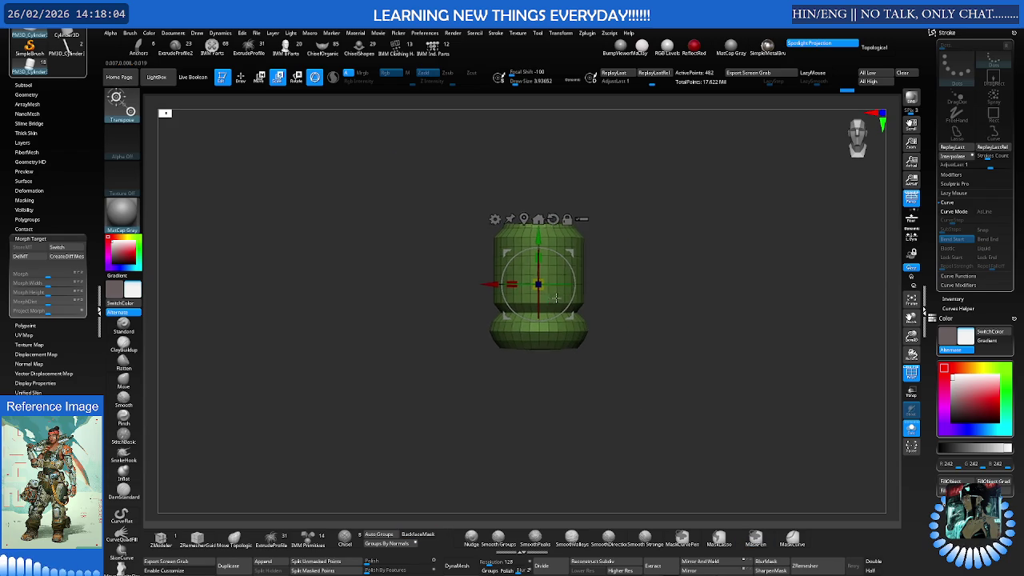
Show the whole character again and navigate around it, moving the gizmo above the head
key("p")
scroll(631, 292, "down", 5)
scroll(592, 288, "down", 3)
scroll(554, 284, "down", 3)
right_click_drag(555, 284, 532, 382)
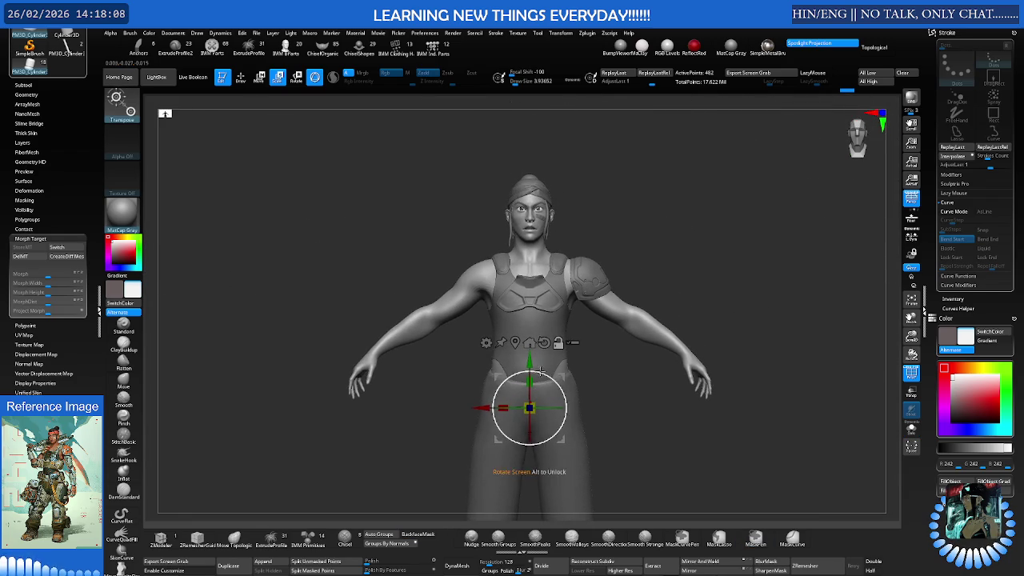
left_click_drag(535, 380, 554, 157, "alt")
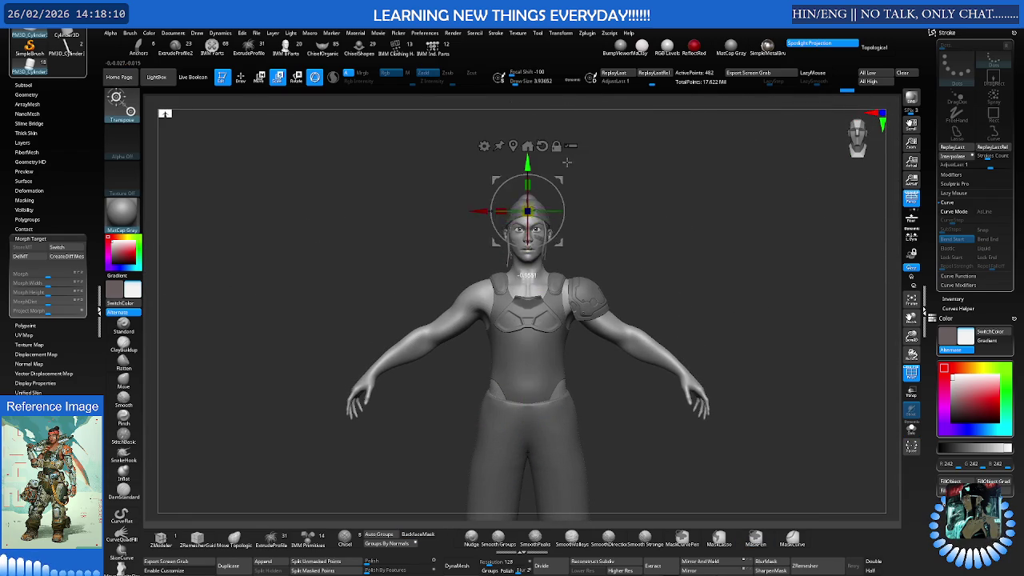
scroll(554, 157, "up", 3)
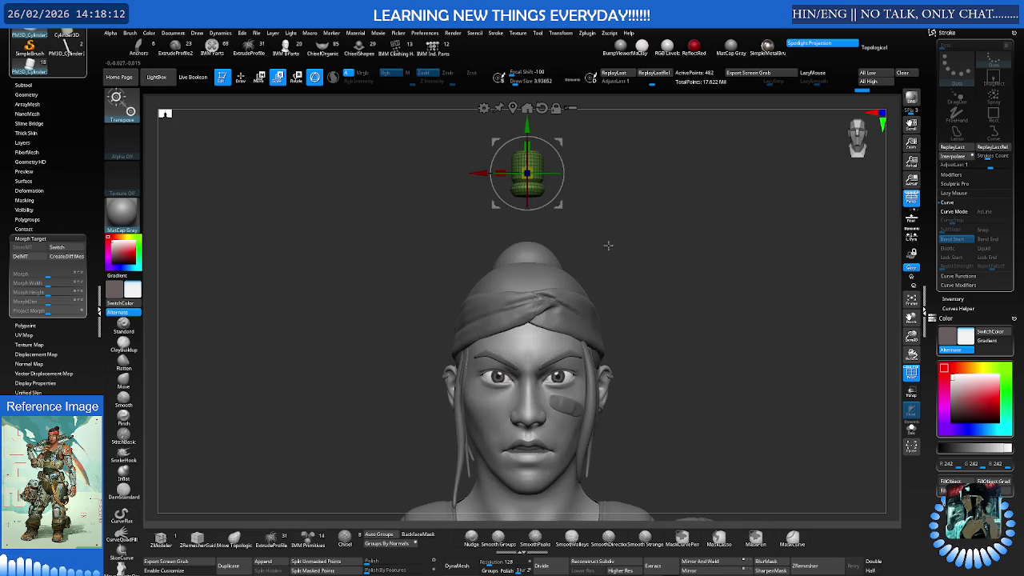
scroll(653, 189, "down", 1)
scroll(507, 262, "down", 1)
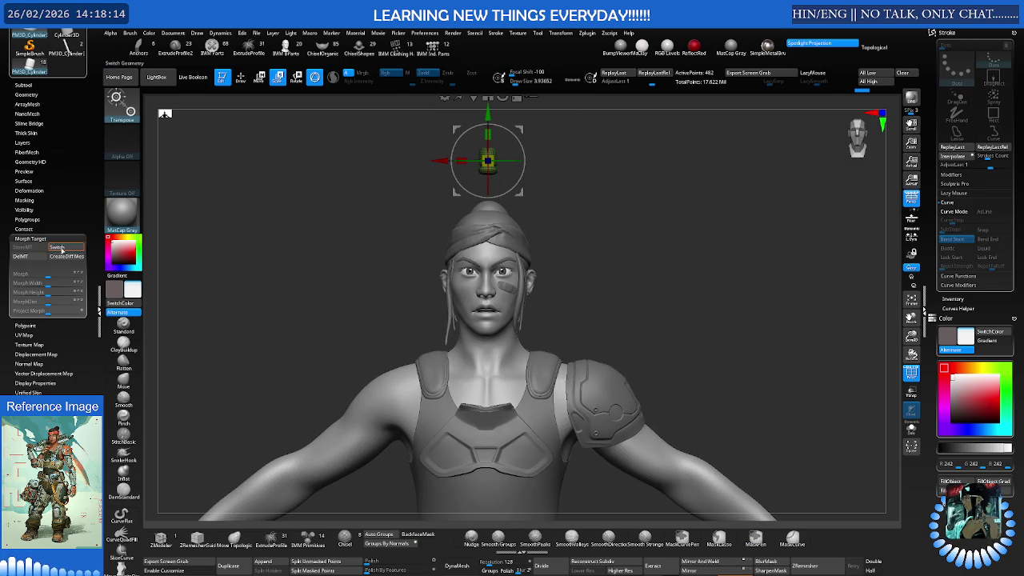
scroll(631, 214, "up", 3, "ctrl")
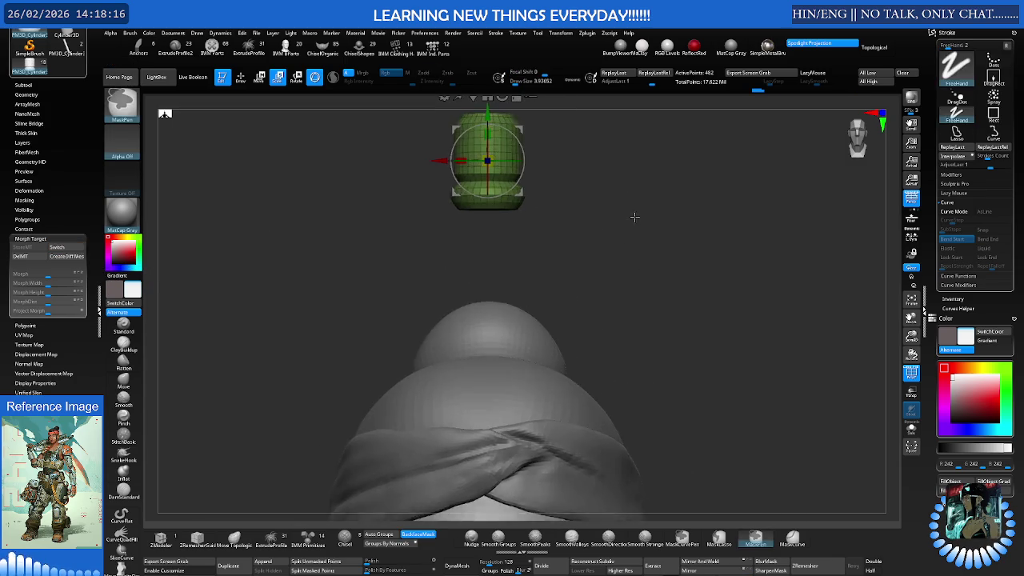
scroll(571, 293, "up", 3)
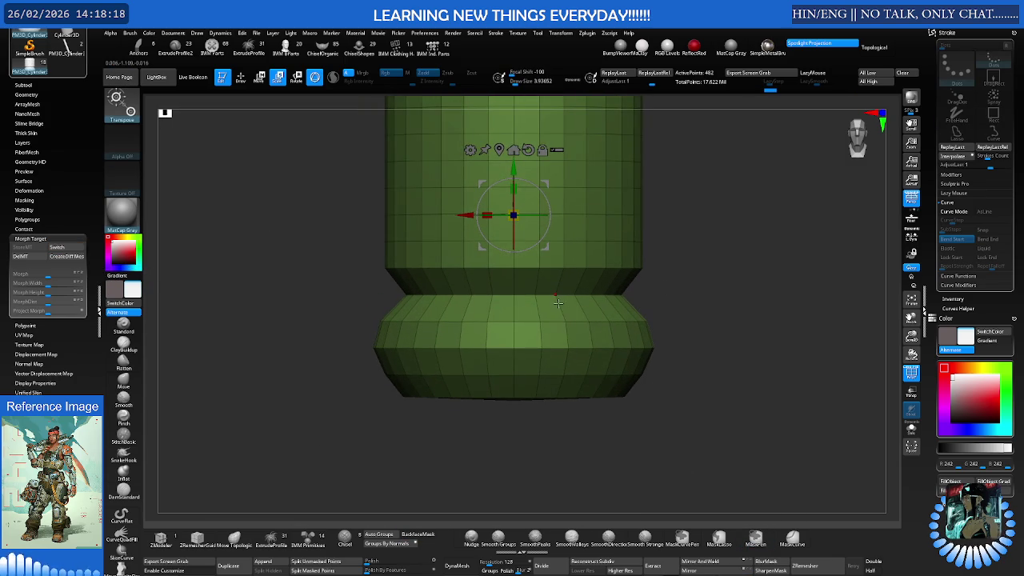
Leave the gizmo, return to the ZModeler brush, and adjust the taper above the flared base
key("q")
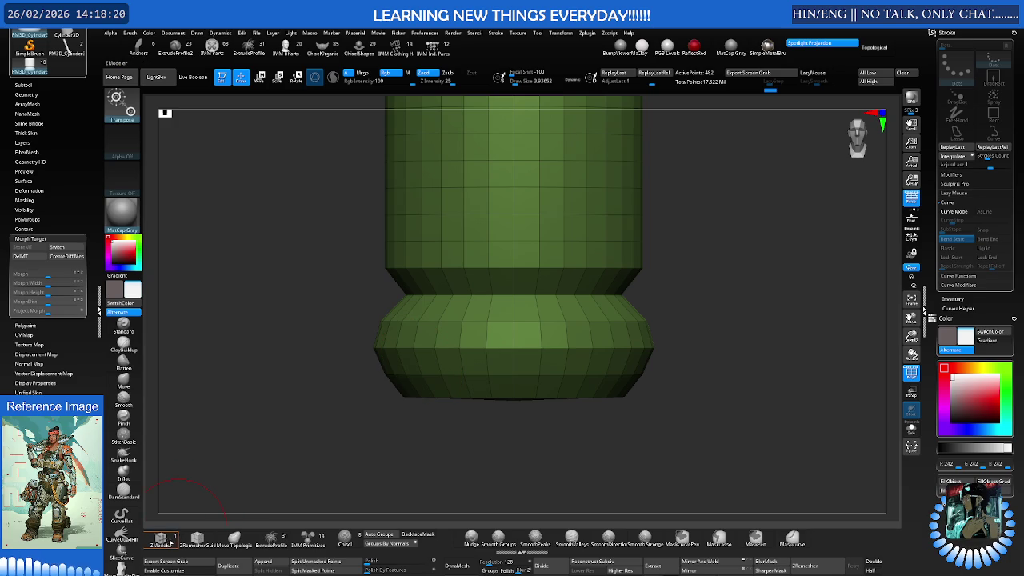
left_click(160, 539)
left_click_drag(526, 315, 546, 347, "alt")
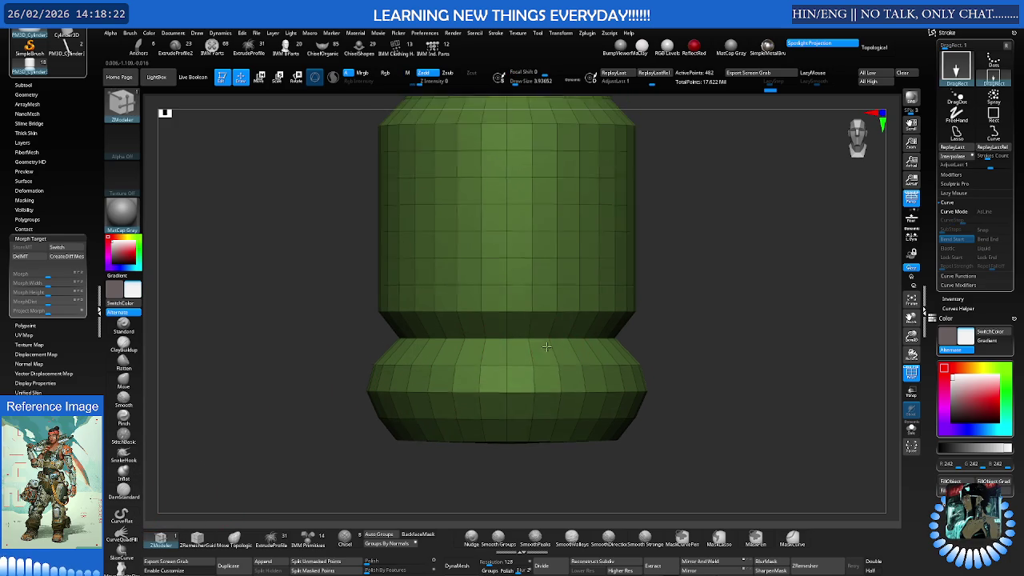
left_click(541, 347)
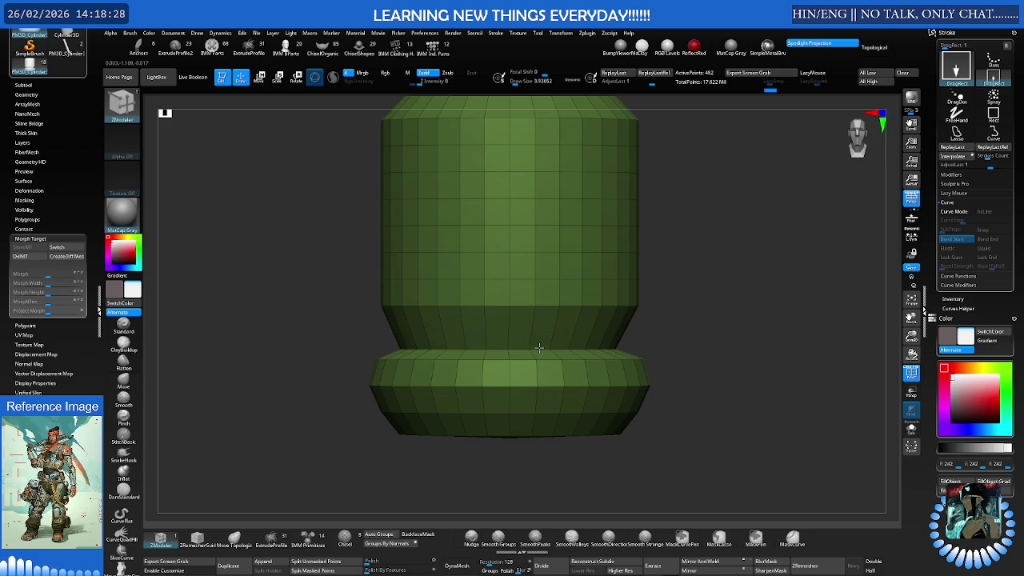
Orbit to the top cap and attempt an Insert EdgeLoop Complete on it
right_click_drag(539, 347, 570, 327)
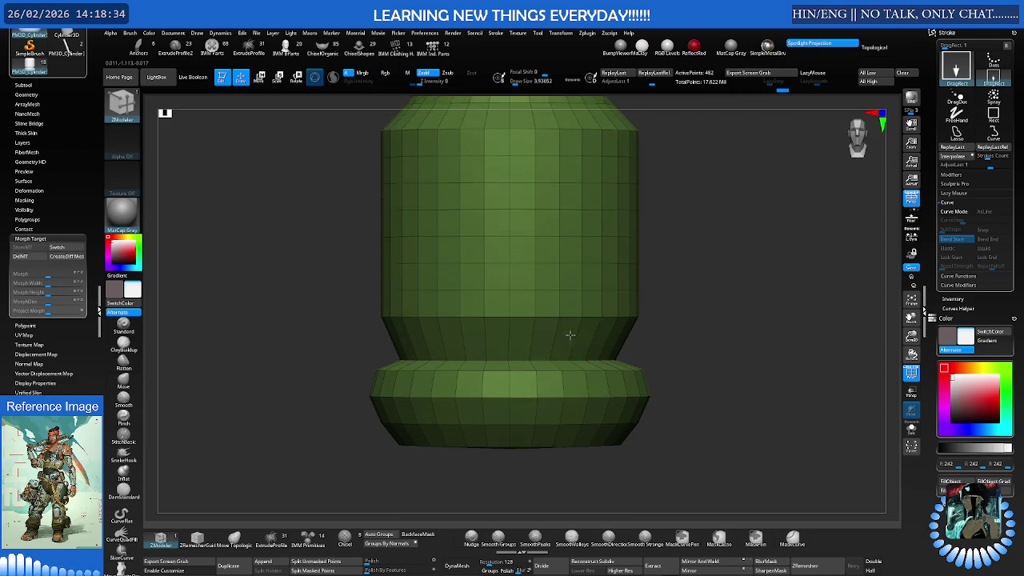
right_click_drag(570, 328, 573, 351, "alt")
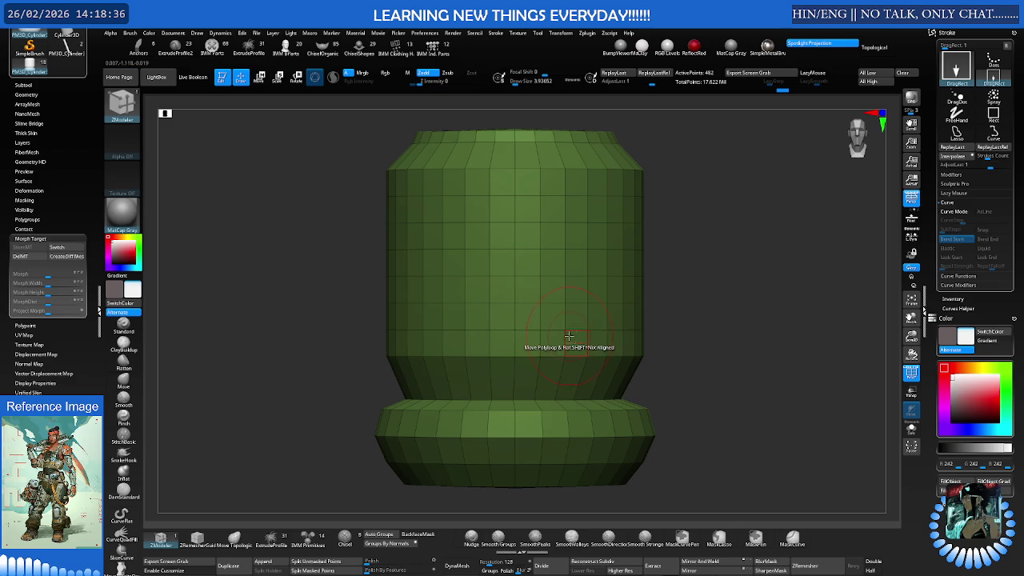
mouse_move(564, 331)
right_mouse_down("alt")
mouse_move(583, 382)
mouse_move(559, 392)
mouse_move(610, 308)
mouse_move(503, 366)
mouse_move(549, 343)
right_mouse_up("alt")
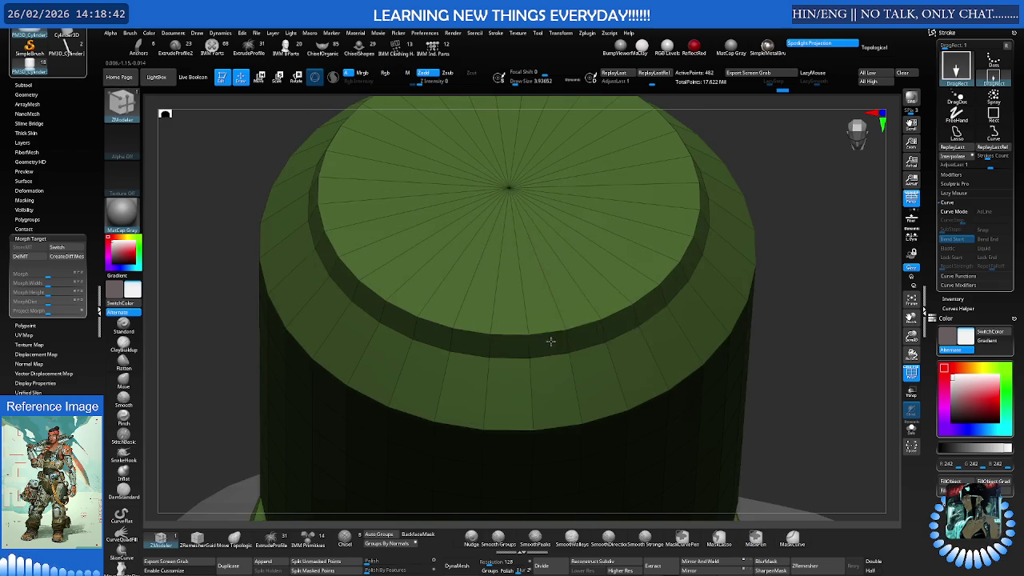
key("space")
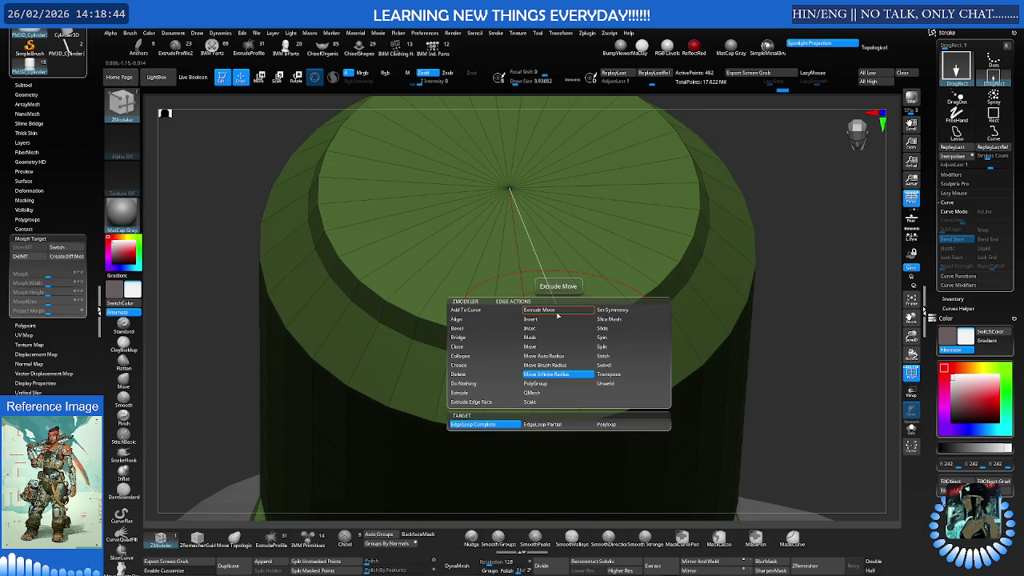
left_click(531, 319)
left_click(556, 306)
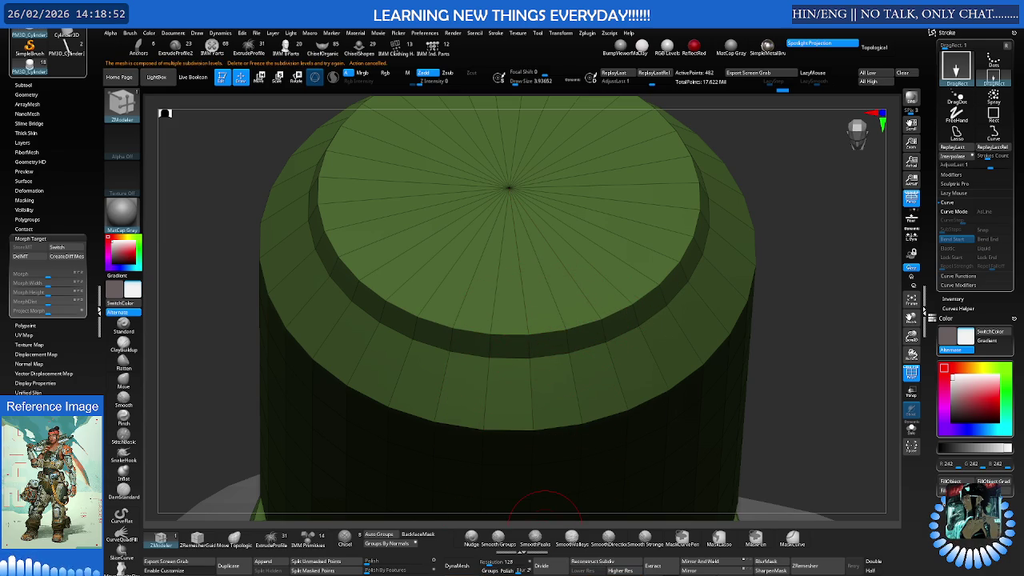
Insert an edge loop on the top cap and extrude its flat polyloop inward into a groove
left_click(524, 300)
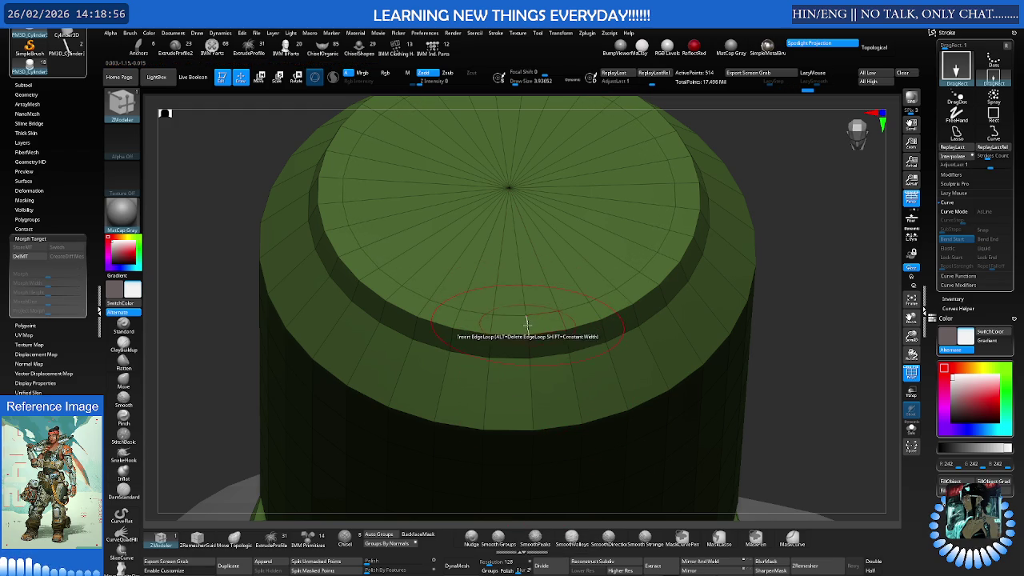
key("space")
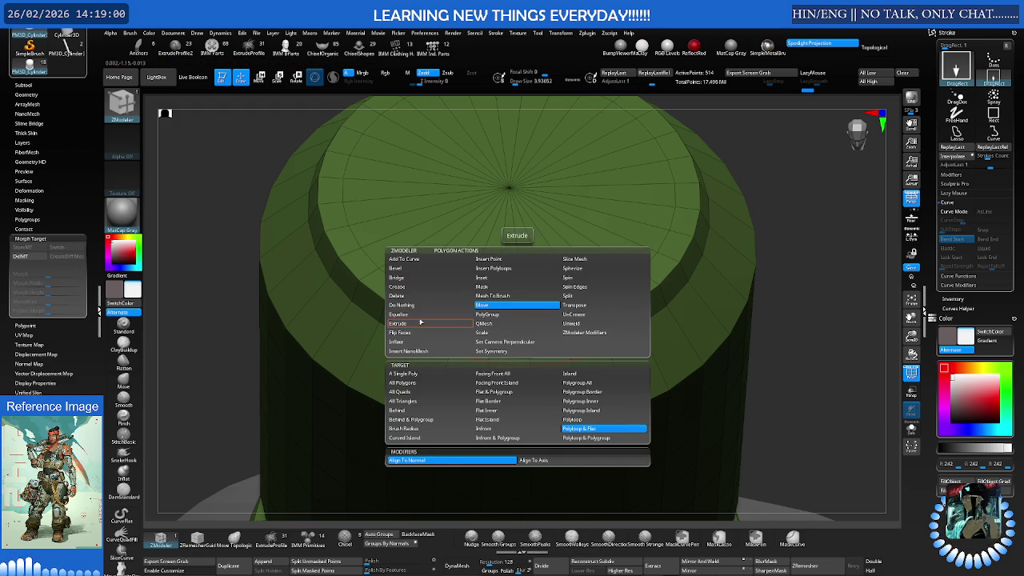
left_click(422, 323)
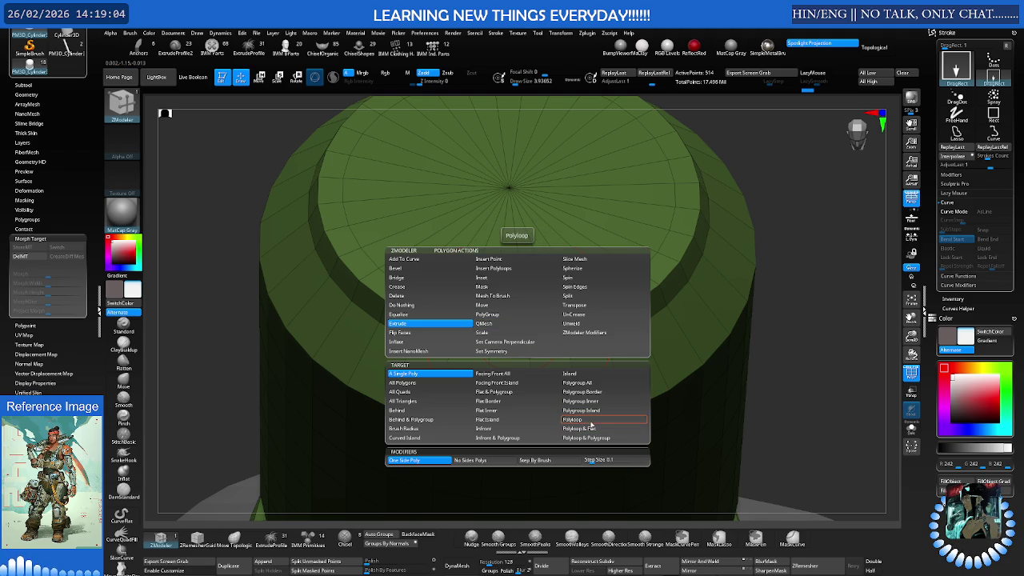
left_click(592, 428)
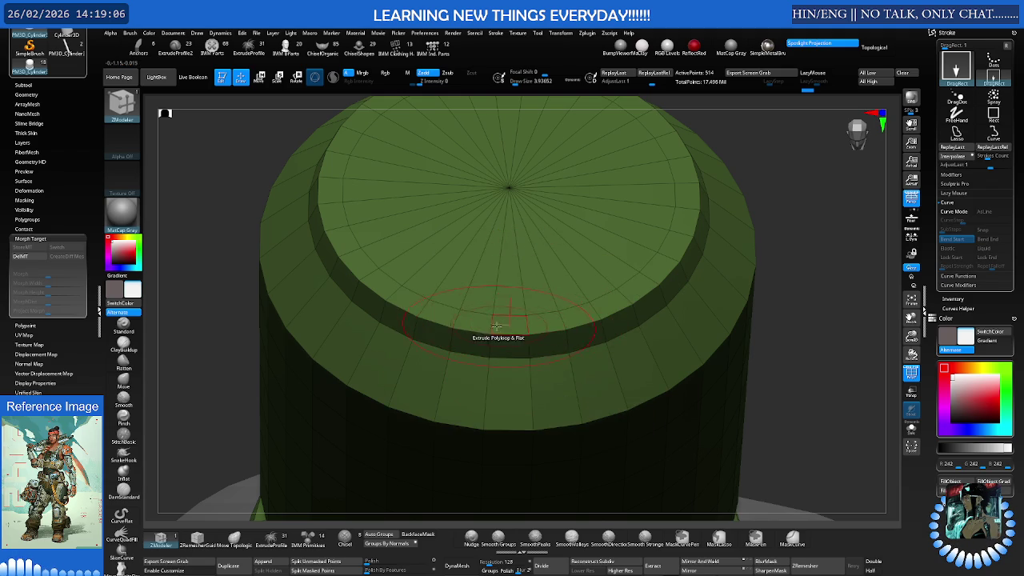
mouse_move(510, 324)
left_mouse_down()
mouse_move(522, 314)
mouse_move(527, 345)
left_mouse_up()
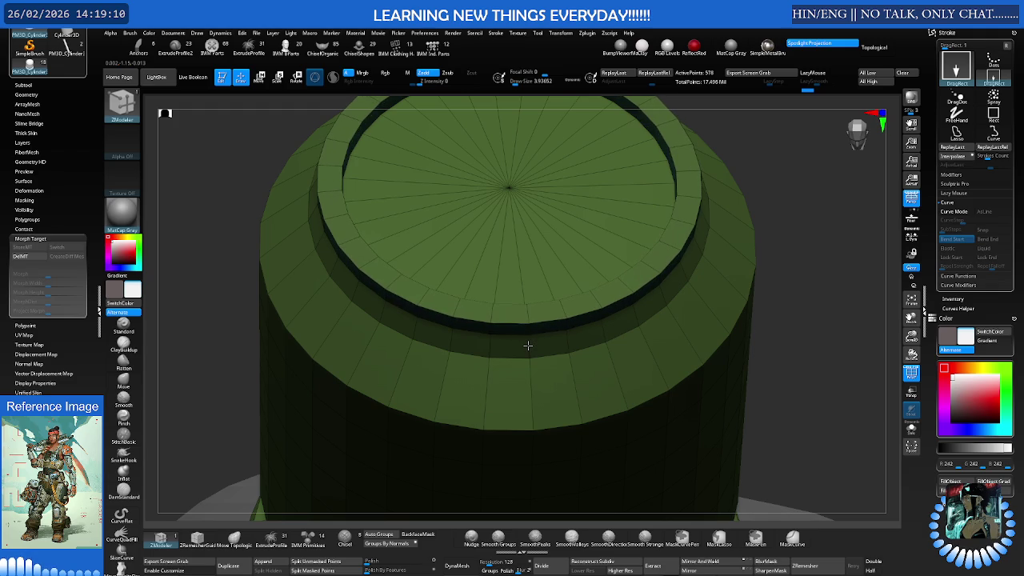
left_click_drag(527, 346, 528, 348)
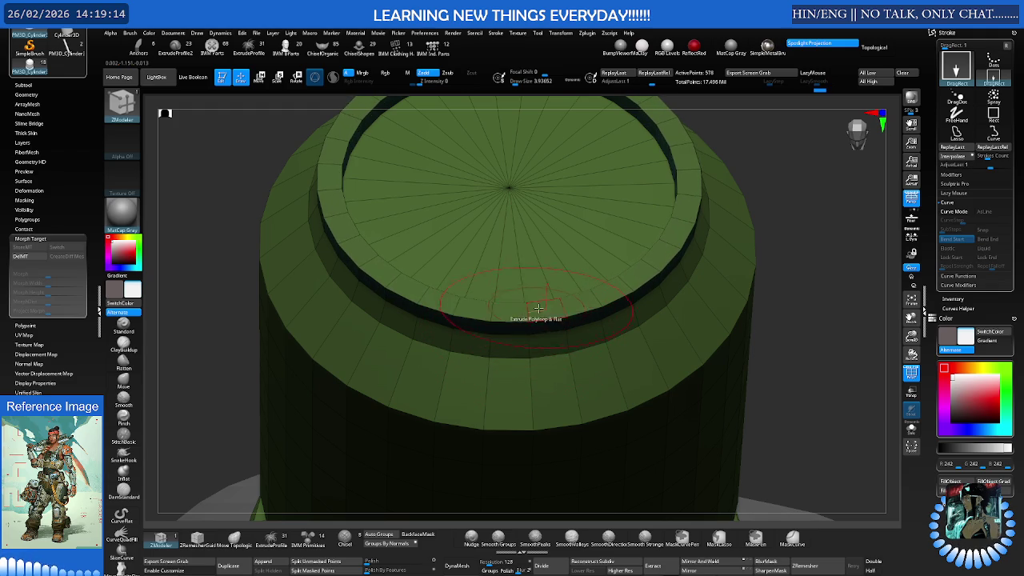
Reframe onto the collar's side and insert an edge loop along the base band's top
scroll(580, 312, "down", 3)
mouse_move(515, 297)
right_mouse_down()
mouse_move(539, 285)
mouse_move(560, 320)
right_mouse_up()
mouse_move(591, 375)
right_mouse_down("alt")
mouse_move(590, 322)
mouse_move(560, 359)
mouse_move(547, 320)
right_mouse_up("alt")
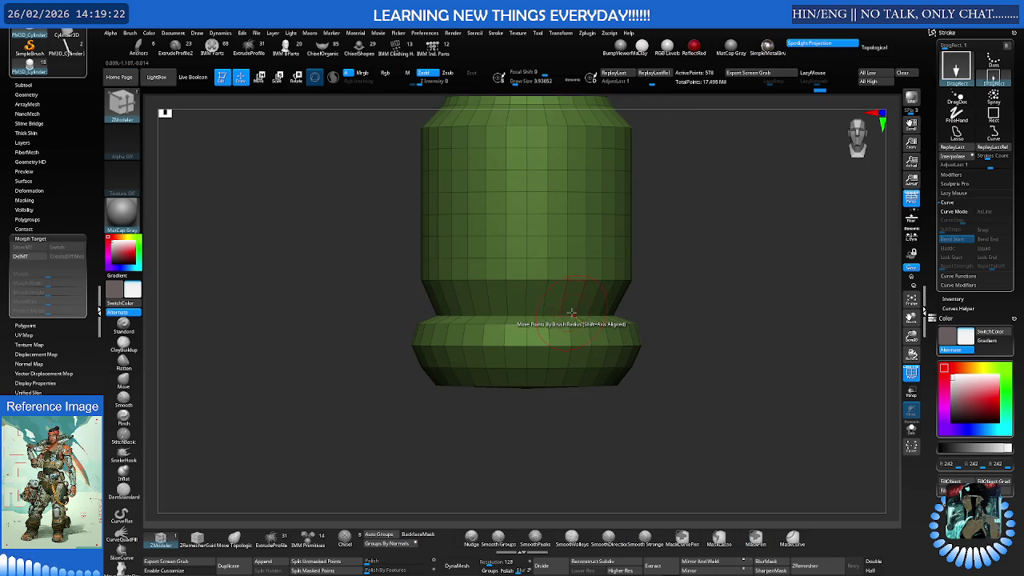
mouse_move(565, 309)
right_mouse_down("alt")
mouse_move(592, 340)
mouse_move(708, 354)
mouse_move(646, 341)
right_mouse_up("alt")
left_click(680, 345)
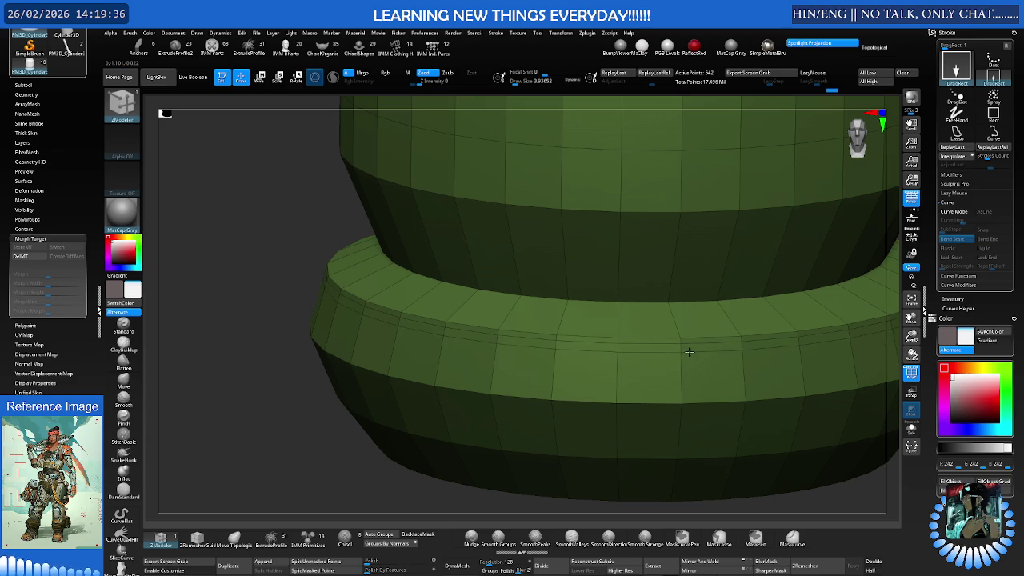
Extrude the base band's whole polyloop into a thin ledge, undoing a stray recess
scroll(689, 352, "up", 5)
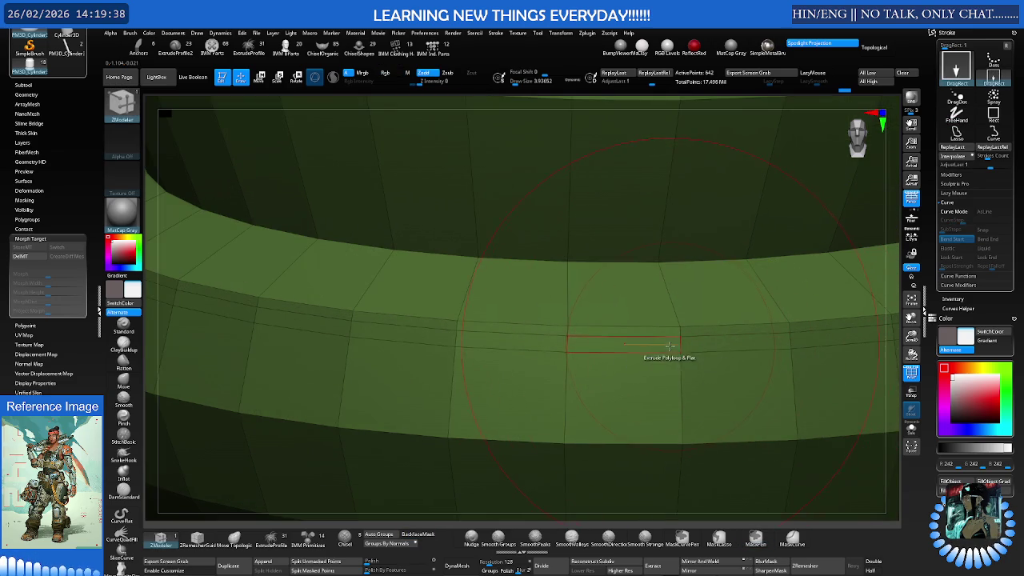
left_click_drag(540, 307, 375, 443)
key("ctrl+z")
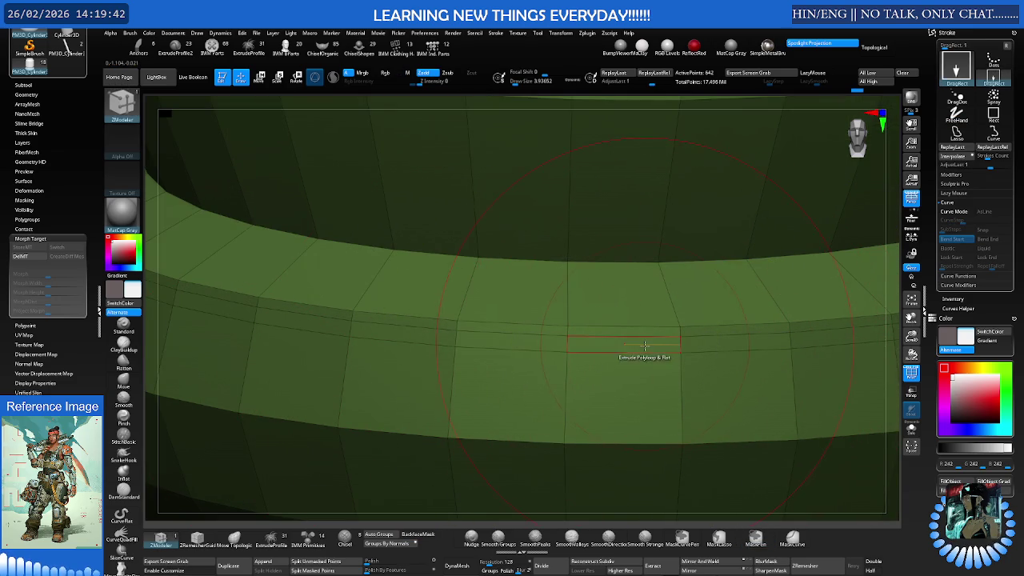
right_click(647, 345)
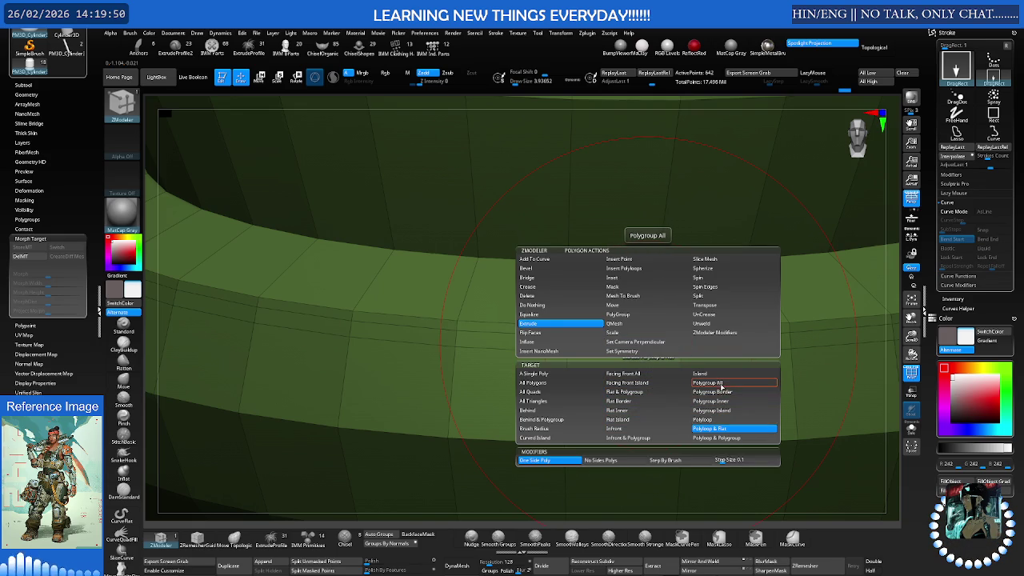
left_click(725, 438)
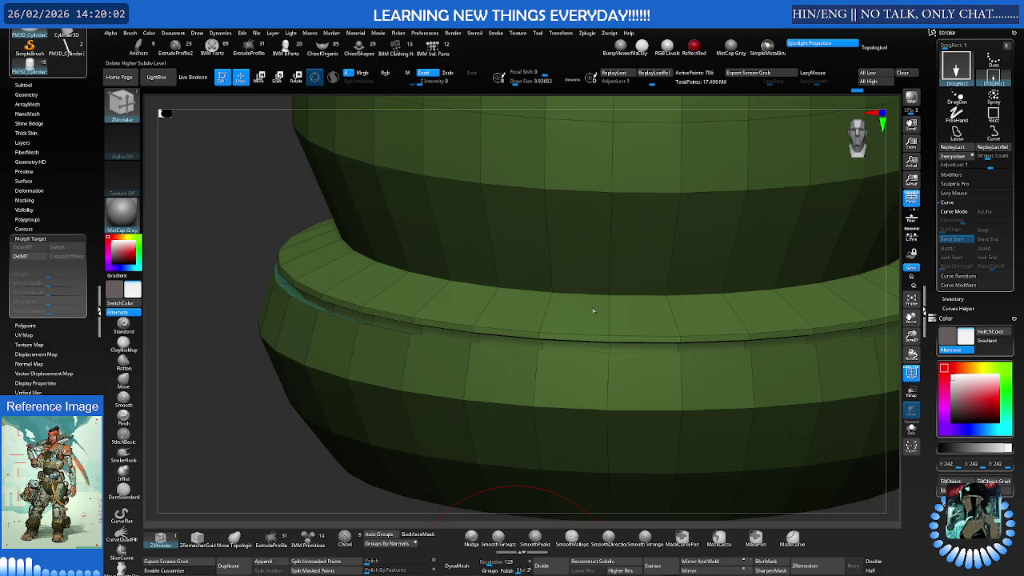
mouse_move(709, 359)
left_mouse_down("alt")
mouse_move(708, 319)
mouse_move(612, 341)
mouse_move(635, 333)
left_mouse_up("alt")
Preview the collar with Dynamic Subdiv, then return to the low-poly view
key("d")
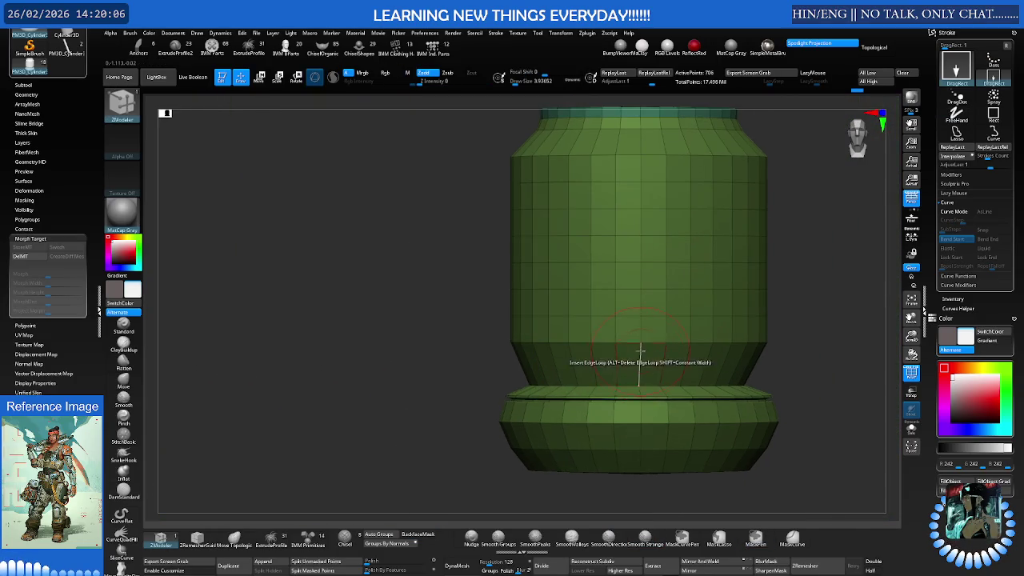
mouse_move(654, 339)
right_mouse_down("ctrl")
mouse_move(635, 358)
mouse_move(655, 320)
mouse_move(692, 315)
mouse_move(654, 317)
right_mouse_up("ctrl")
key("shift+f")
key("shift+d")
key("shift+d")
key("shift+d")
Select MaskPen, mask the lower collar, switch to Transpose, and clear the mask
key("b")
key("z")
key("m")
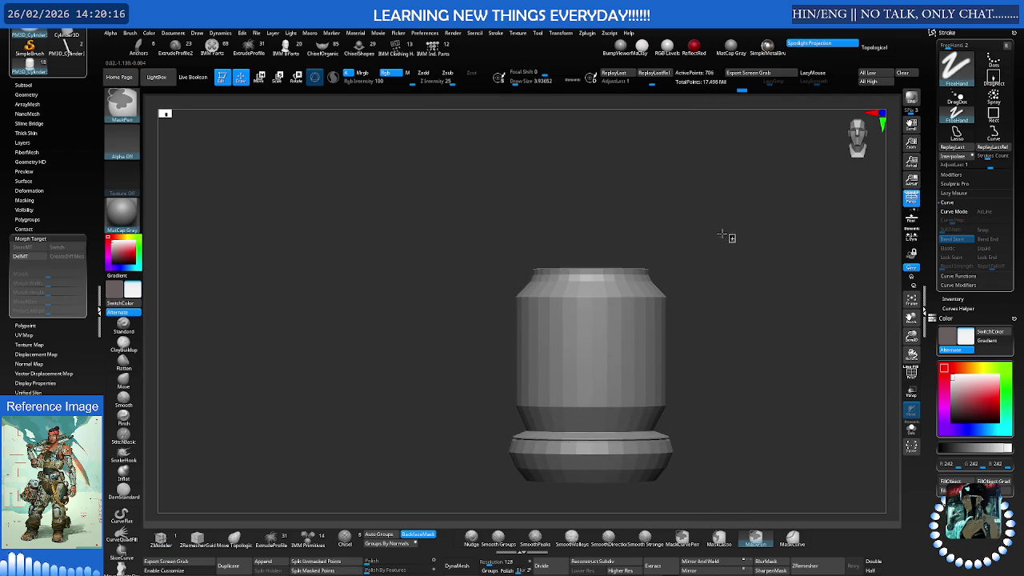
left_click_drag(731, 236, 459, 324, "ctrl")
key("w")
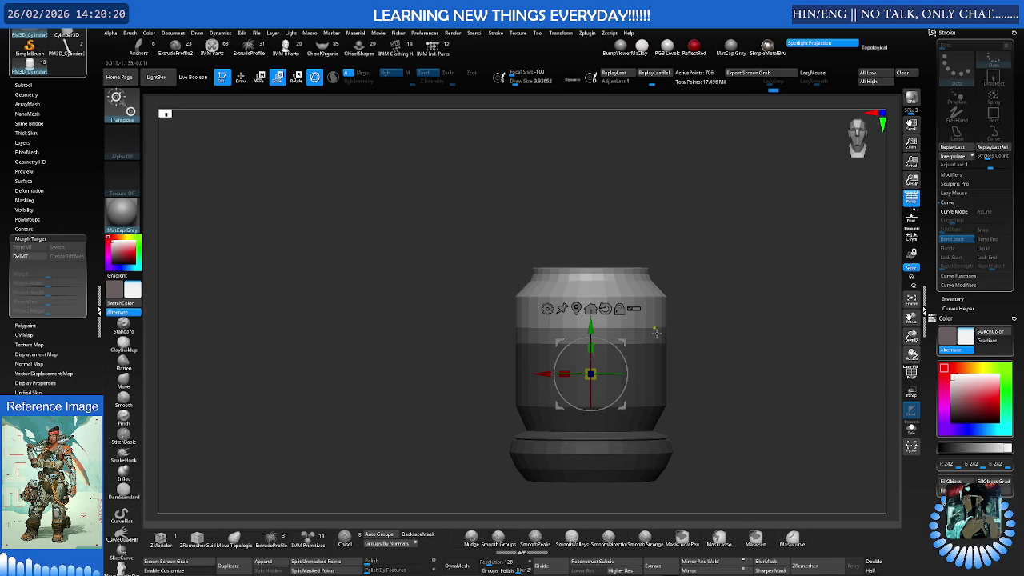
left_click(702, 333, "ctrl")
Mask the upper collar, nudge the unmasked section up with the Move gizmo, then clear the mask
left_click_drag(662, 330, 496, 350, "ctrl")
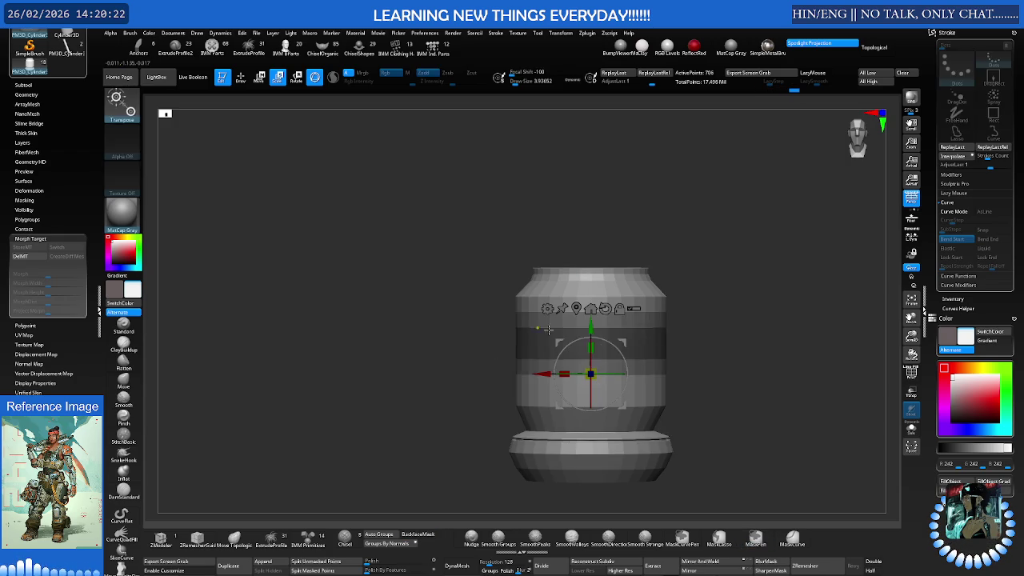
mouse_move(718, 254)
left_mouse_down("ctrl")
mouse_move(514, 260)
mouse_move(470, 358)
left_mouse_up("ctrl")
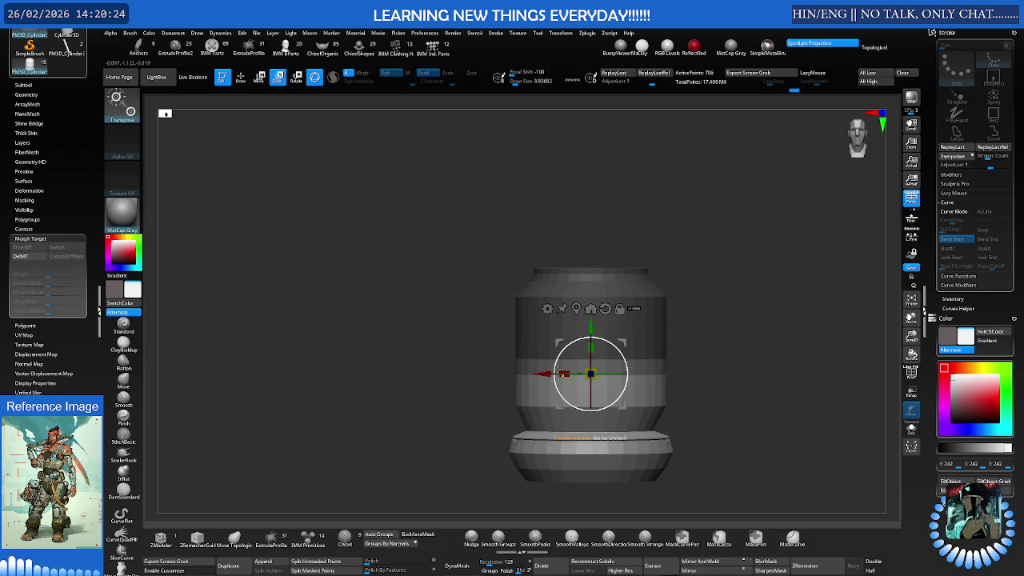
left_click(545, 364)
left_click_drag(551, 316, 552, 287)
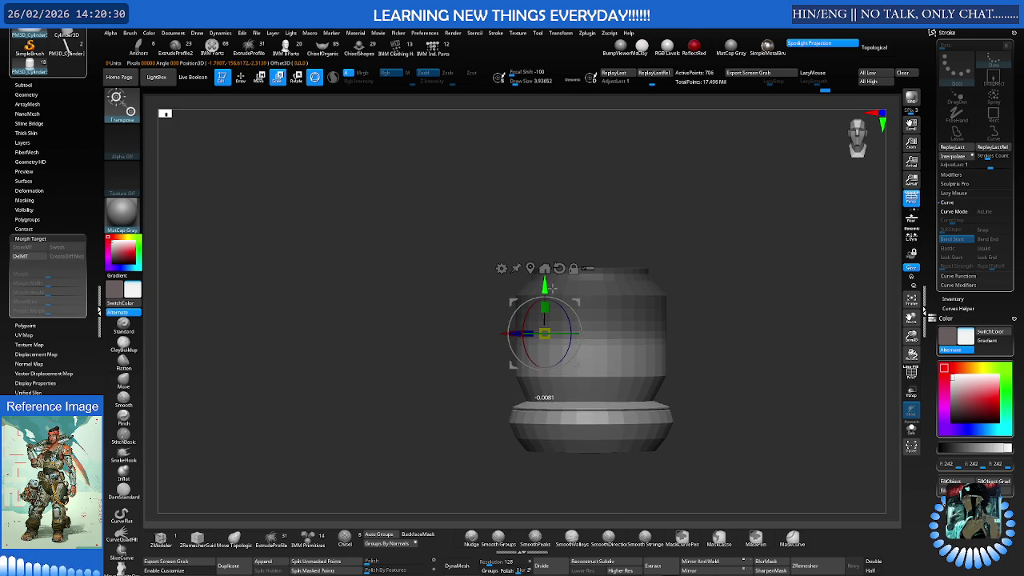
left_click(688, 296, "ctrl")
Check the result in a smoothed preview, then return to low-poly with wireframe in Draw mode
mouse_move(686, 305)
left_mouse_down()
mouse_move(637, 319)
mouse_move(640, 303)
left_mouse_up()
key("d")
key("q")
key("shift+d")
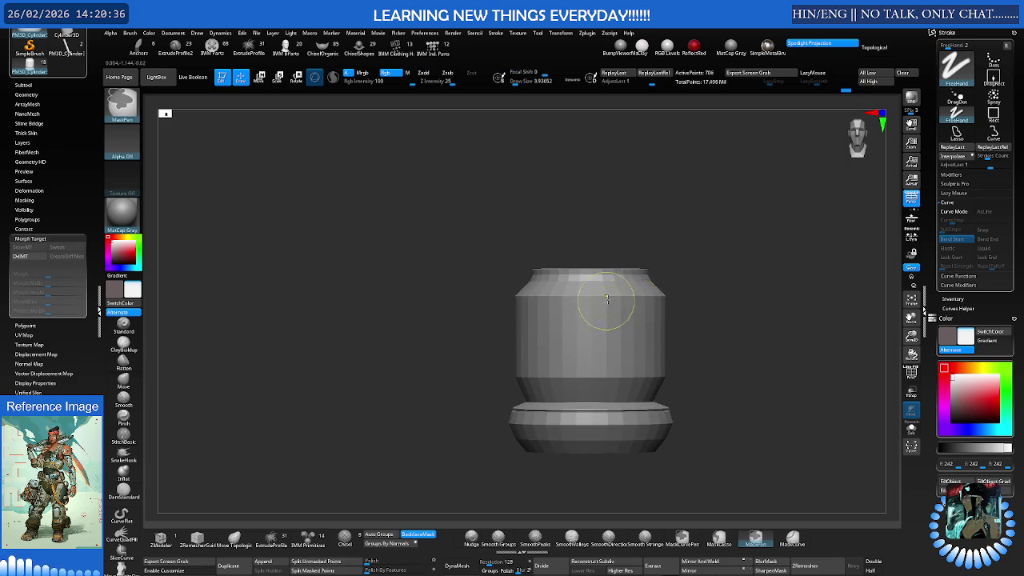
key("w")
left_click_drag(606, 300, 638, 317)
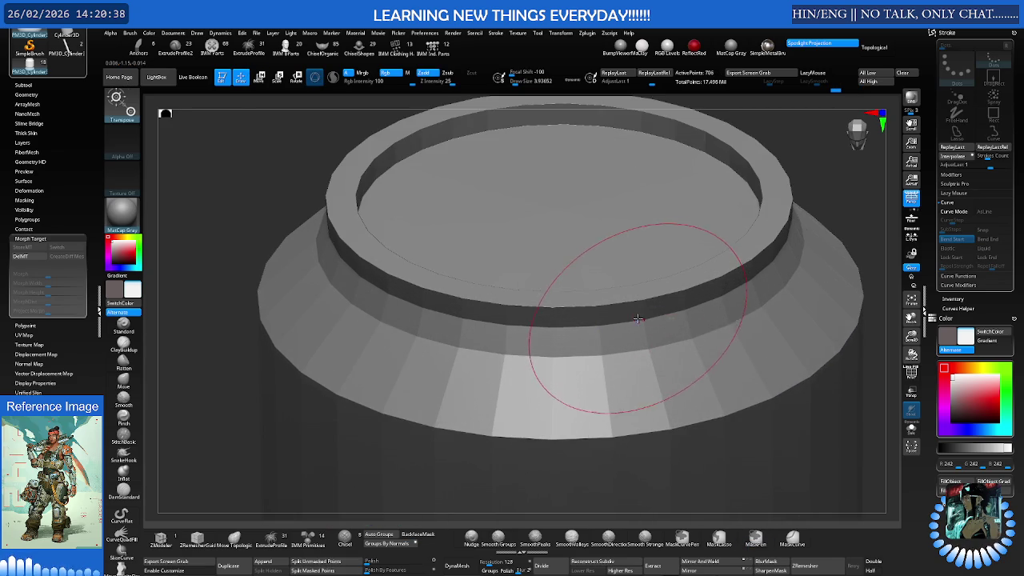
key("shift+f")
key("w")
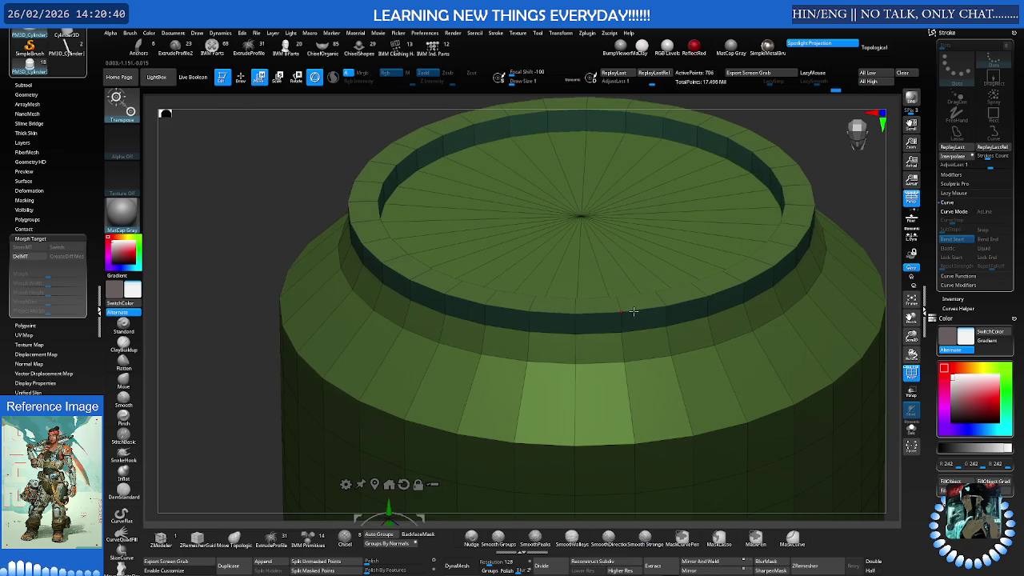
key("q")
left_click_drag(25, 154, 5, 176)
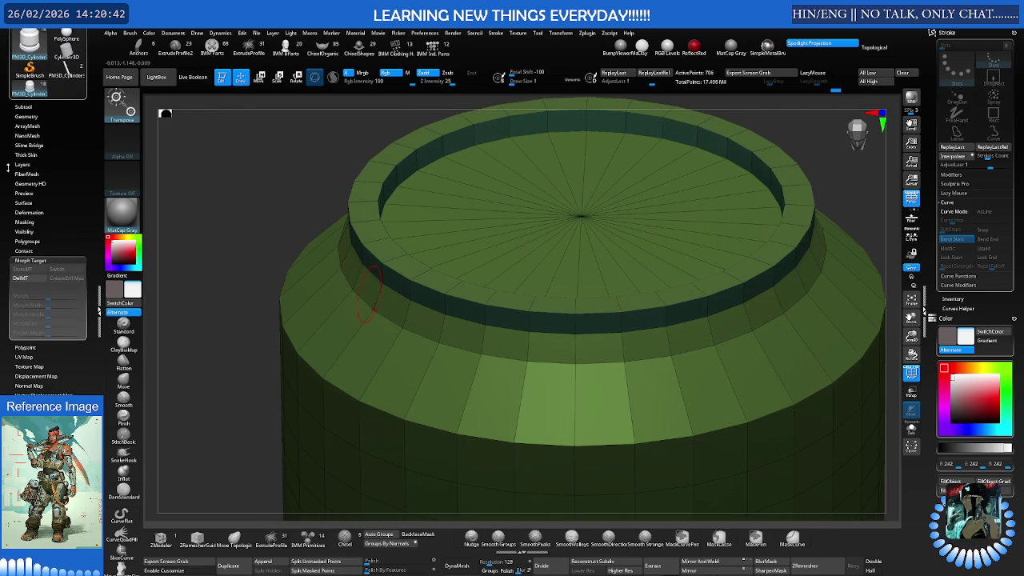
Open the Geometry and Crease settings and preview the collar smoothly subdivided
left_click(31, 116)
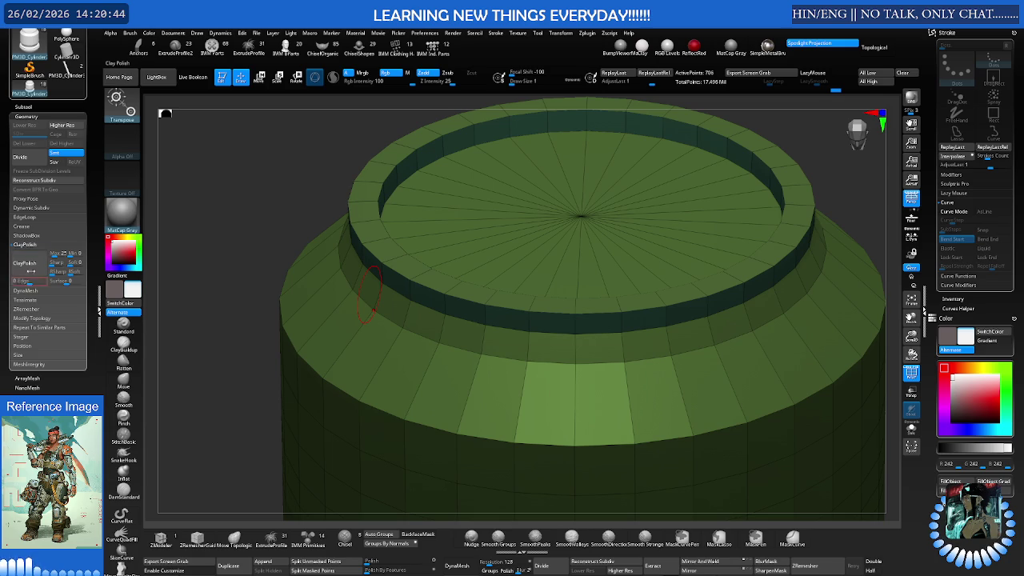
left_click(34, 228)
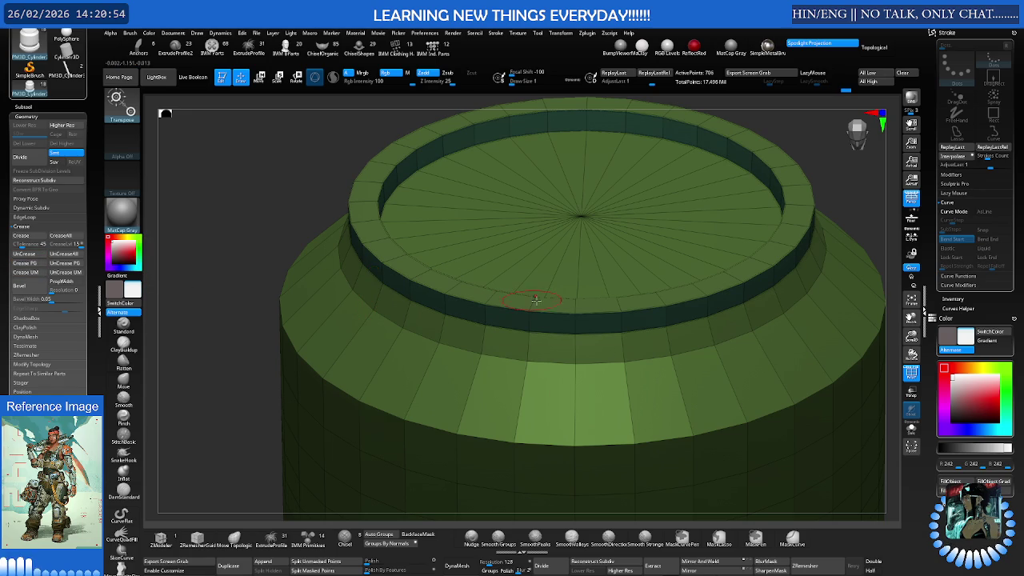
key("ctrl+d")
key("ctrl+d")
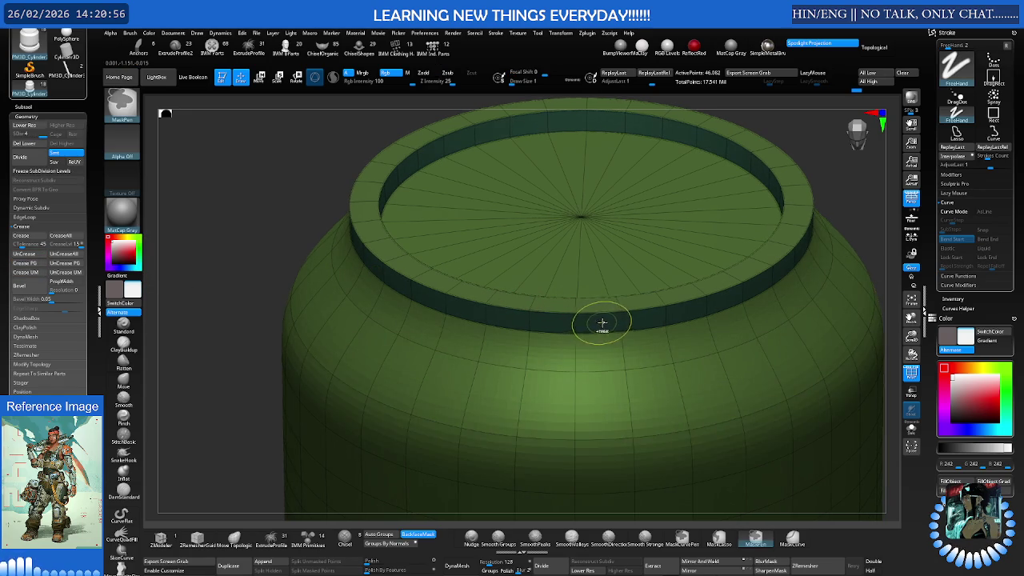
left_click_drag(595, 334, 499, 312)
mouse_move(499, 312)
right_mouse_down()
mouse_move(584, 334)
mouse_move(618, 282)
right_mouse_up()
Switch to the Move gizmo and drop the collar to its low-poly level (706 points)
key("w")
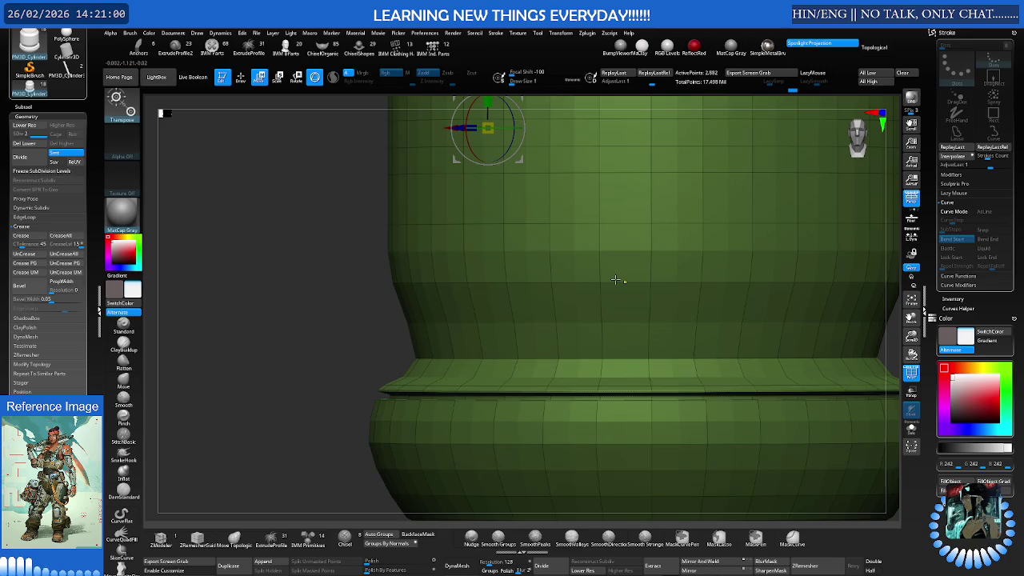
key("shift+d")
mouse_move(617, 281)
right_mouse_down("alt")
mouse_move(572, 301)
mouse_move(560, 336)
right_mouse_up("alt")
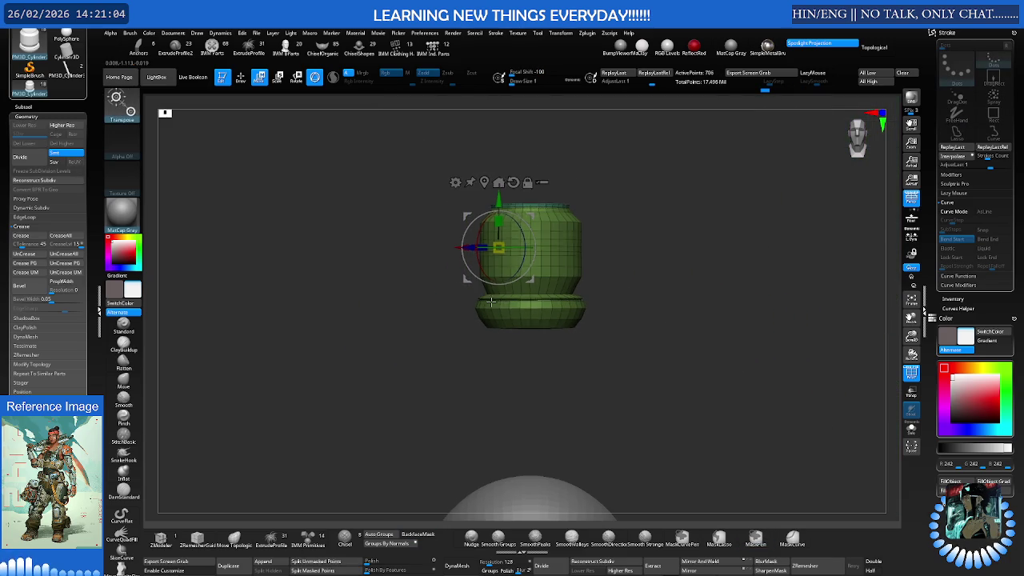
scroll(40, 239, "down", 2)
scroll(40, 240, "down", 2)
scroll(25, 333, "down", 5)
Open the Tool > Morph Target subpalette
left_click(36, 295)
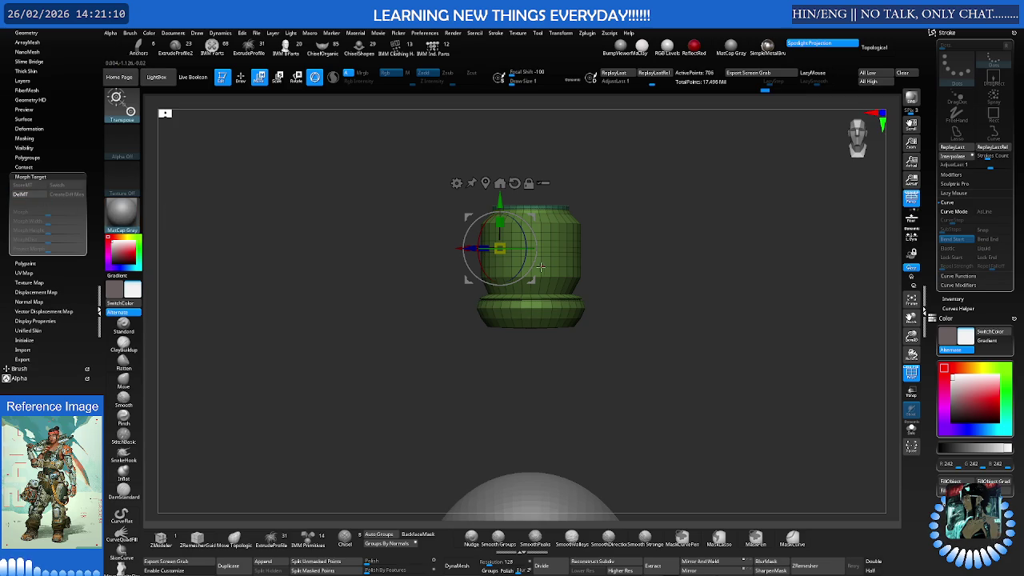
right_click_drag(550, 264, 530, 263)
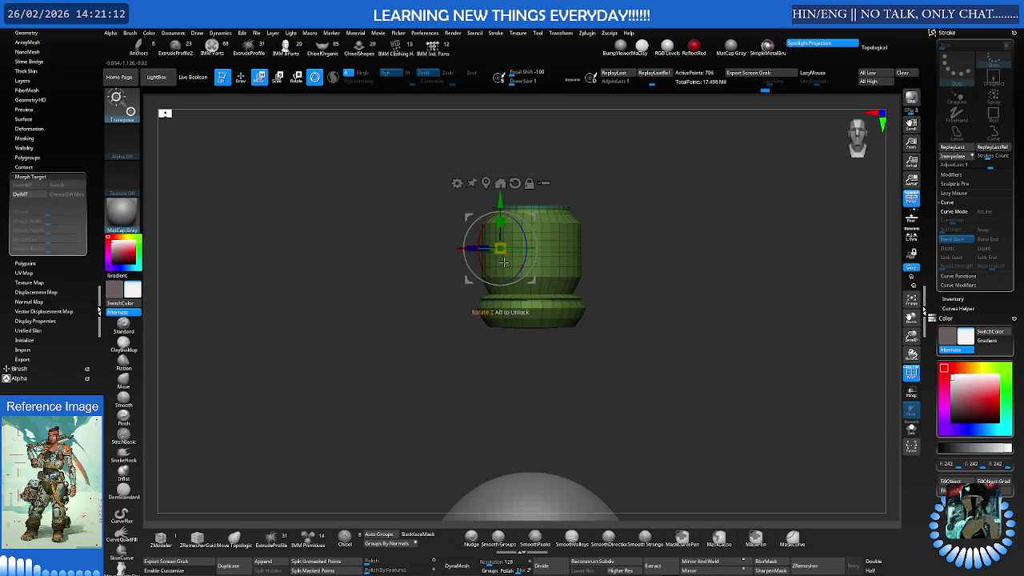
left_click_drag(6, 311, 3, 370)
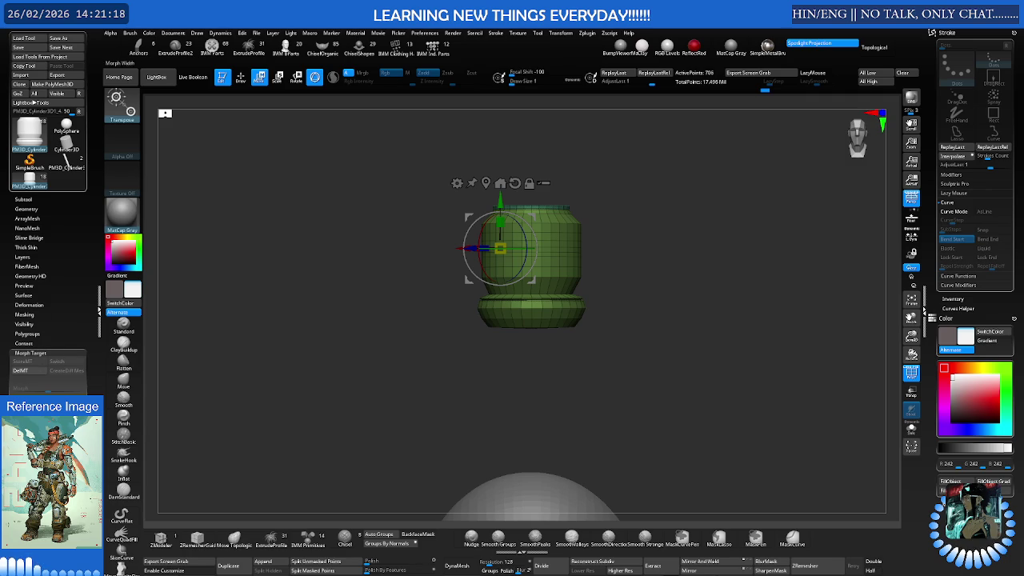
scroll(48, 199, "down", 1)
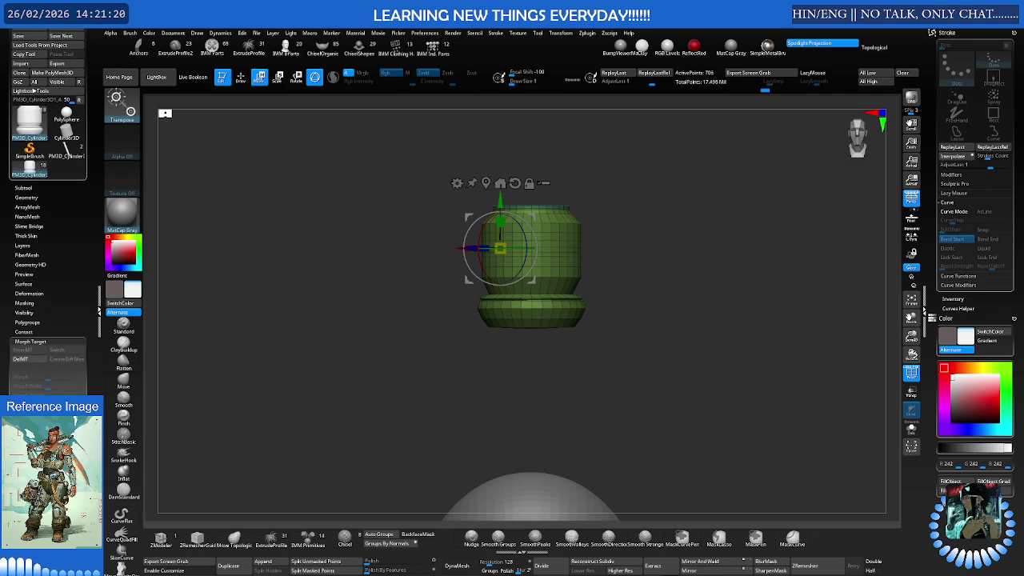
Close Morph Target and expand the Polygroups, Visibility, Masking and Surface subpalettes
scroll(48, 200, "up", 1)
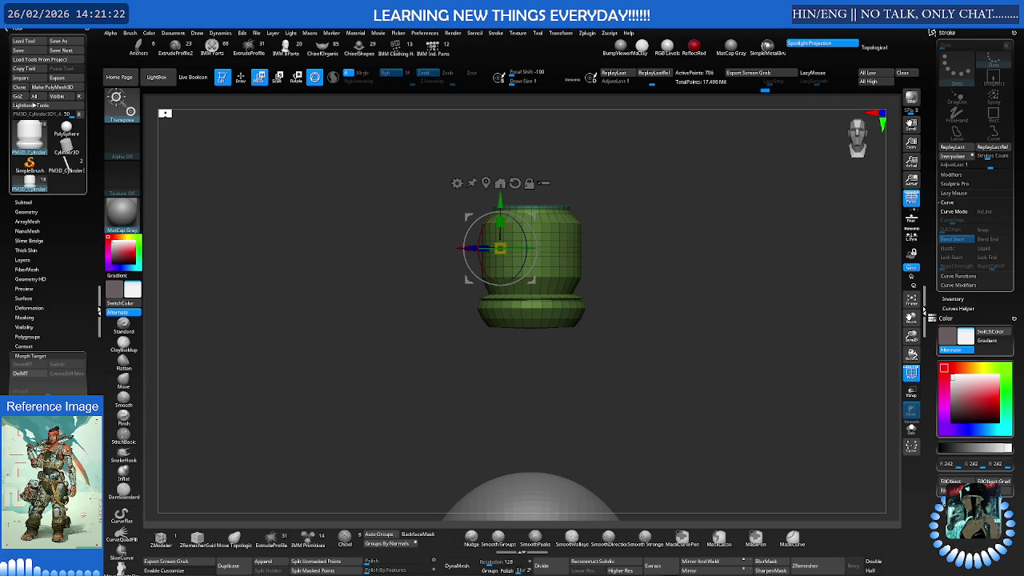
left_click(30, 355)
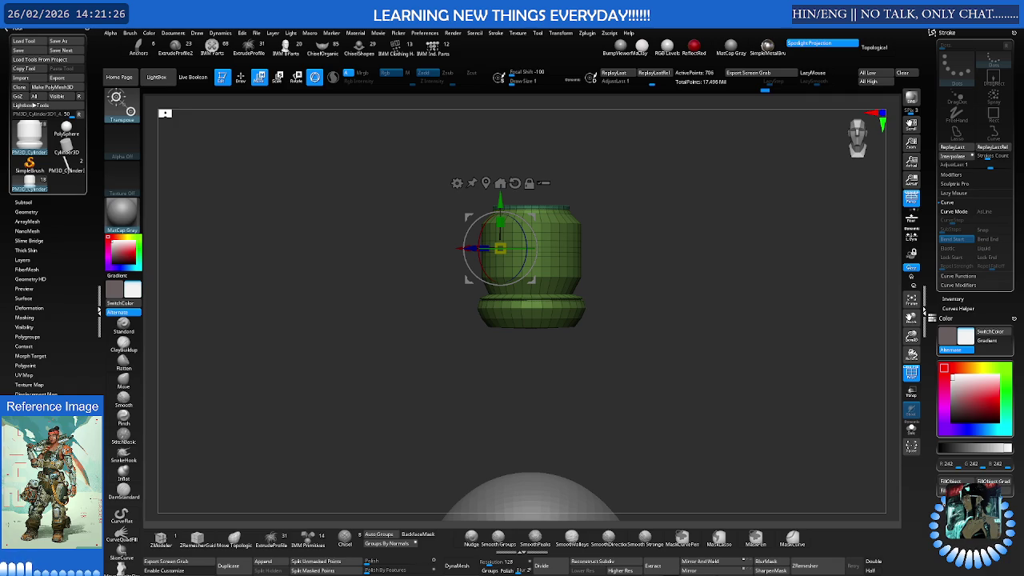
scroll(48, 200, "up", 2)
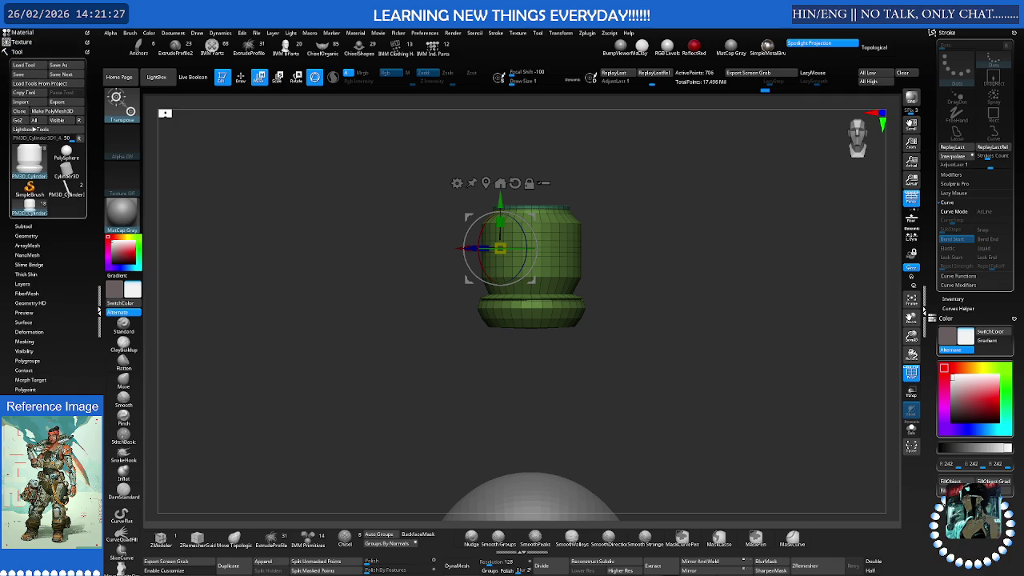
left_click(30, 360)
left_click(35, 350)
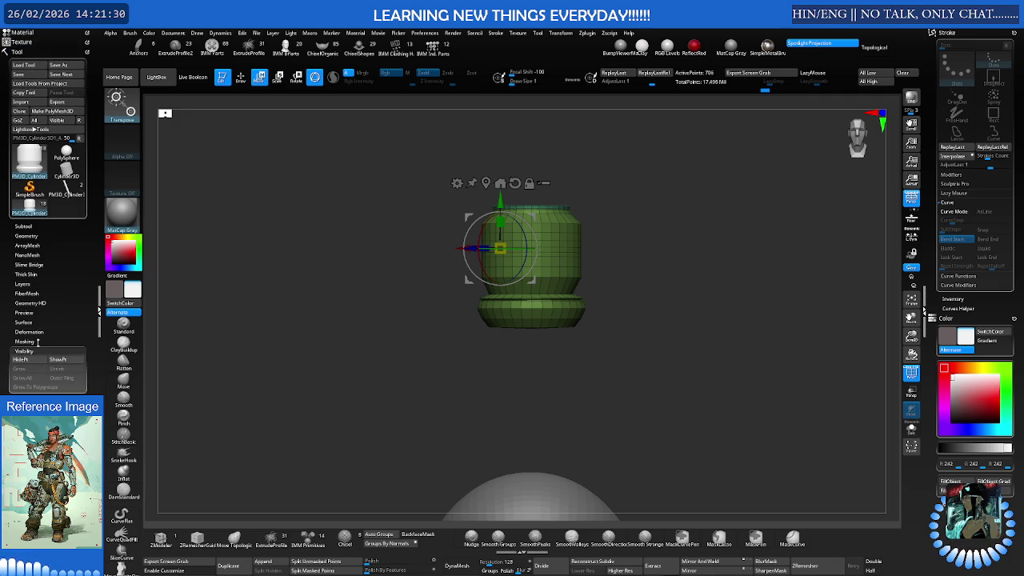
left_click(38, 340)
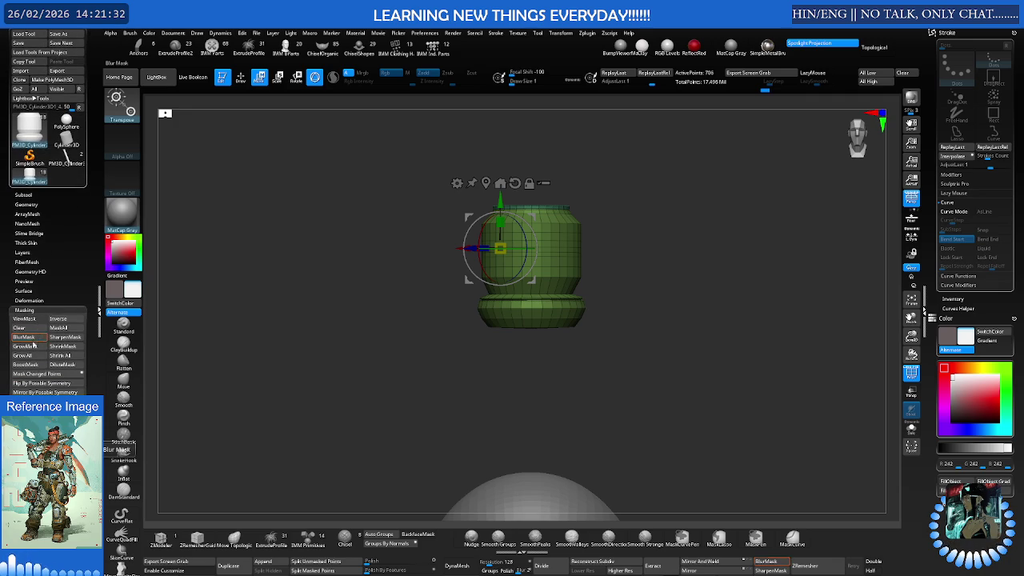
left_click(32, 291)
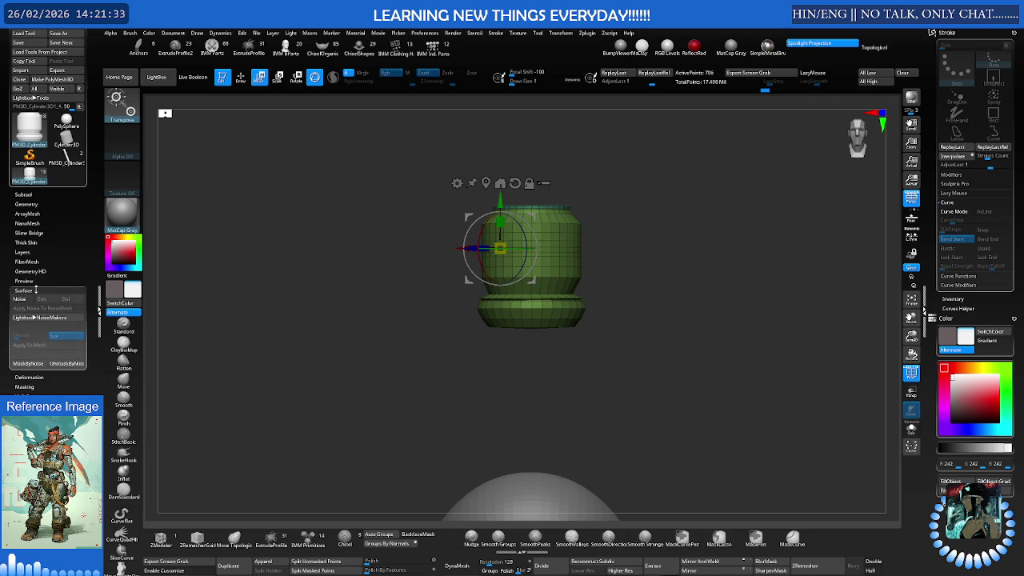
left_click(38, 281)
left_click(40, 271)
Expand FiberMesh, Layers, NanoMesh, ArrayMesh and Geometry, then collapse Crease
left_click(46, 262)
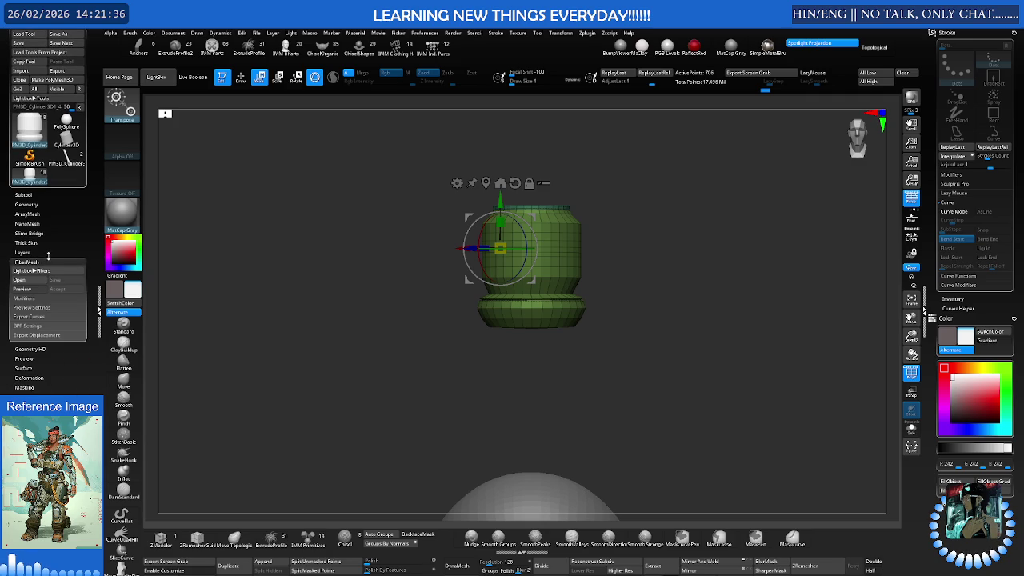
left_click(48, 251)
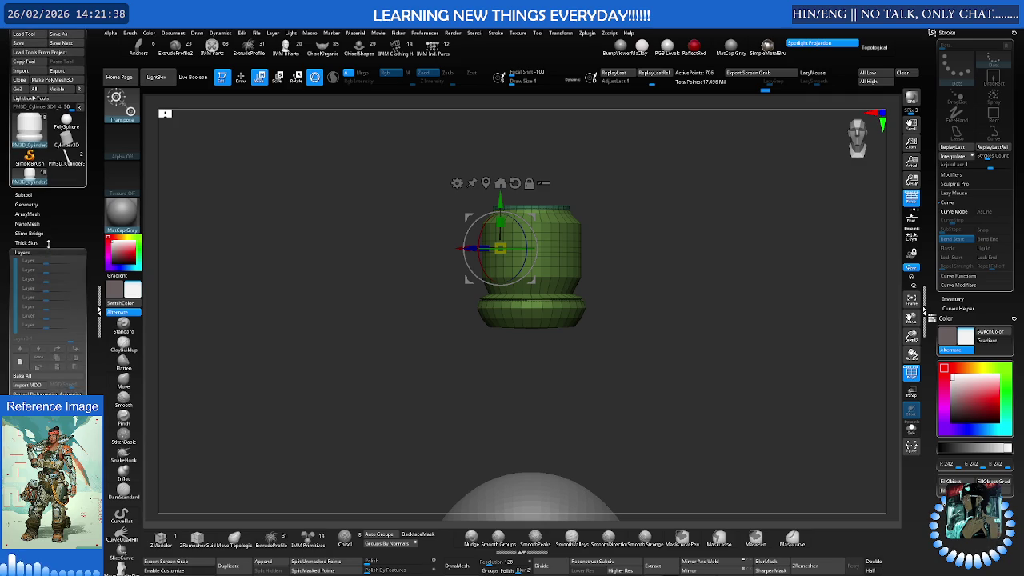
left_click(50, 233)
left_click(51, 224)
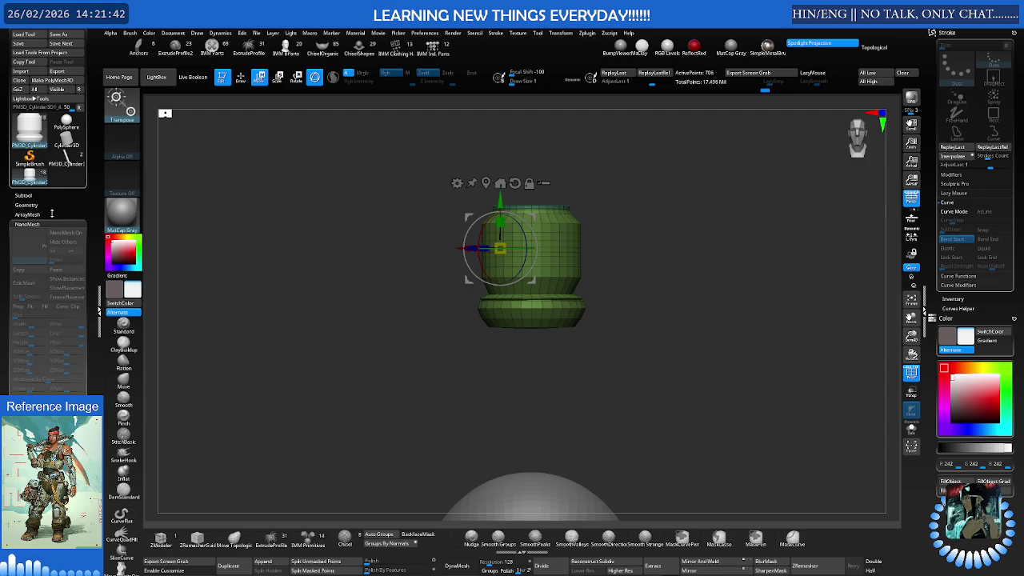
left_click(52, 213)
left_click(54, 205)
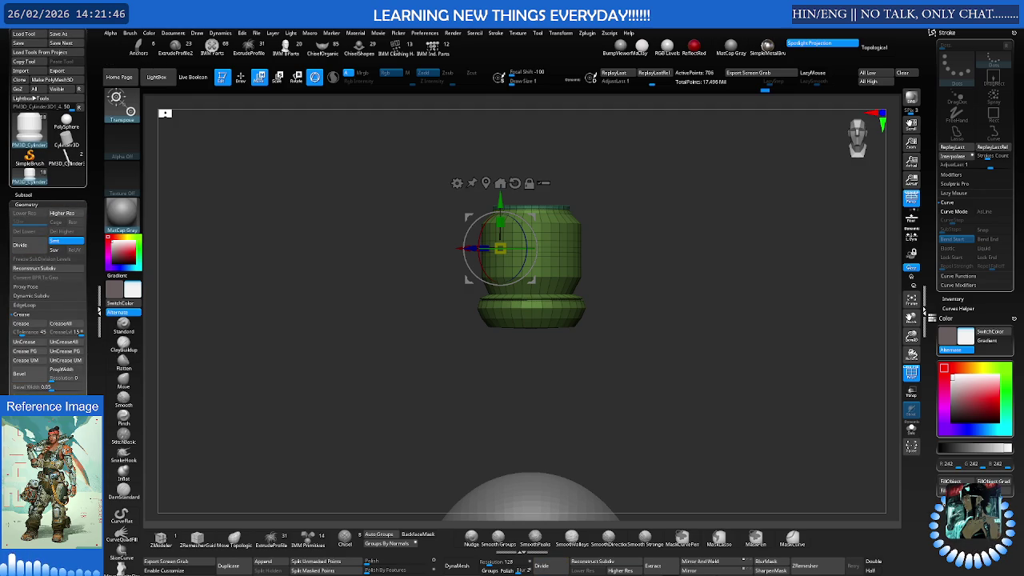
scroll(48, 240, "down", 1)
left_click(21, 308)
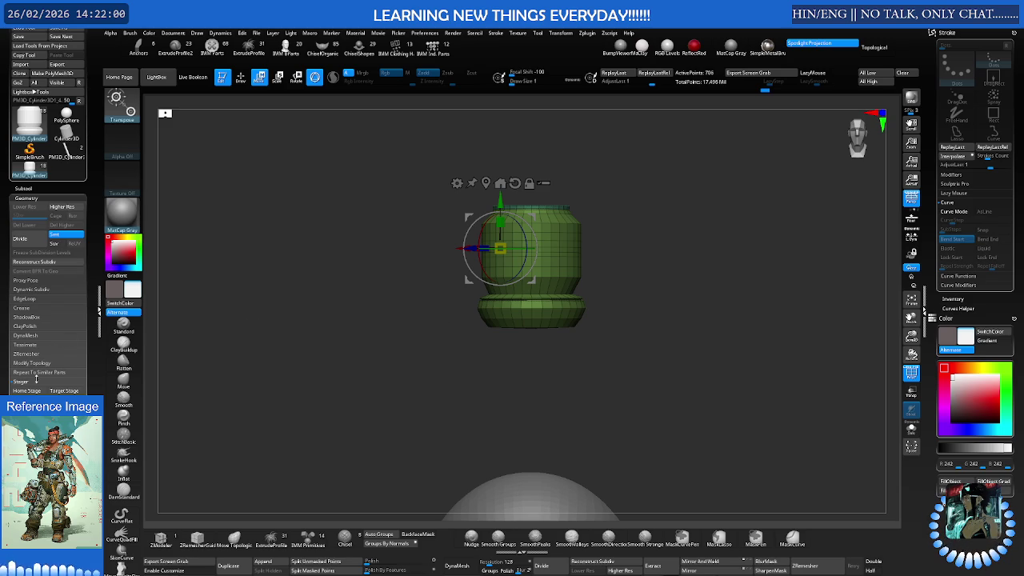
Zoom out to the character and move the collar down onto the shoulder pad
mouse_move(570, 337)
left_mouse_down("alt")
mouse_move(471, 340)
mouse_move(492, 329)
left_mouse_up("alt")
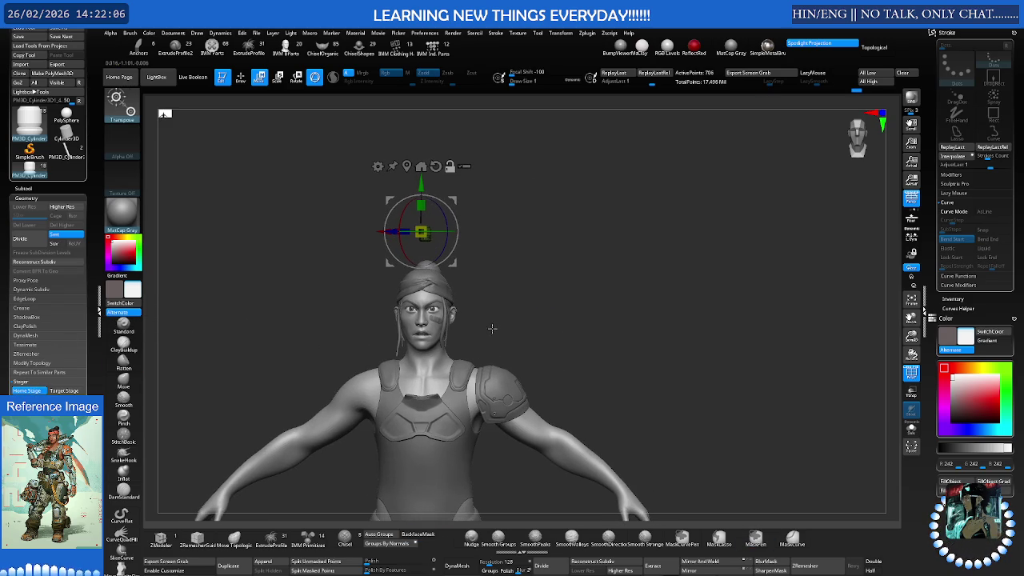
mouse_move(460, 304)
left_mouse_down("alt")
mouse_move(516, 299)
mouse_move(476, 293)
left_mouse_up("alt")
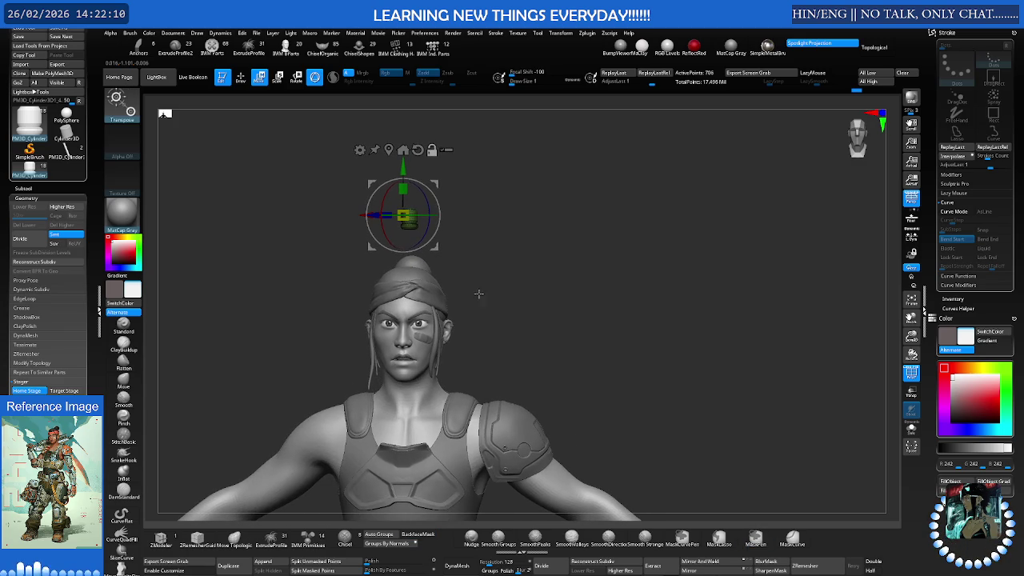
mouse_move(436, 184)
left_mouse_down()
mouse_move(565, 326)
mouse_move(641, 326)
left_mouse_up()
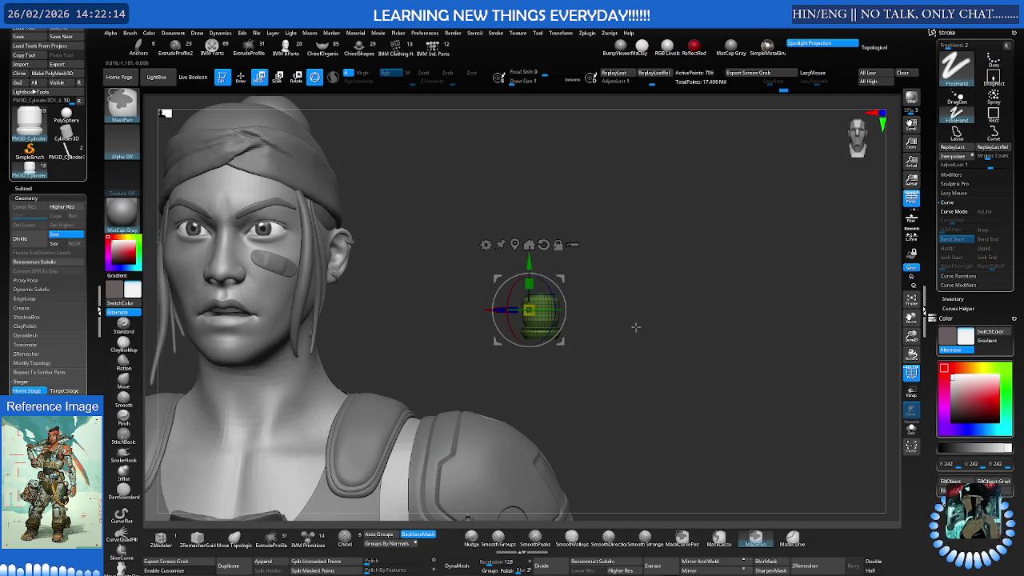
left_click_drag(561, 277, 520, 349)
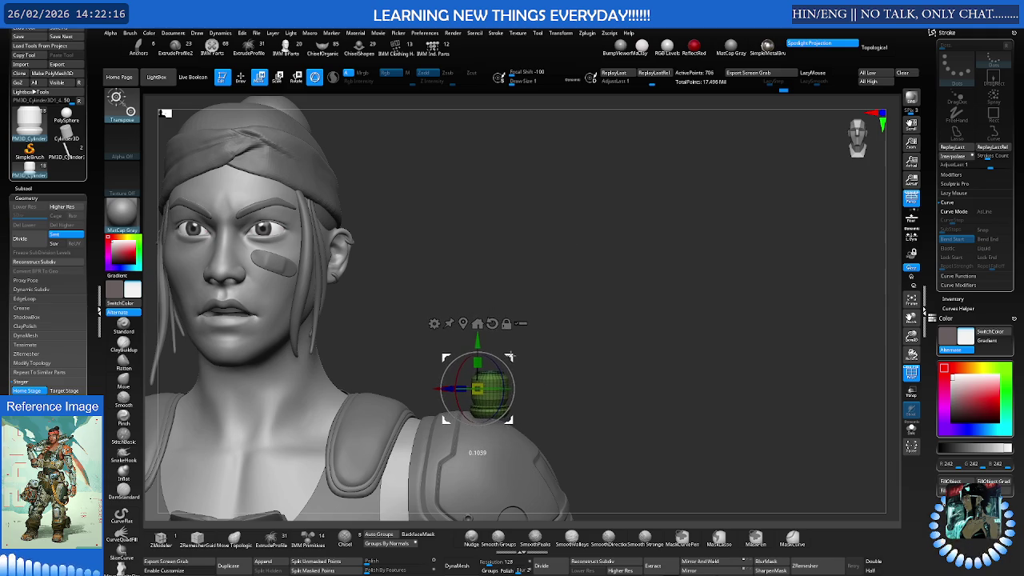
scroll(509, 352, "up", 3)
scroll(508, 349, "up", 1)
scroll(507, 348, "up", 2)
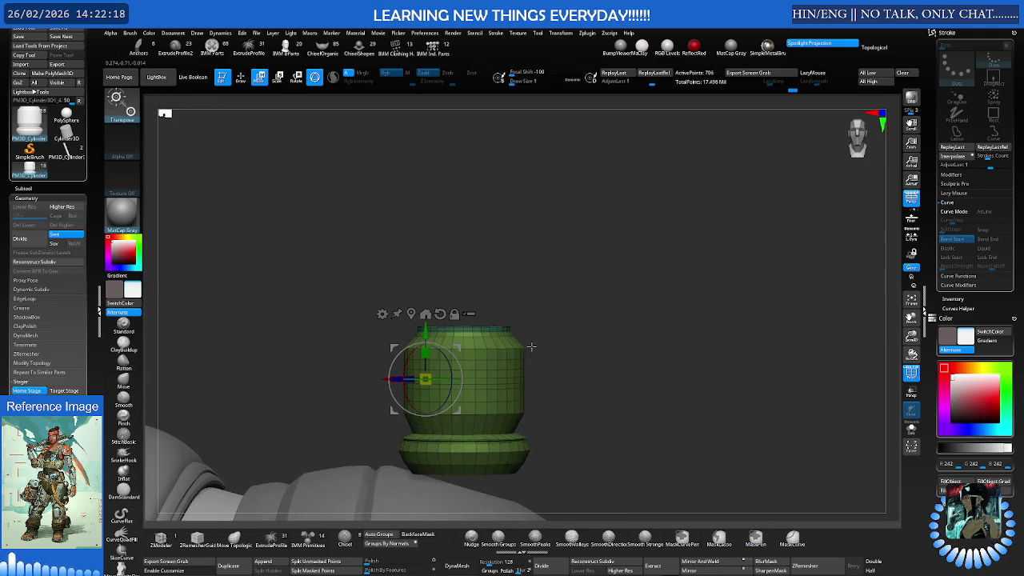
scroll(505, 346, "up", 2)
Tilt the collar with the gizmo rings to follow the shoulder's slope and record its placement
mouse_move(505, 346)
left_mouse_down()
mouse_move(494, 349)
mouse_move(602, 358)
mouse_move(516, 308)
mouse_move(533, 346)
mouse_move(471, 318)
left_mouse_up()
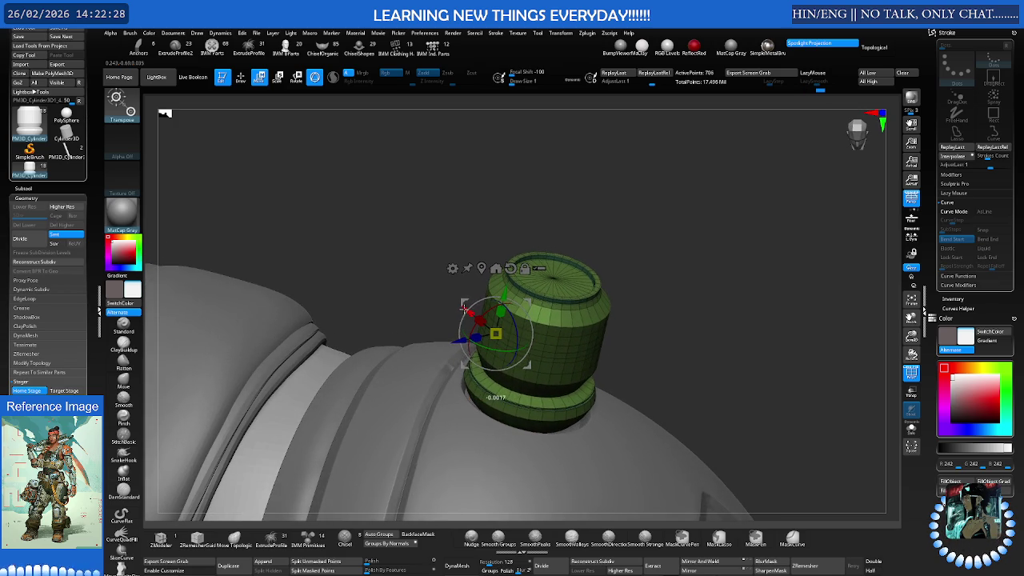
mouse_move(503, 314)
left_mouse_down()
mouse_move(501, 326)
mouse_move(548, 303)
mouse_move(527, 325)
mouse_move(542, 332)
mouse_move(533, 326)
mouse_move(544, 302)
left_mouse_up()
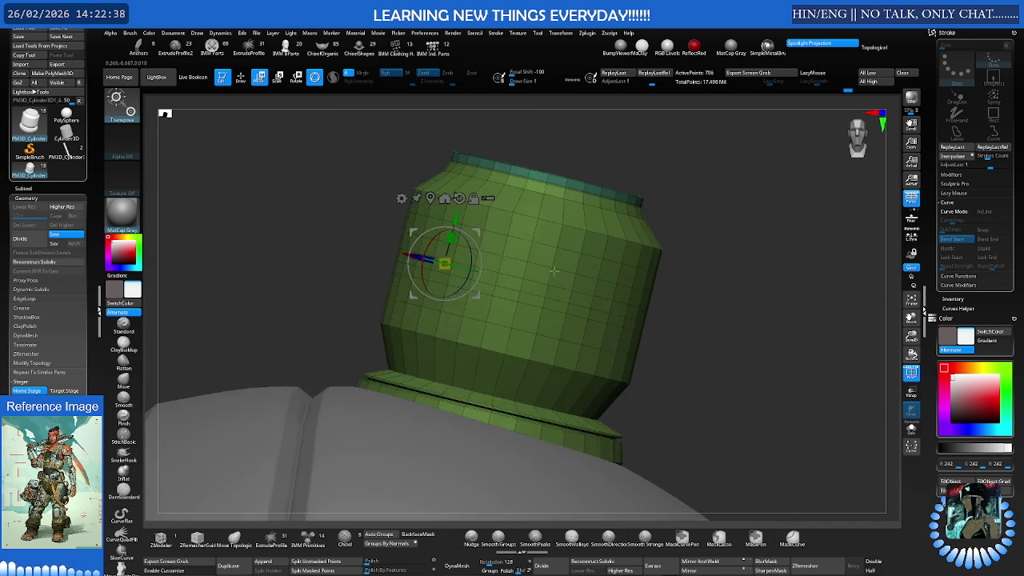
left_click_drag(464, 245, 477, 233)
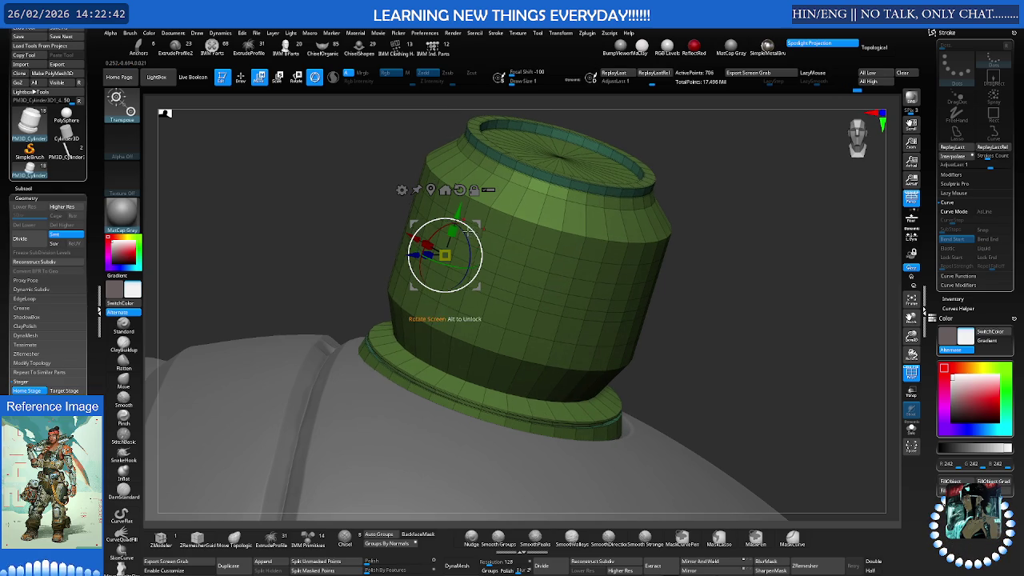
mouse_move(469, 233)
left_mouse_down()
mouse_move(492, 211)
mouse_move(480, 227)
left_mouse_up()
mouse_move(447, 304)
left_mouse_down()
mouse_move(466, 268)
mouse_move(479, 265)
left_mouse_up()
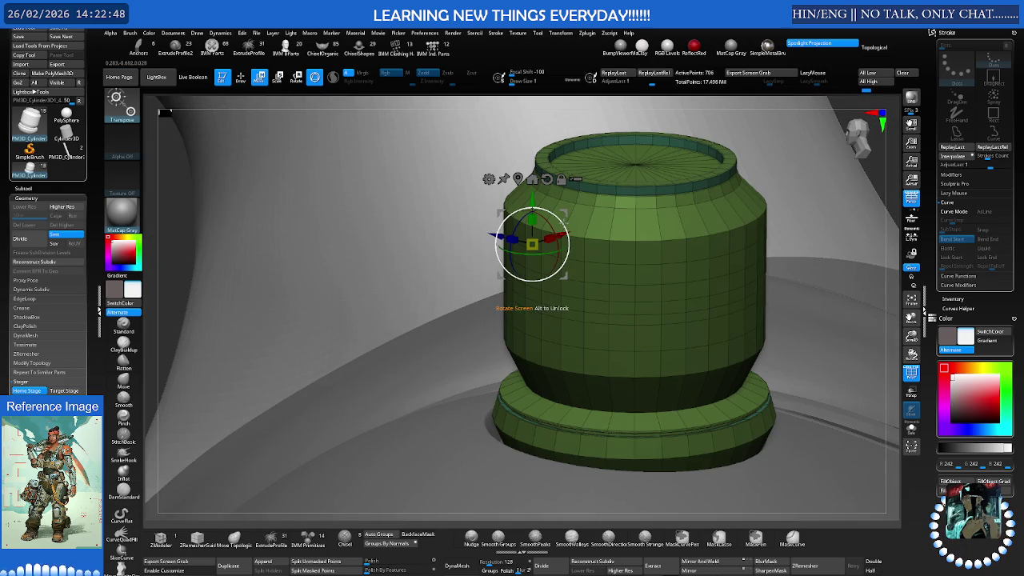
left_click_drag(533, 304, 532, 304)
left_click_drag(570, 213, 565, 208)
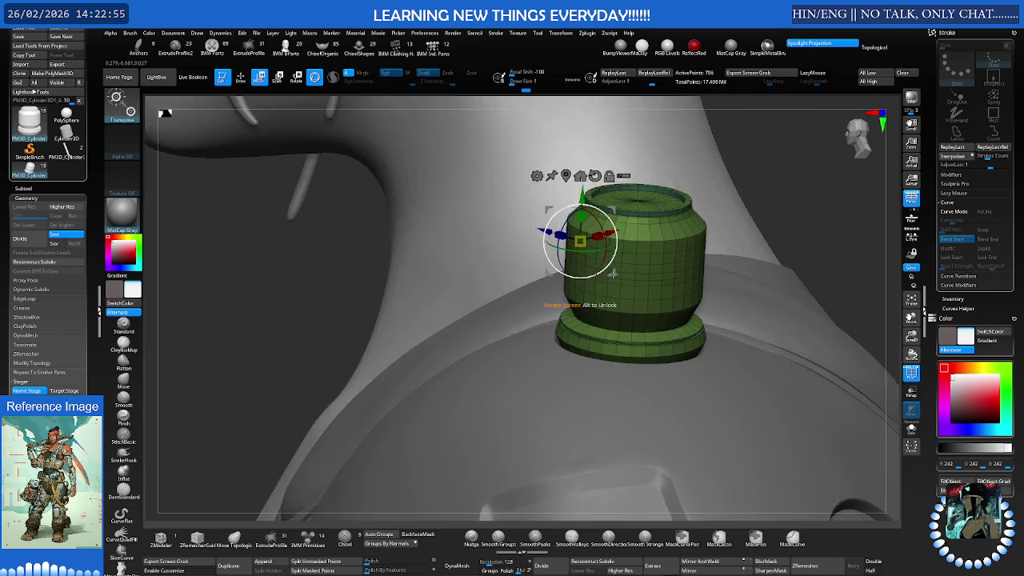
mouse_move(565, 208)
right_mouse_down()
mouse_move(573, 275)
mouse_move(594, 298)
mouse_move(591, 276)
right_mouse_up()
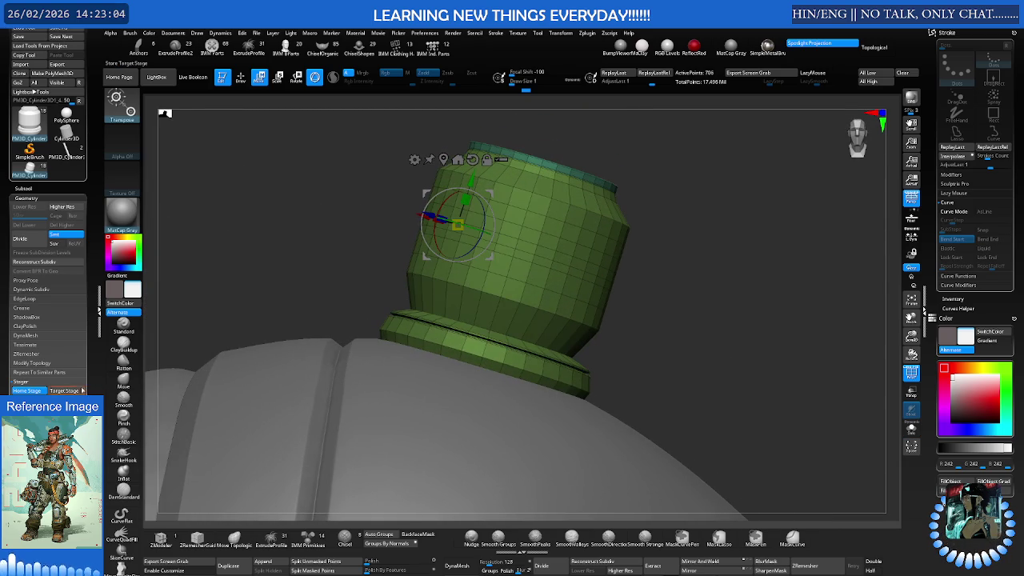
left_click(73, 391)
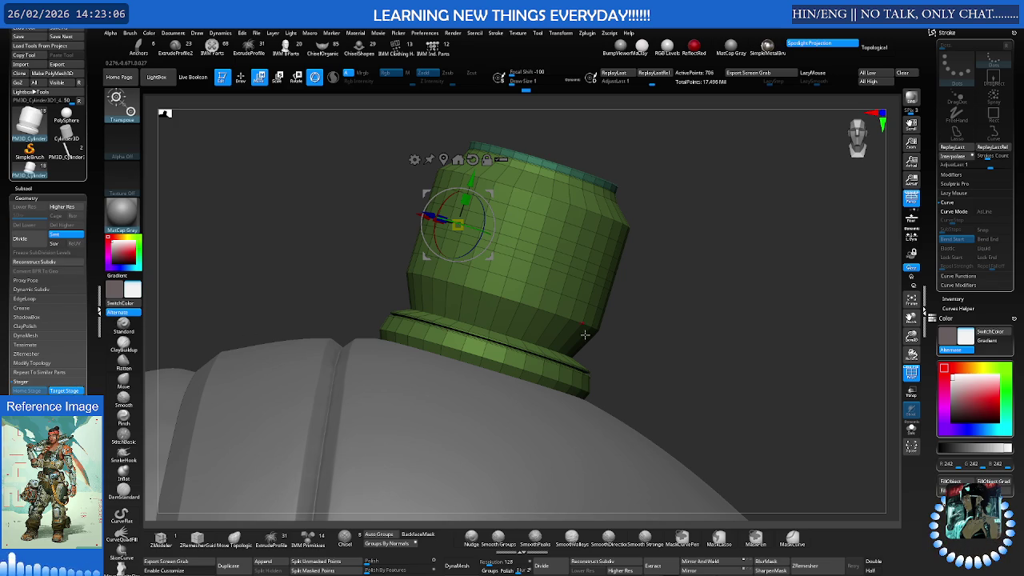
Shrink the green cylinder slightly and frame it above the character's head
right_click_drag(584, 322, 391, 323, "ctrl")
right_click_drag(513, 322, 527, 375)
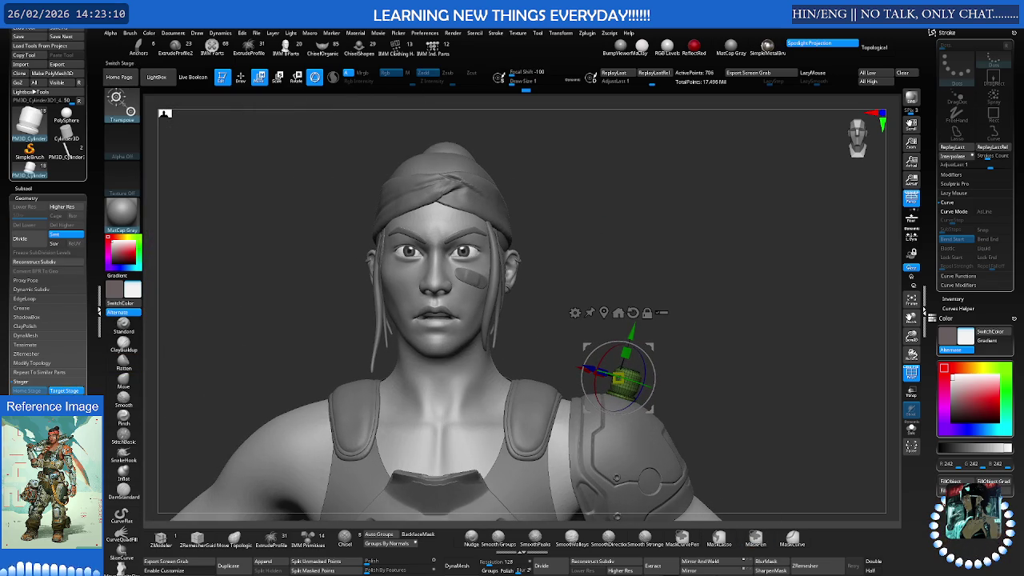
left_click_drag(618, 376, 607, 384)
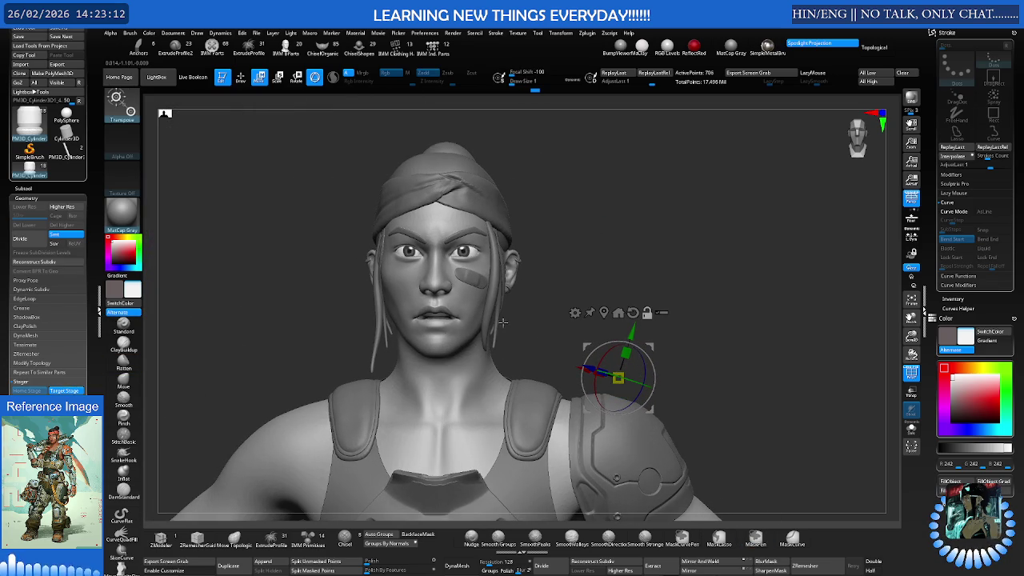
right_click_drag(647, 312, 418, 322, "ctrl")
mouse_move(506, 336)
right_mouse_down("ctrl")
mouse_move(635, 295)
mouse_move(537, 303)
right_mouse_up("ctrl")
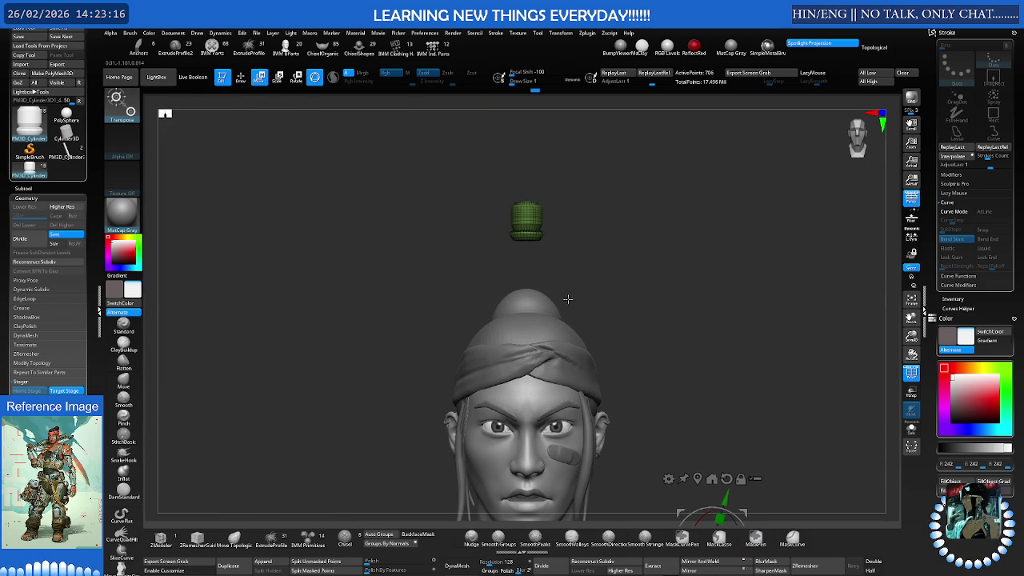
left_click_drag(567, 300, 569, 304)
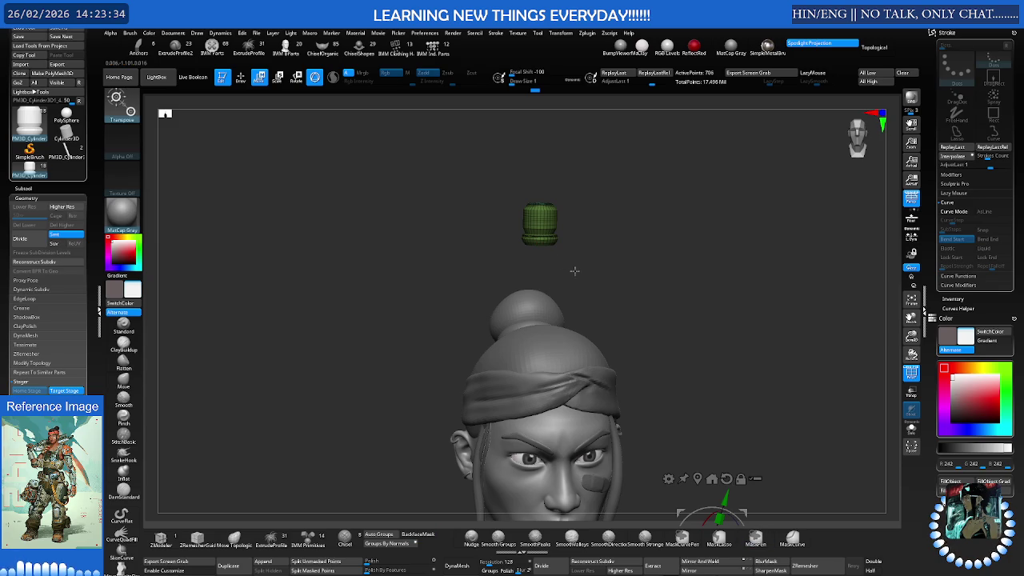
Switch the gizmo to Scale, recentre it on the cylinder, and zoom in front-on
key("e")
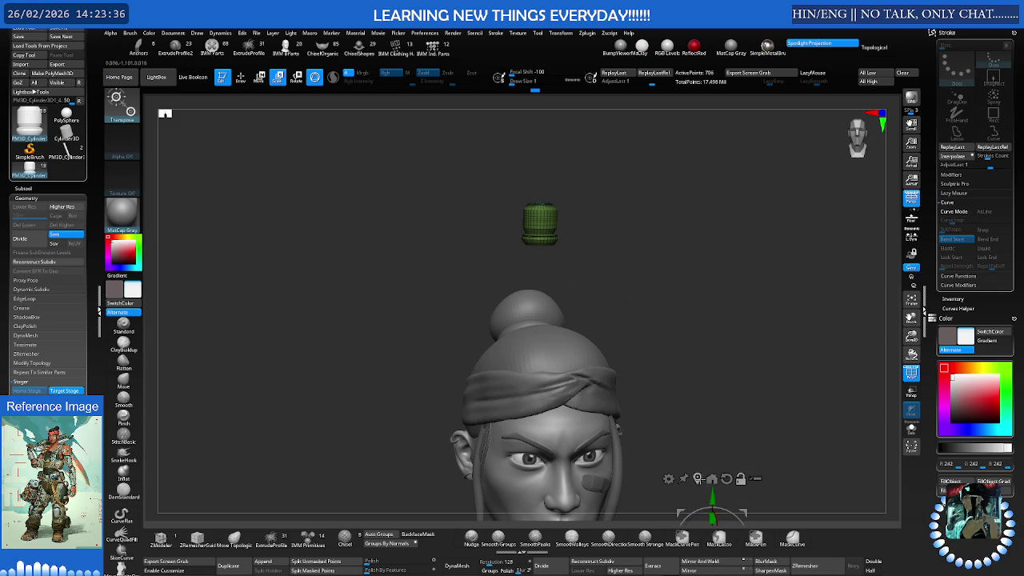
left_click(711, 478)
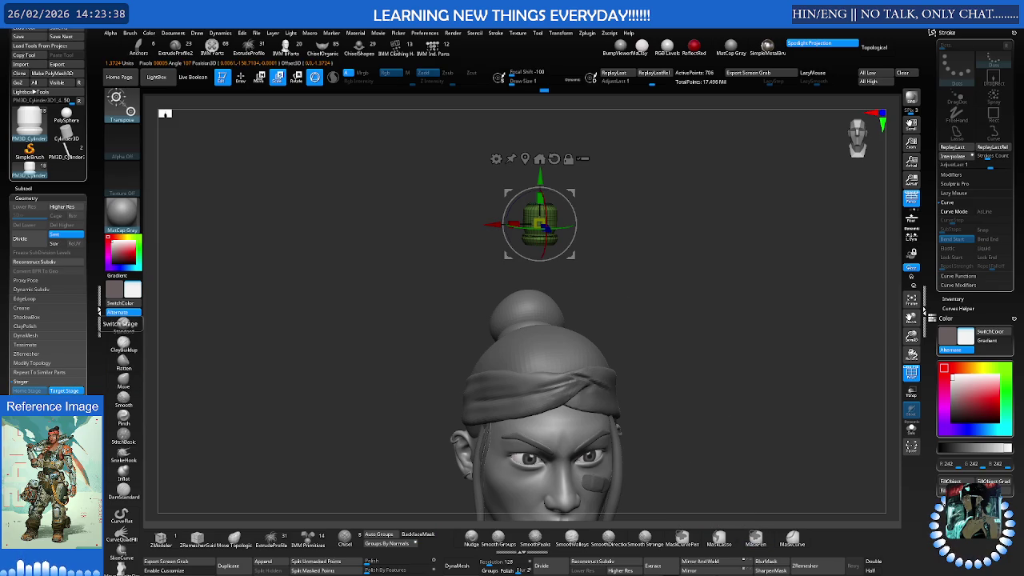
left_click_drag(480, 399, 470, 237, "alt")
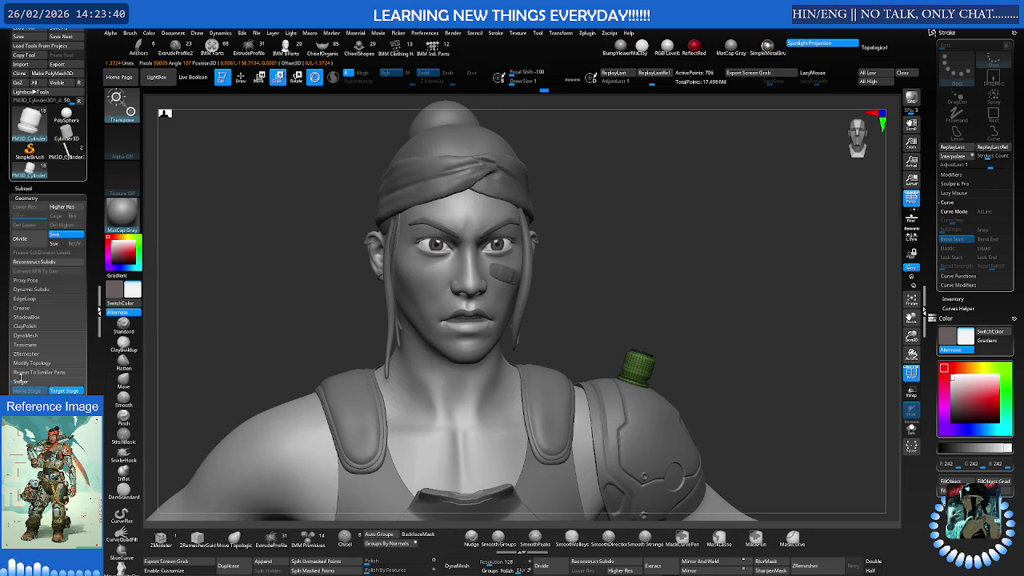
right_click_drag(496, 345, 414, 348)
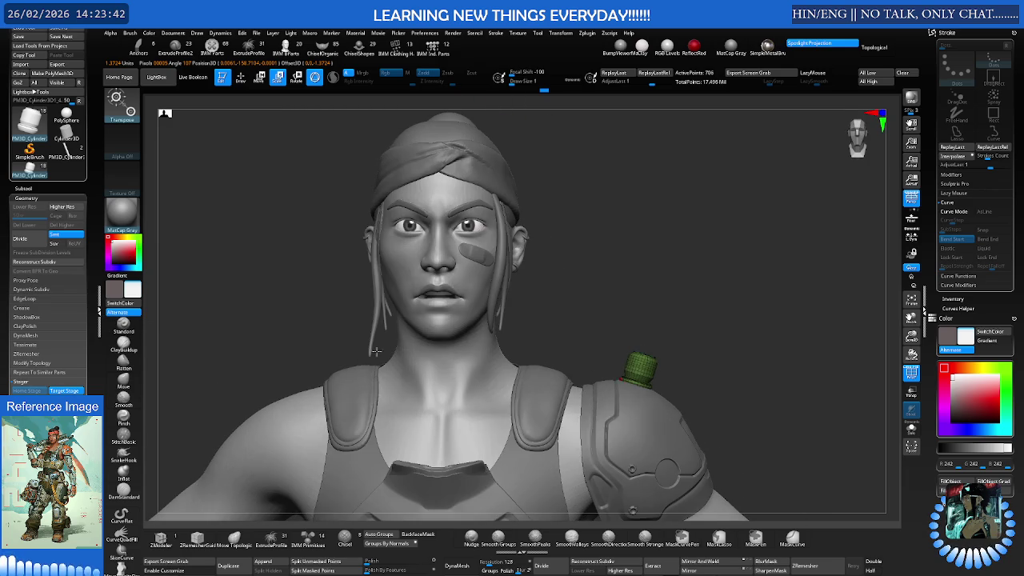
right_click_drag(258, 315, 508, 349)
scroll(520, 320, "up", 3)
scroll(535, 272, "up", 3)
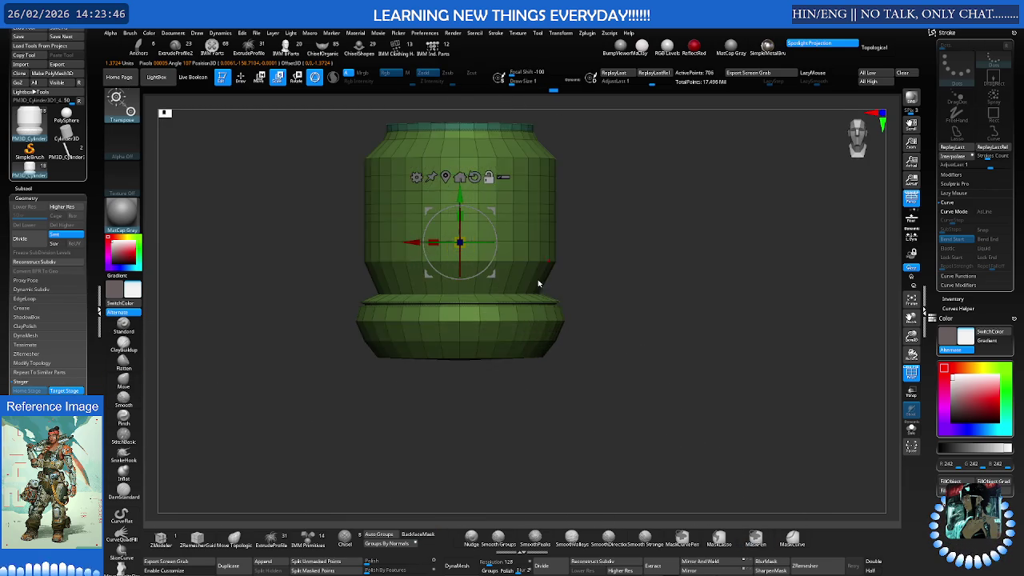
scroll(560, 284, "up", 3)
scroll(552, 298, "up", 2)
right_click_drag(519, 294, 538, 302, "alt")
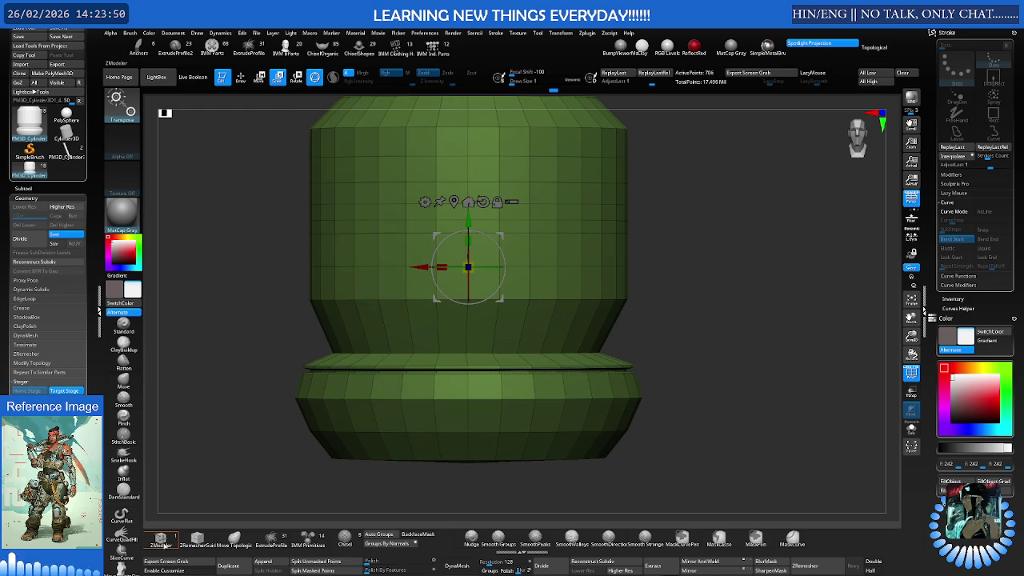
Set the ZModeler edge action to Crease on complete edge loops
left_click(160, 540)
key("space")
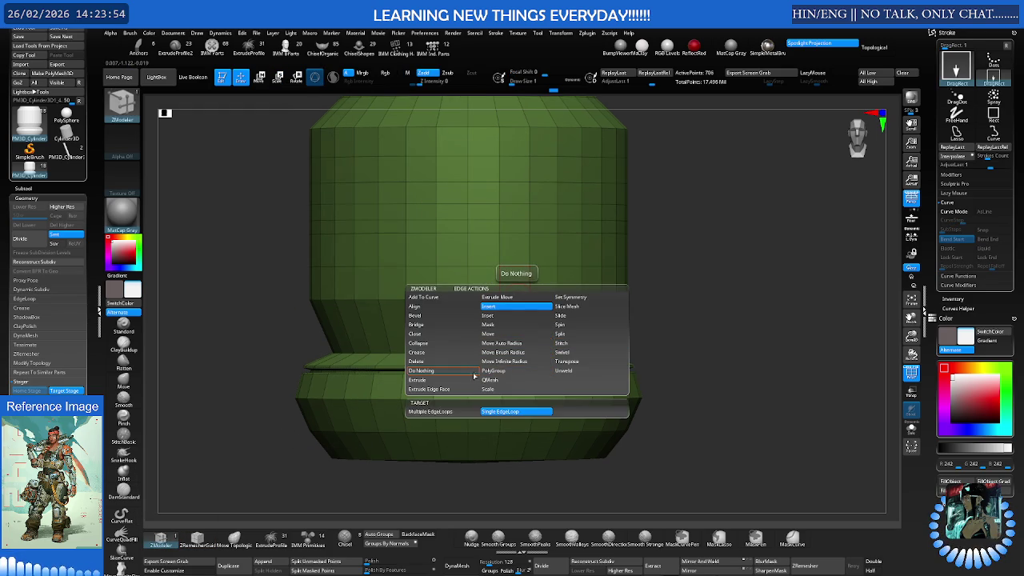
left_click(417, 379)
left_click(450, 344)
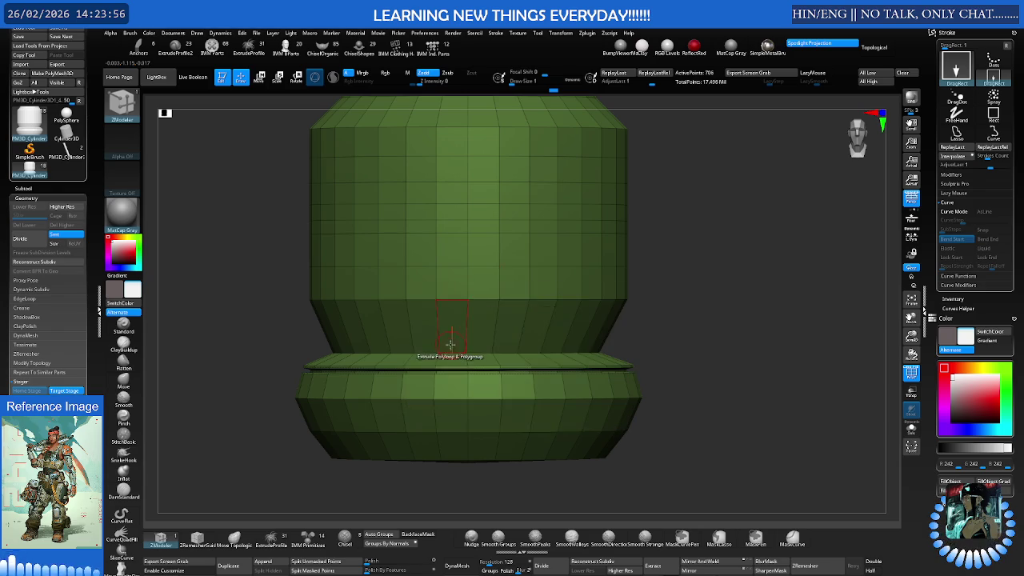
key("space")
left_click(335, 304)
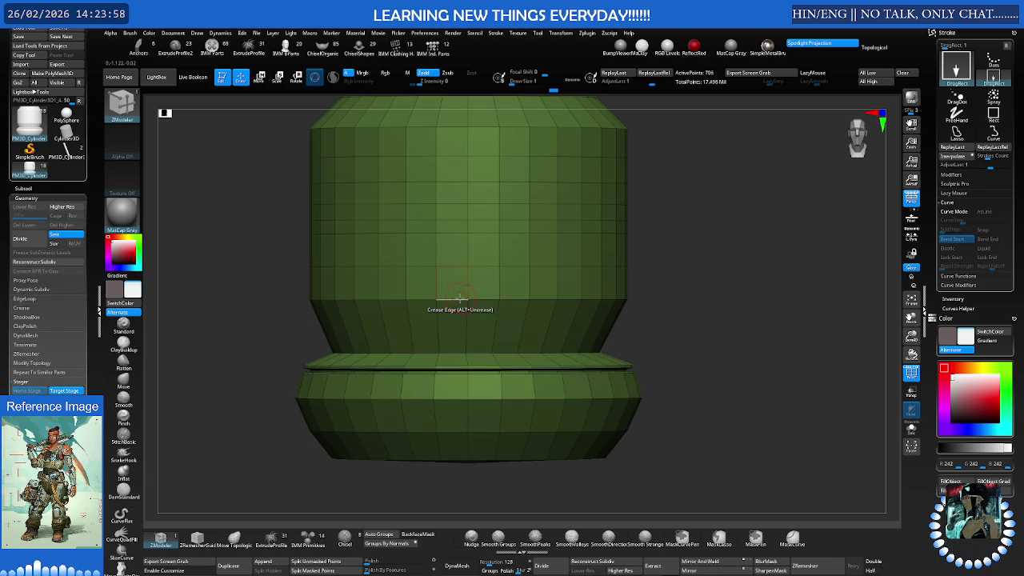
key("space")
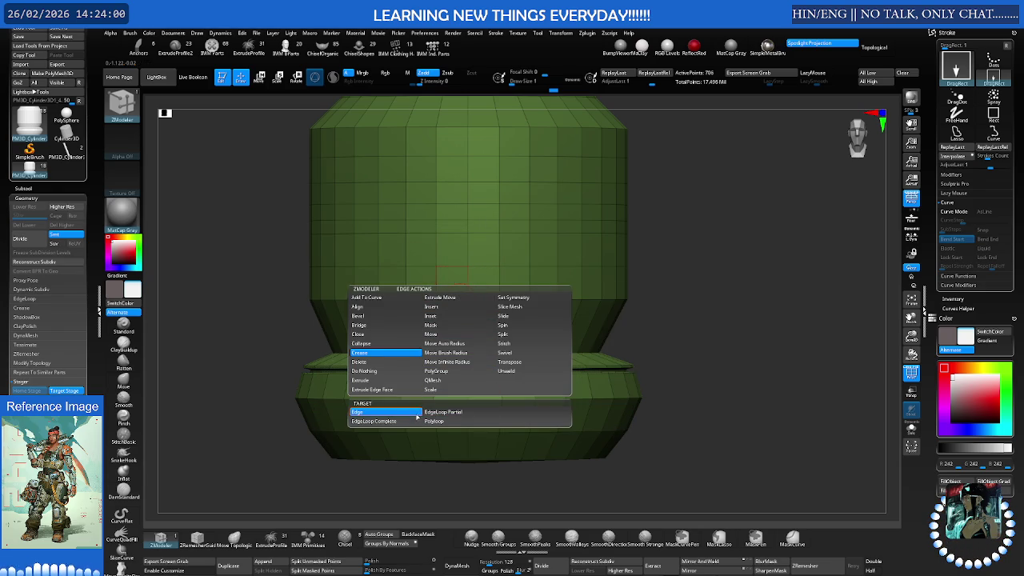
left_click(395, 421)
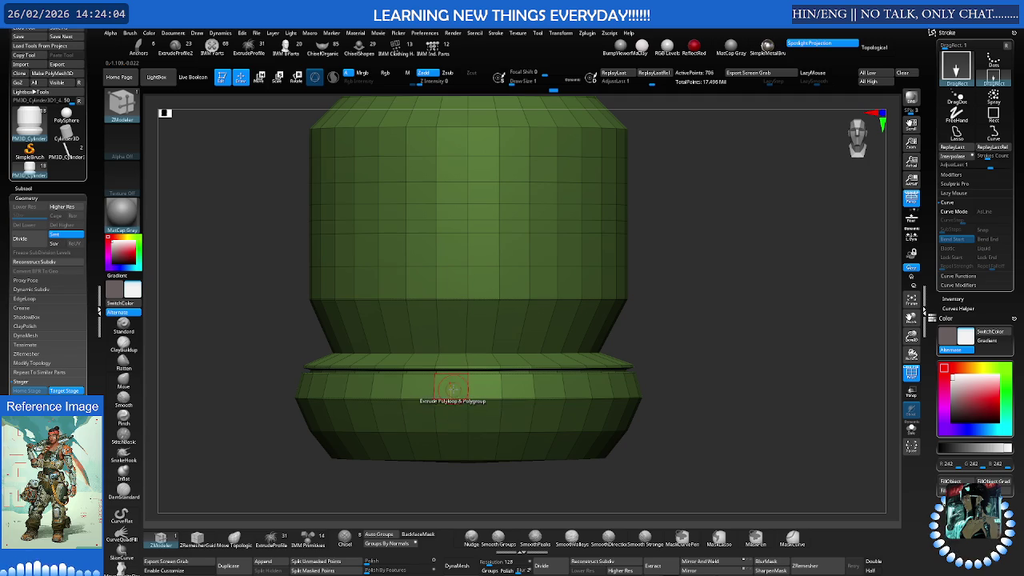
Orbit around the collar's top rim, frame the model and drop to the lowest subdivision level
right_click_drag(480, 286, 504, 228)
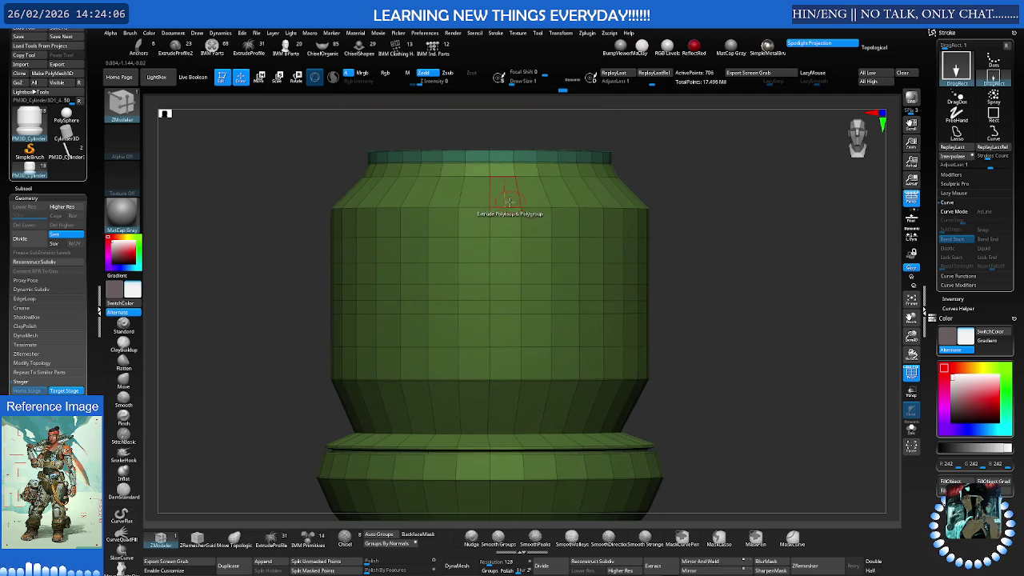
right_click_drag(502, 176, 484, 231)
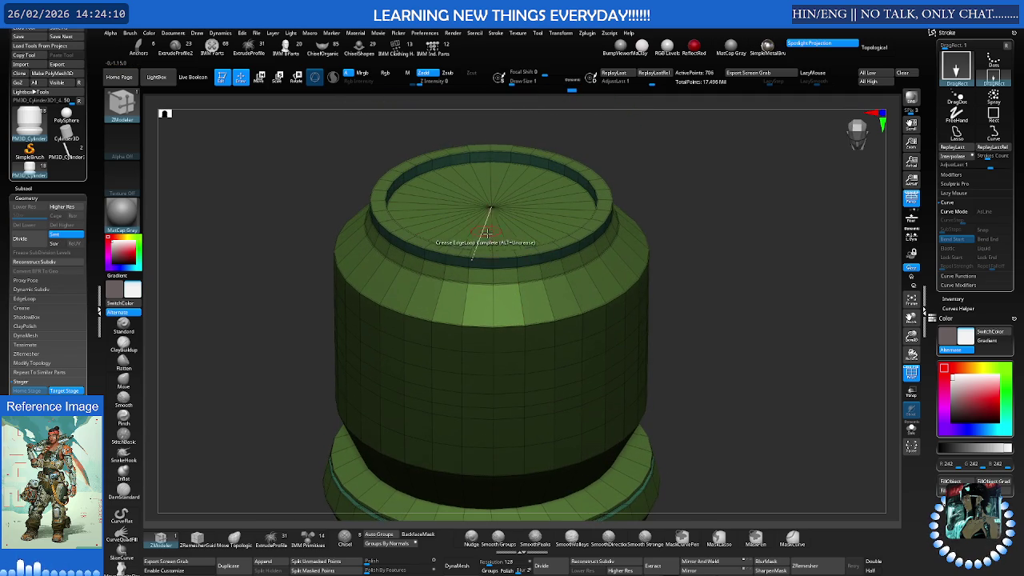
right_click_drag(544, 267, 551, 238, "shift")
key("ctrl")
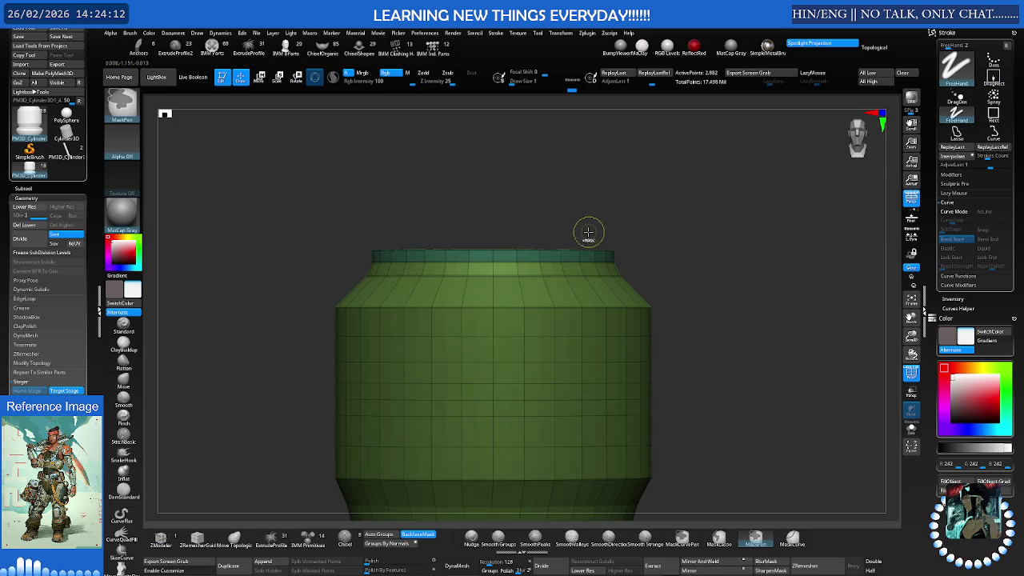
key("f")
key("shift+f")
mouse_move(588, 236)
right_mouse_down()
mouse_move(550, 282)
mouse_move(553, 341)
mouse_move(566, 339)
right_mouse_up()
key("shift+d")
key("shift+d")
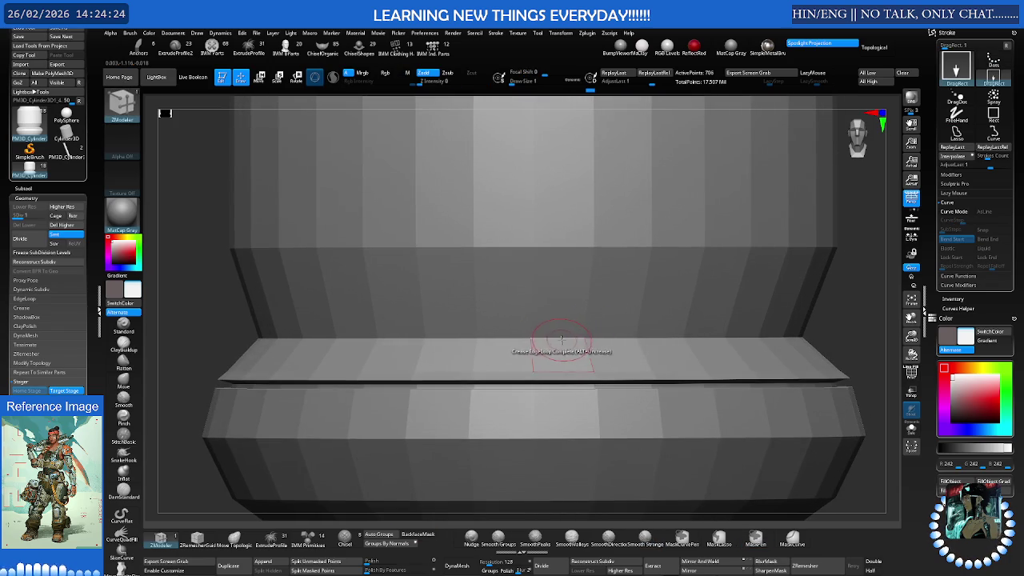
Toggle PolyFrame and the subdivided preview to judge the smoothed shape, then return to low-poly
key("shift+f")
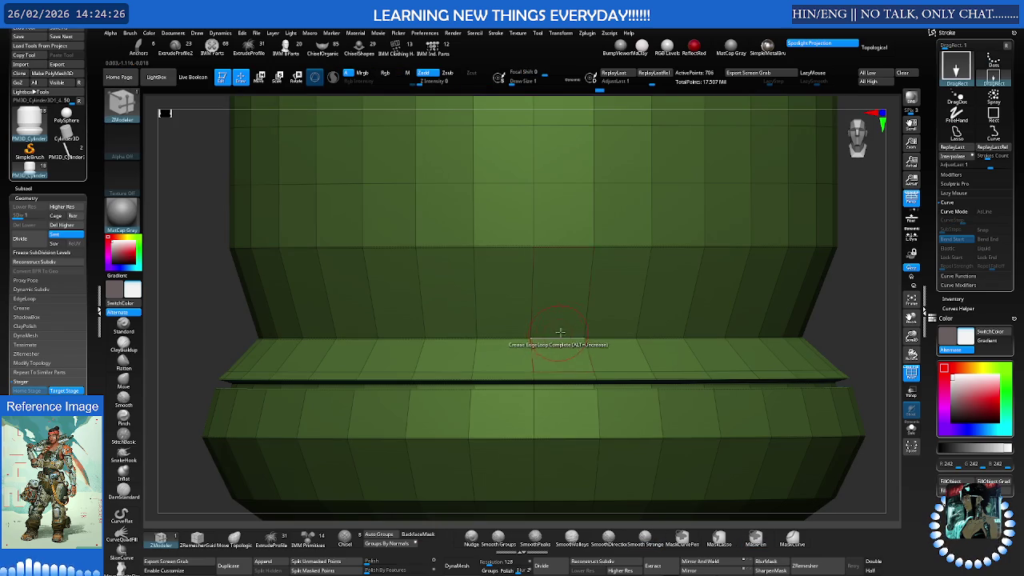
key("ctrl+d")
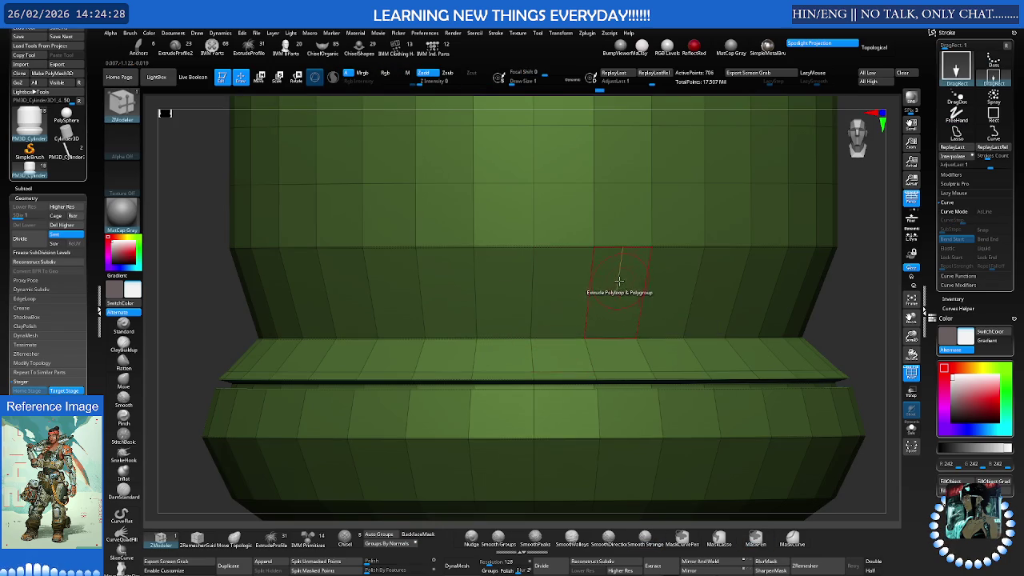
key("ctrl+d")
key("ctrl+d")
key("shift+f")
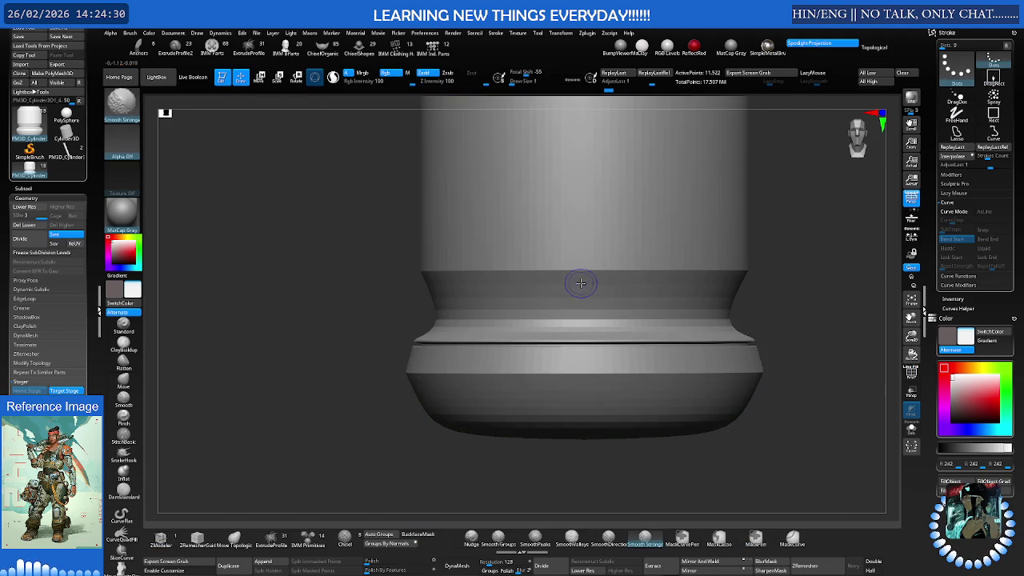
key("shift+f")
key("shift+d")
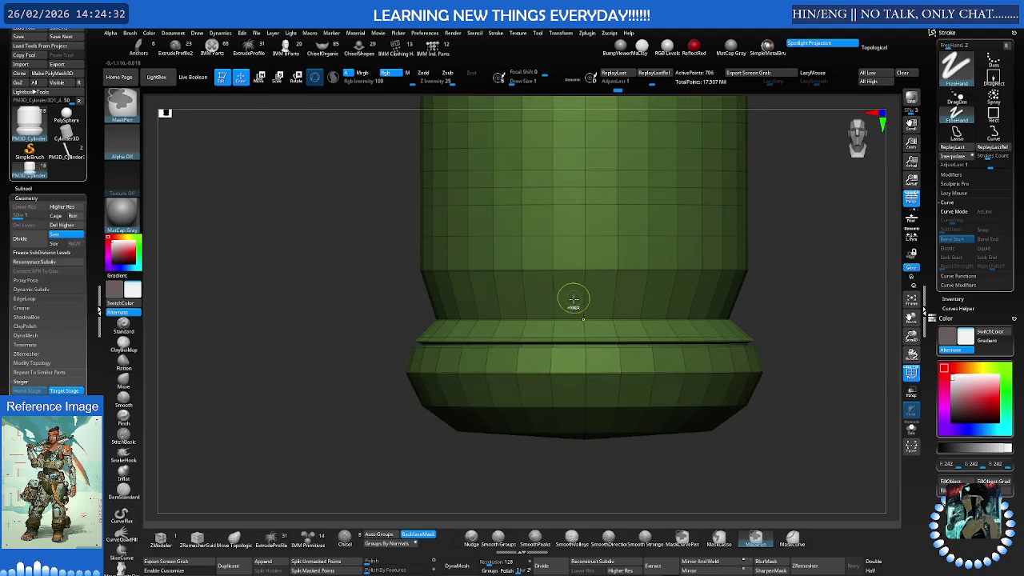
scroll(573, 298, "up", 3)
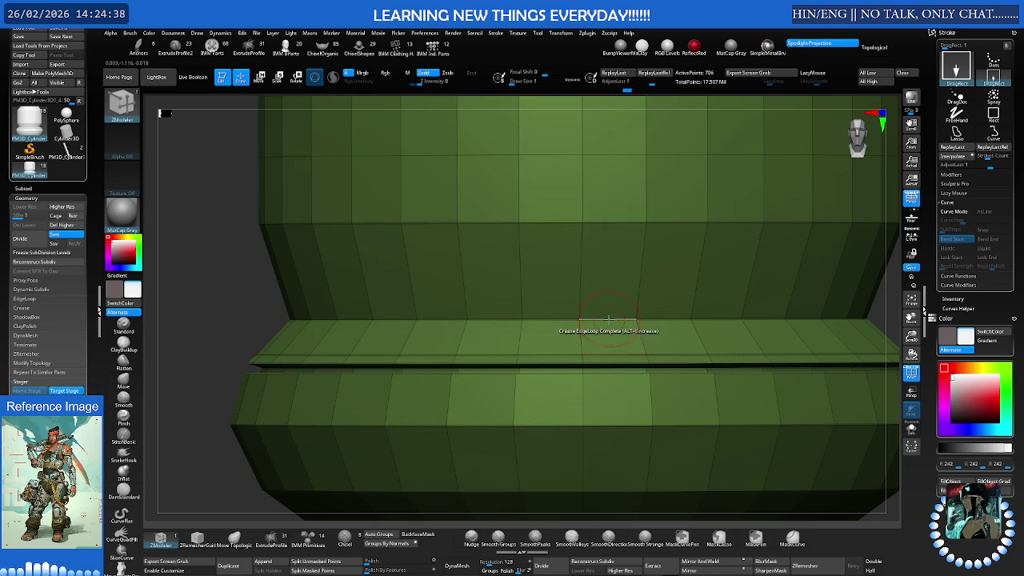
Crease the edge loop above the base band and check it at the highest subdivision level
left_click(623, 343)
key("ctrl+d")
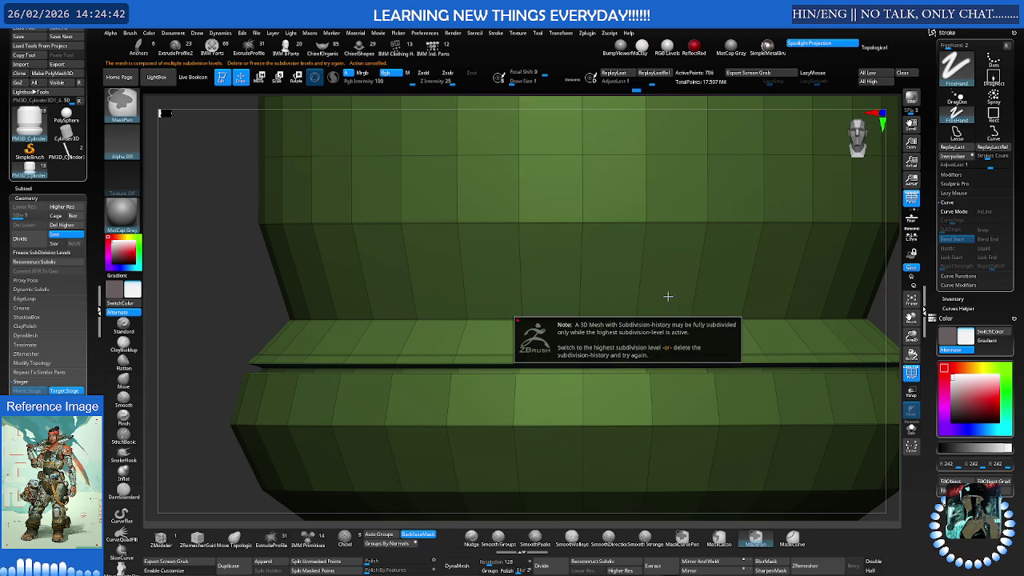
key("d")
scroll(600, 280, "down", 3)
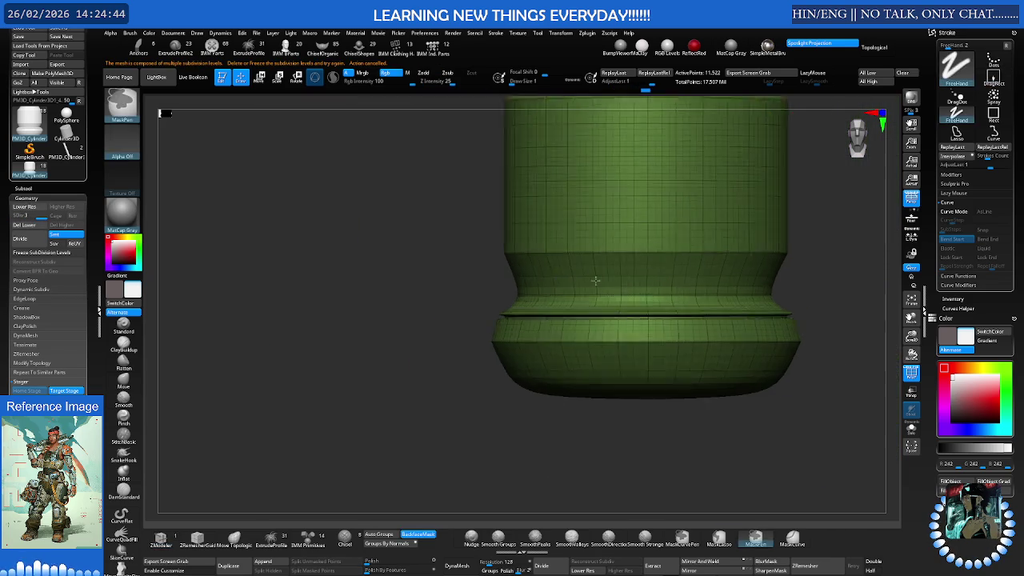
key("shift+f")
scroll(607, 280, "up", 2)
scroll(628, 284, "down", 2)
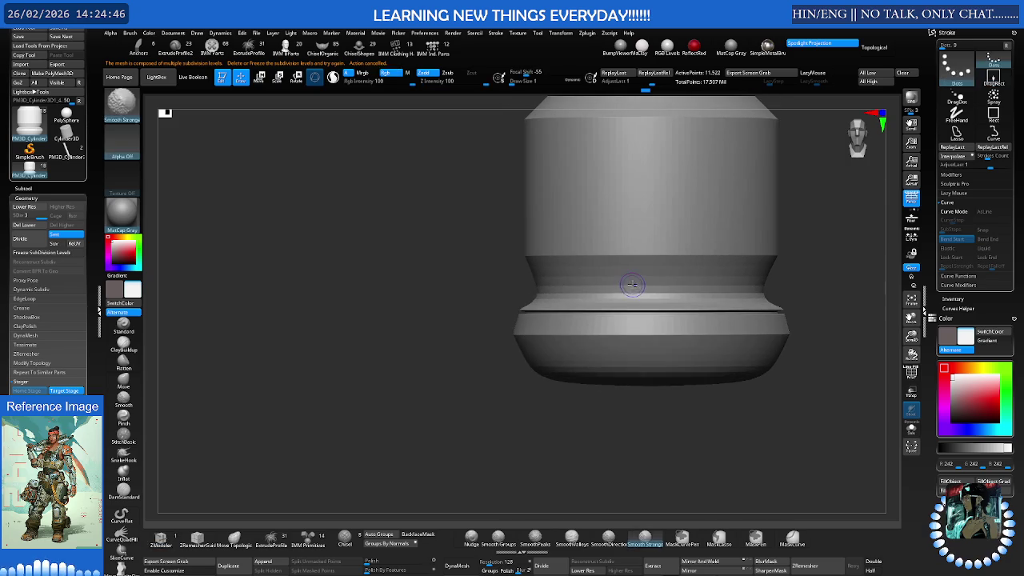
scroll(632, 284, "up", 2)
key("shift+d")
scroll(656, 284, "up", 2)
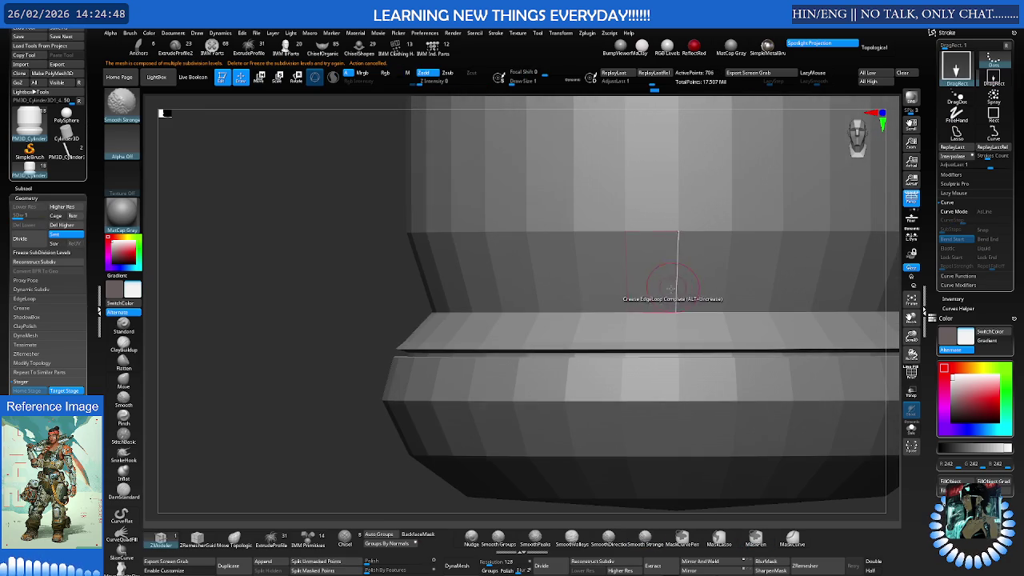
Return to ZModeler with PolyFrame on, orbit to a level front view of the base, and show edge actions
key("b")
key("z")
key("m")
scroll(673, 288, "up", 2)
scroll(680, 304, "up", 2)
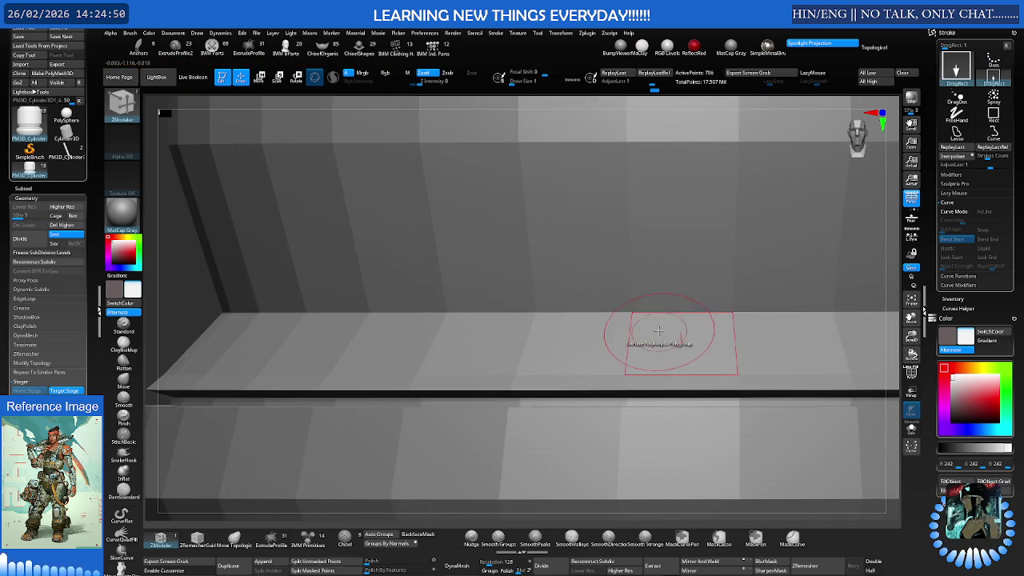
key("shift+f")
scroll(668, 320, "up", 3)
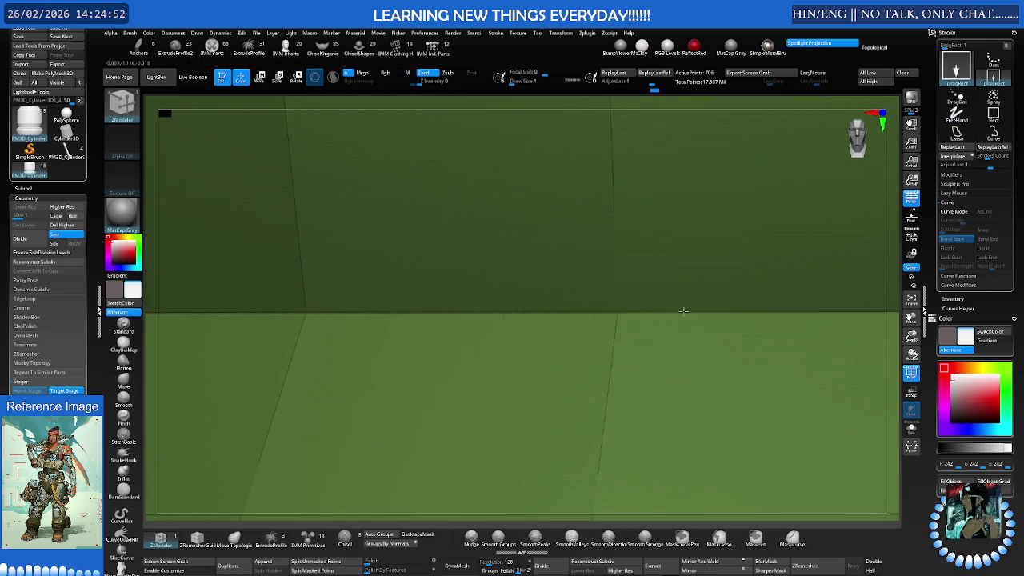
scroll(613, 297, "down", 2)
scroll(612, 298, "down", 3)
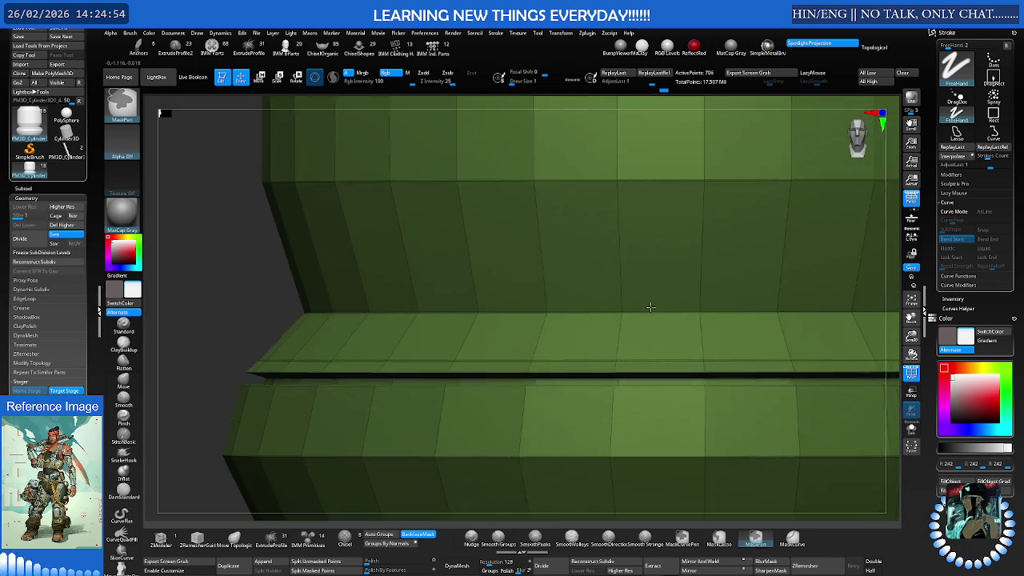
scroll(571, 302, "down", 3)
scroll(612, 309, "down", 2)
right_click_drag(613, 308, 594, 297)
scroll(596, 297, "up", 2)
scroll(592, 293, "up", 2)
key("space")
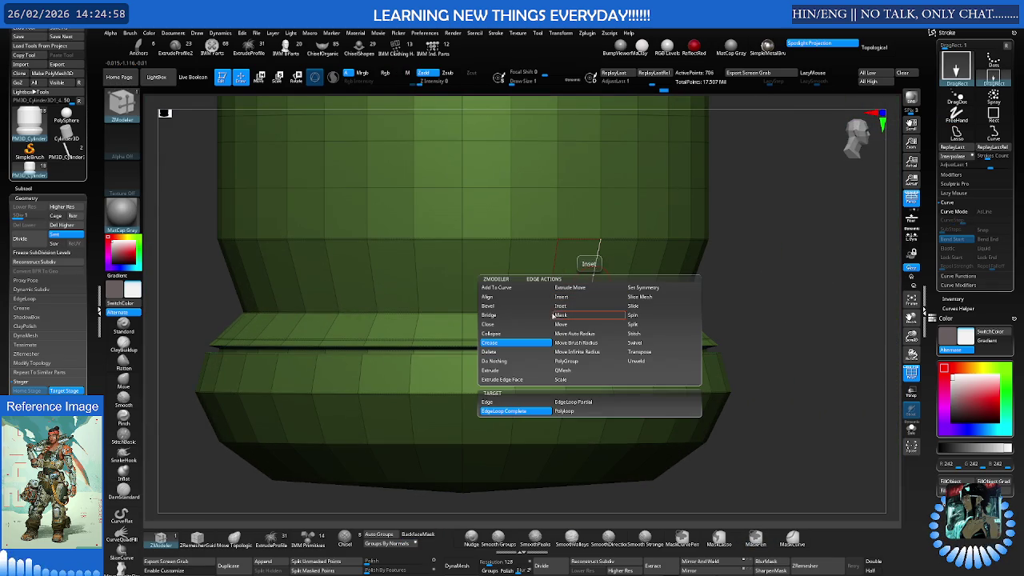
Inset a complete edge loop on the cylinder's body
left_click(571, 309)
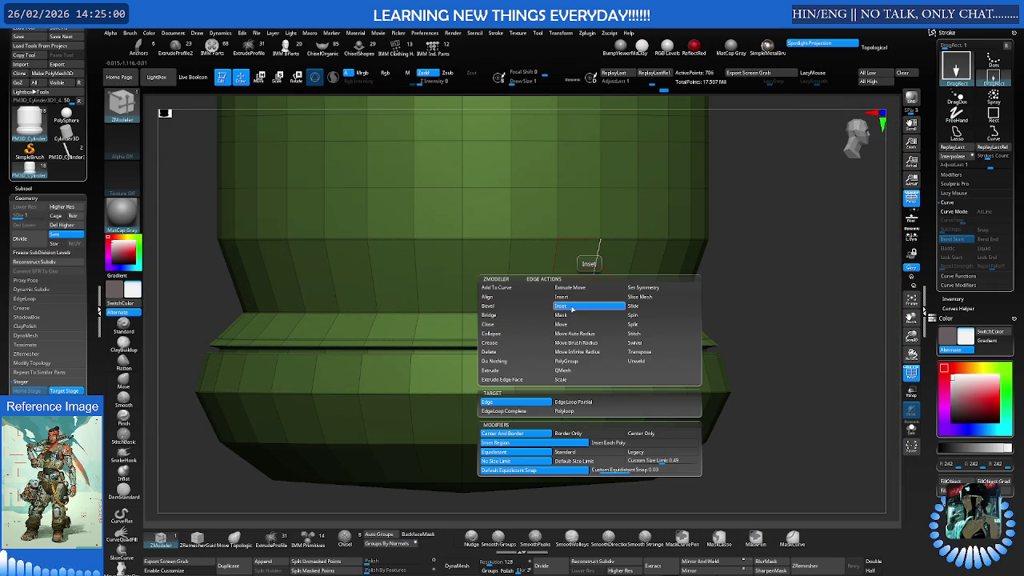
left_click(504, 411)
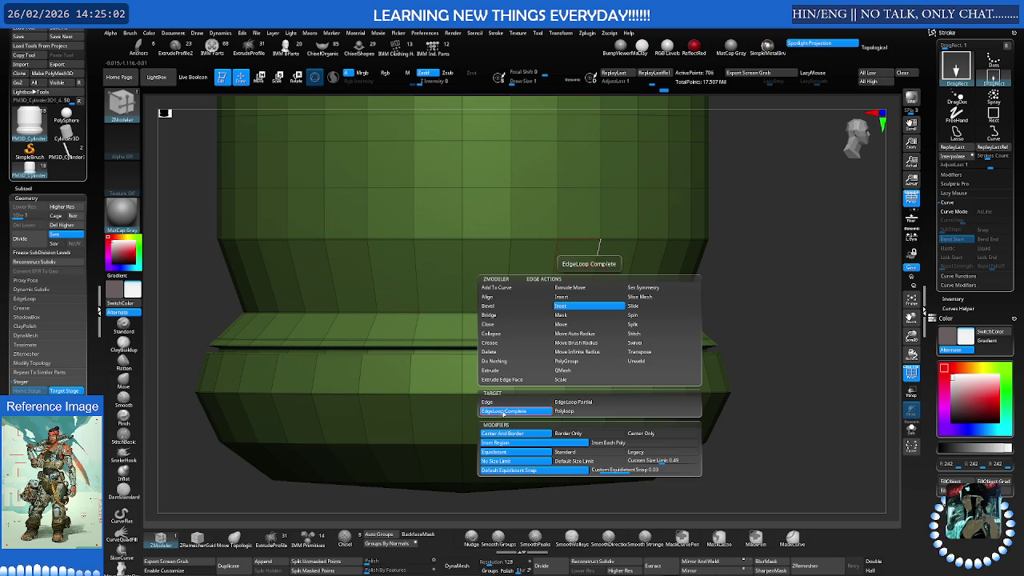
left_click(595, 278)
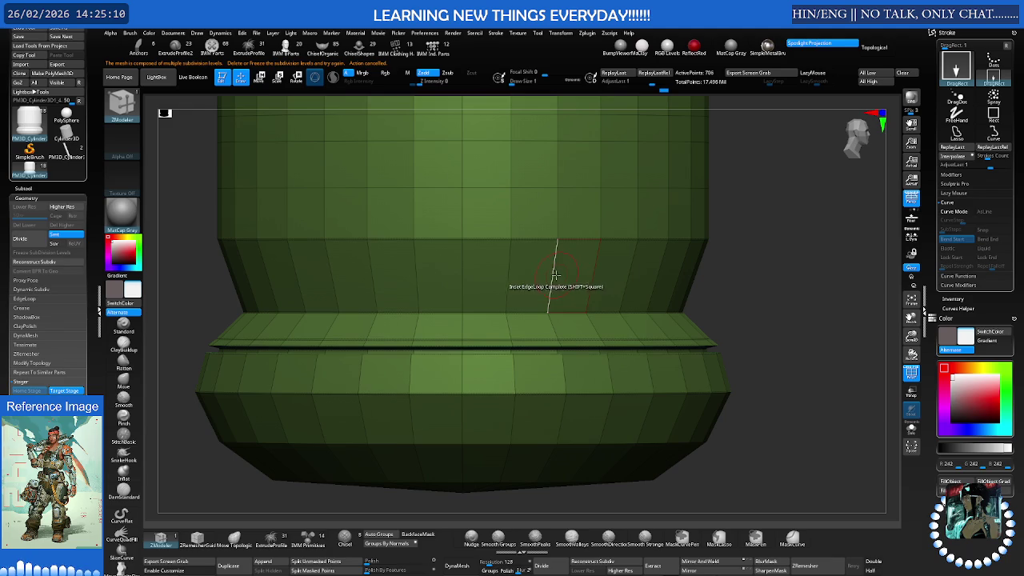
Insert new edge loops around the upper body and subdivide to a smooth preview (13,058 points)
key("space")
left_click(451, 387)
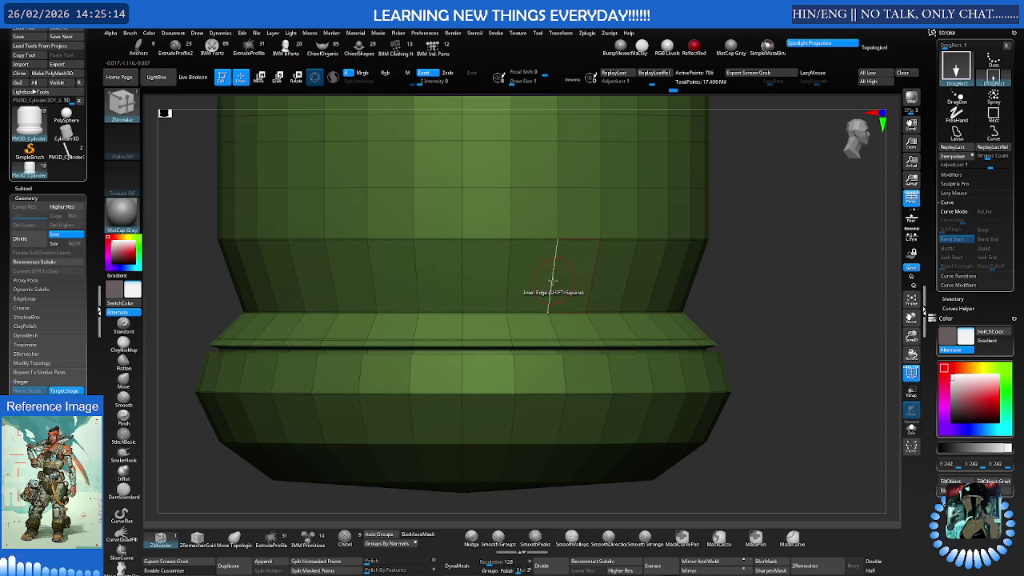
key("space")
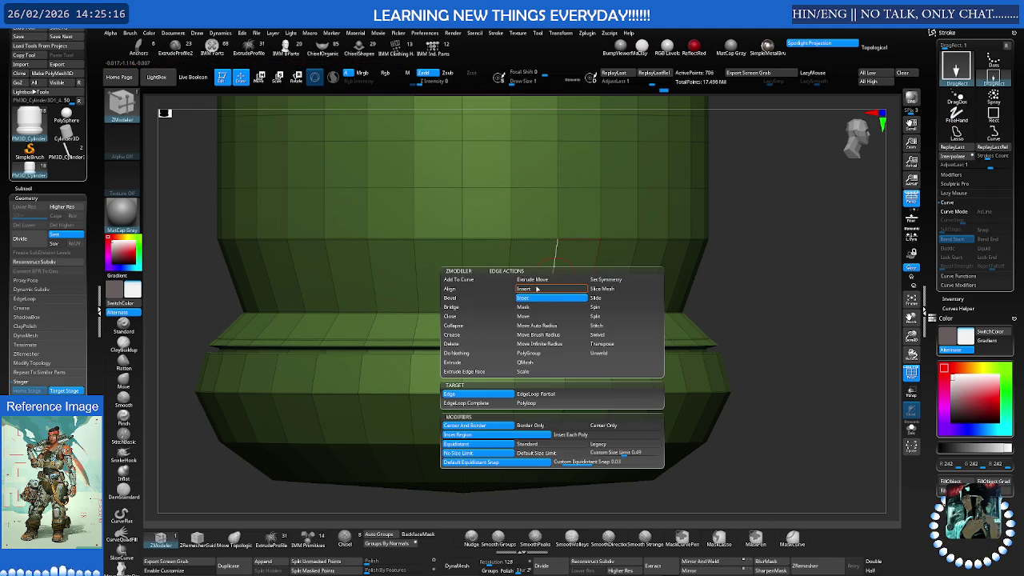
left_click(531, 289)
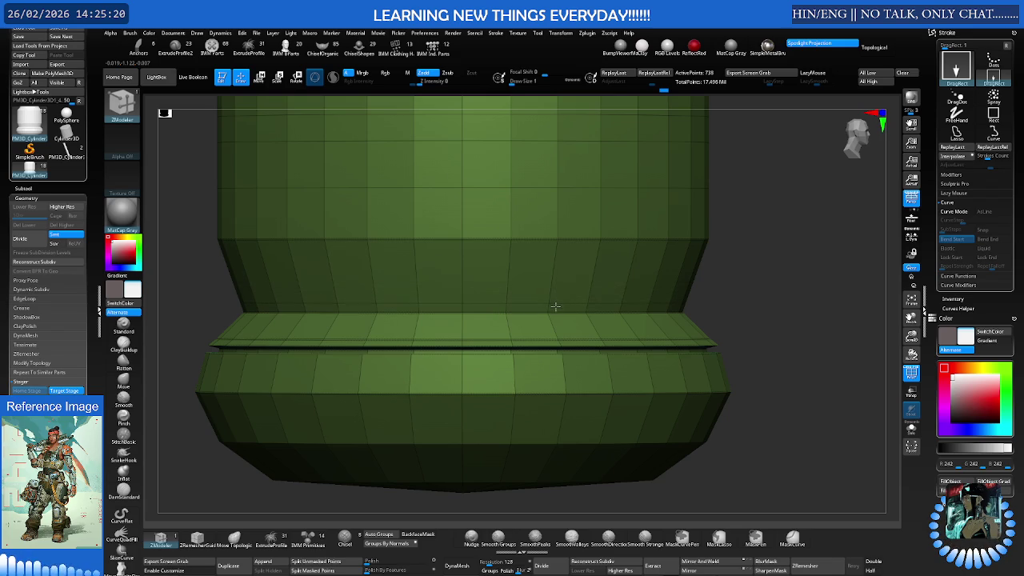
left_click_drag(555, 306, 554, 316)
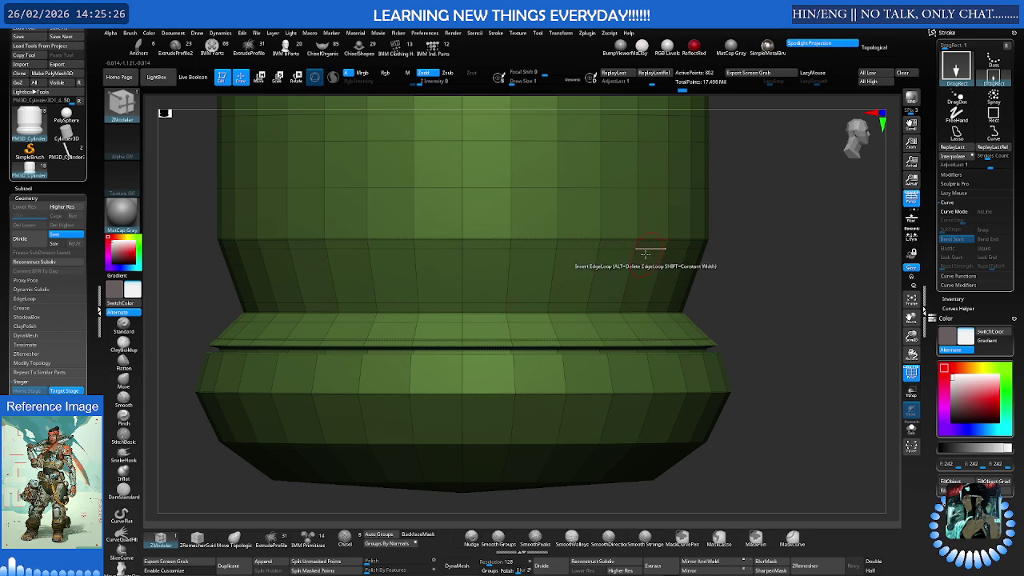
key("ctrl+d")
key("ctrl+d")
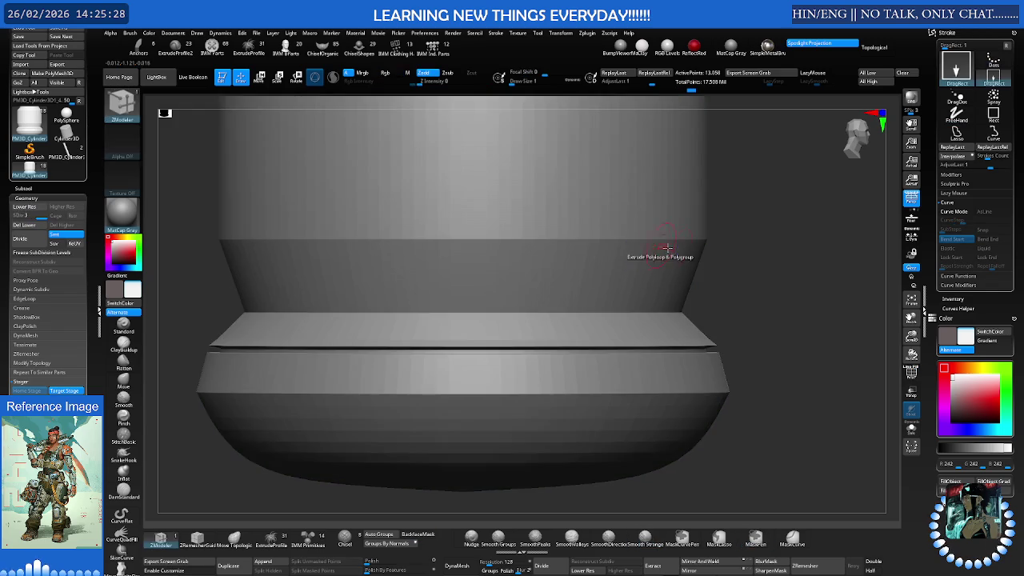
Inspect the smoothed subdivided cylinder from above, tilting to show its top face
key("shift+f")
scroll(640, 255, "down", 5)
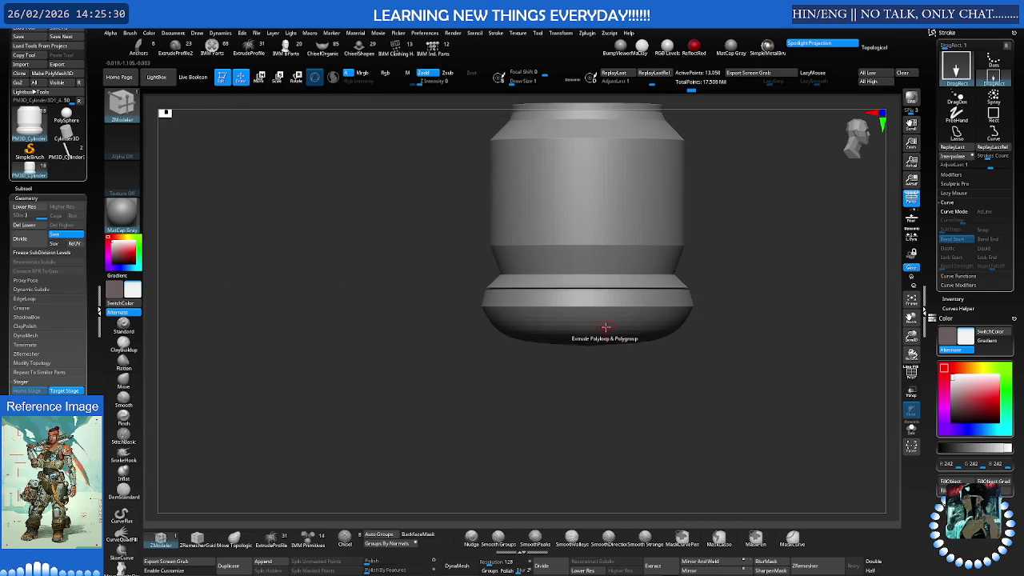
scroll(628, 307, "down", 3)
mouse_move(621, 291)
right_mouse_down()
mouse_move(567, 290)
mouse_move(578, 322)
mouse_move(614, 316)
mouse_move(614, 293)
right_mouse_up()
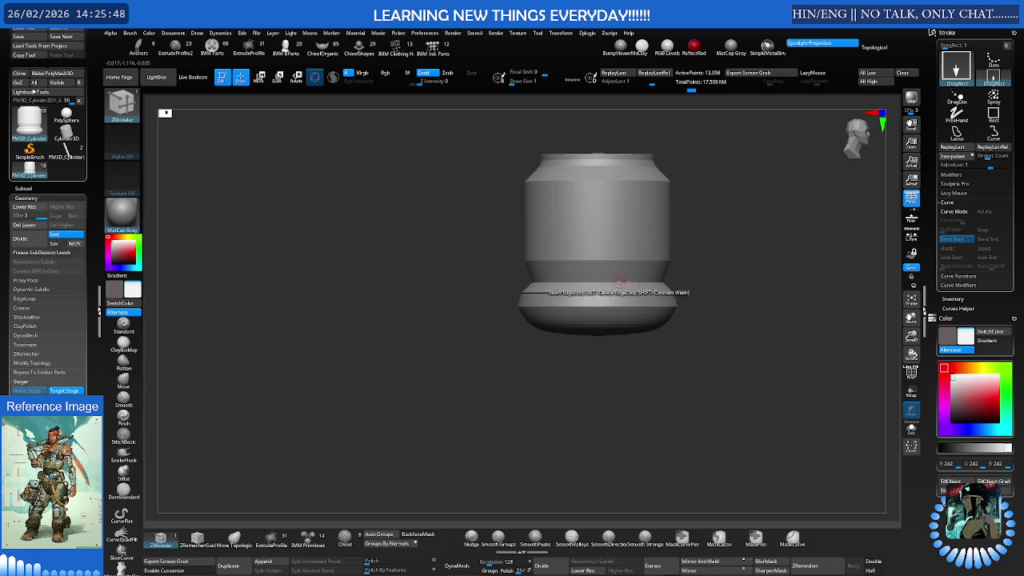
mouse_move(616, 292)
left_mouse_down()
mouse_move(635, 318)
mouse_move(601, 309)
mouse_move(646, 304)
left_mouse_up()
scroll(600, 308, "up", 5)
scroll(647, 311, "down", 3)
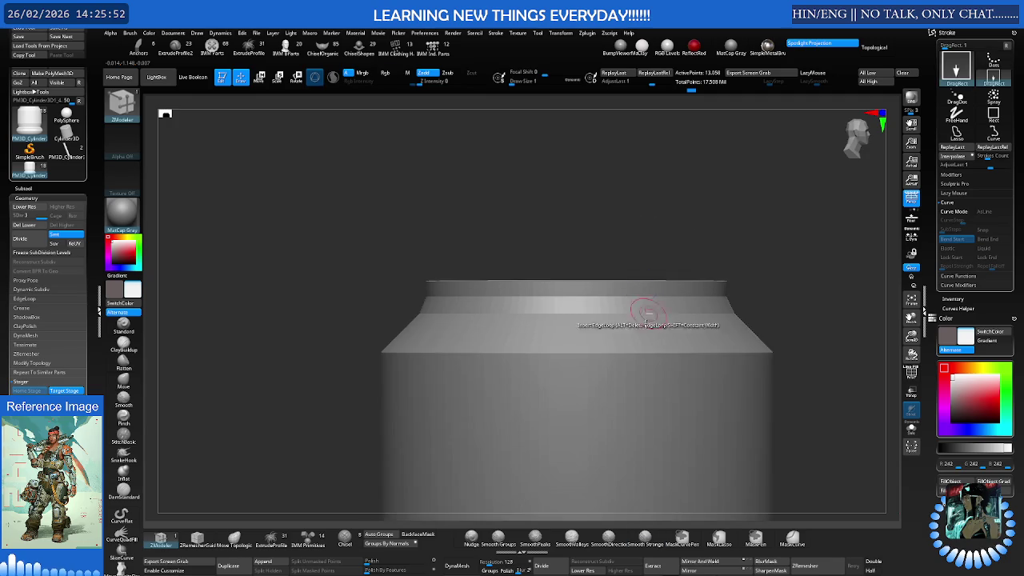
scroll(612, 267, "up", 3)
scroll(590, 307, "up", 3)
Switch back to ZModeler with PolyFrame, step down to SDiv 1 and delete higher levels (802 points)
key("b")
key("z")
key("m")
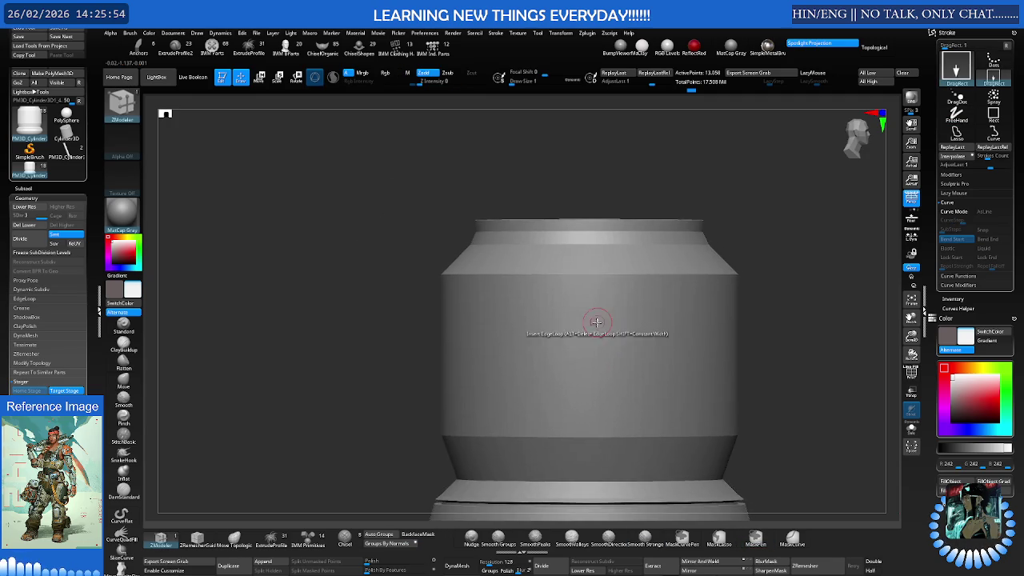
scroll(620, 326, "up", 3)
key("shift+f")
key("shift+d")
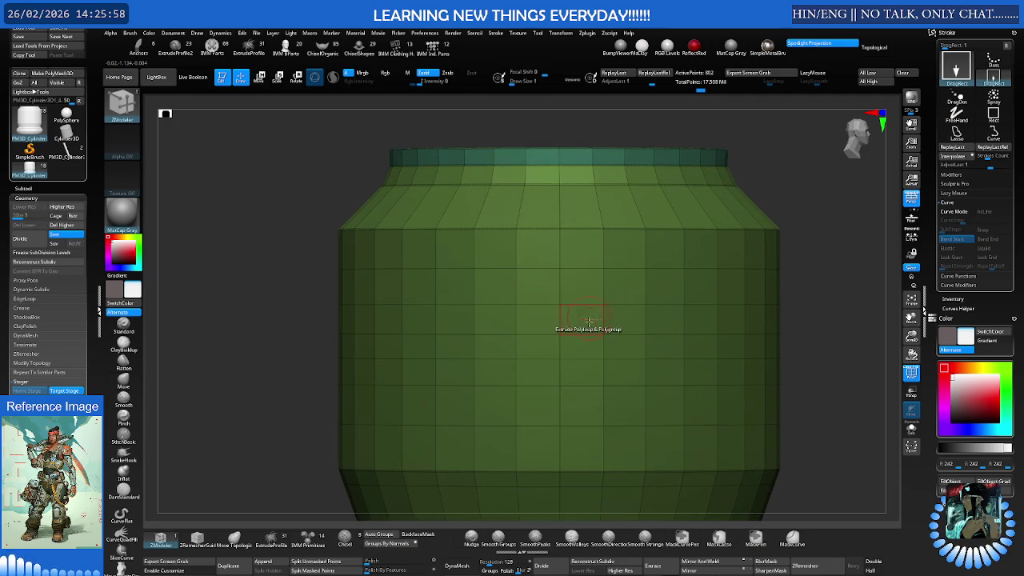
left_click(61, 225)
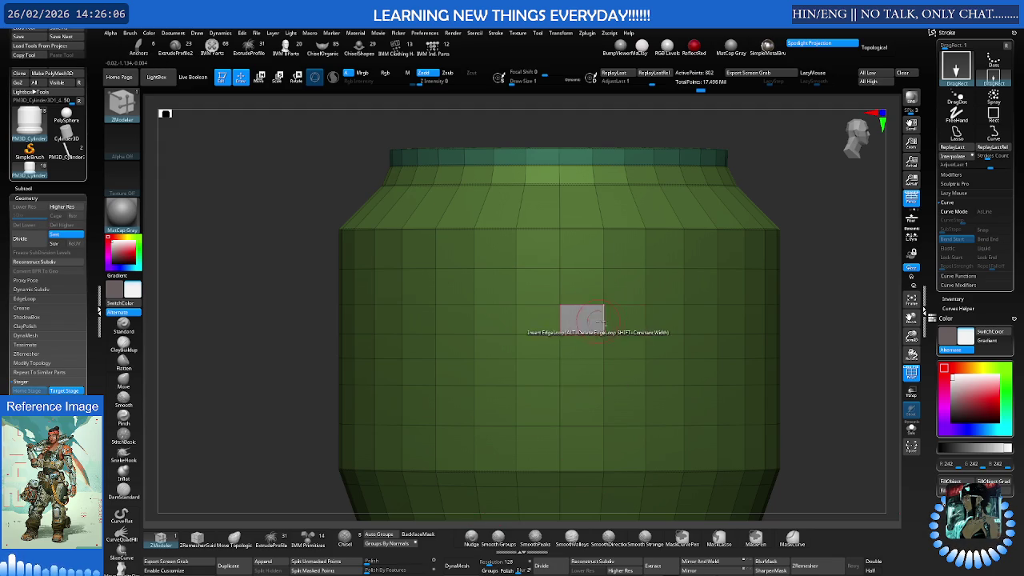
Mask a two-polygon patch on the front of the body and orbit around the model
left_click_drag(595, 320, 658, 324)
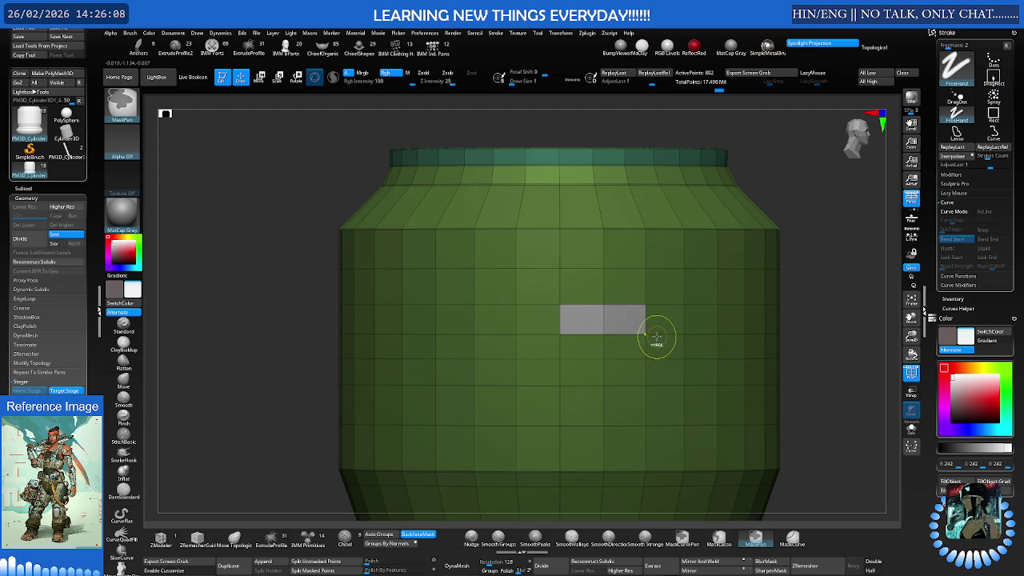
mouse_move(656, 338)
right_mouse_down("ctrl")
mouse_move(596, 311)
mouse_move(660, 319)
right_mouse_up("ctrl")
key("w")
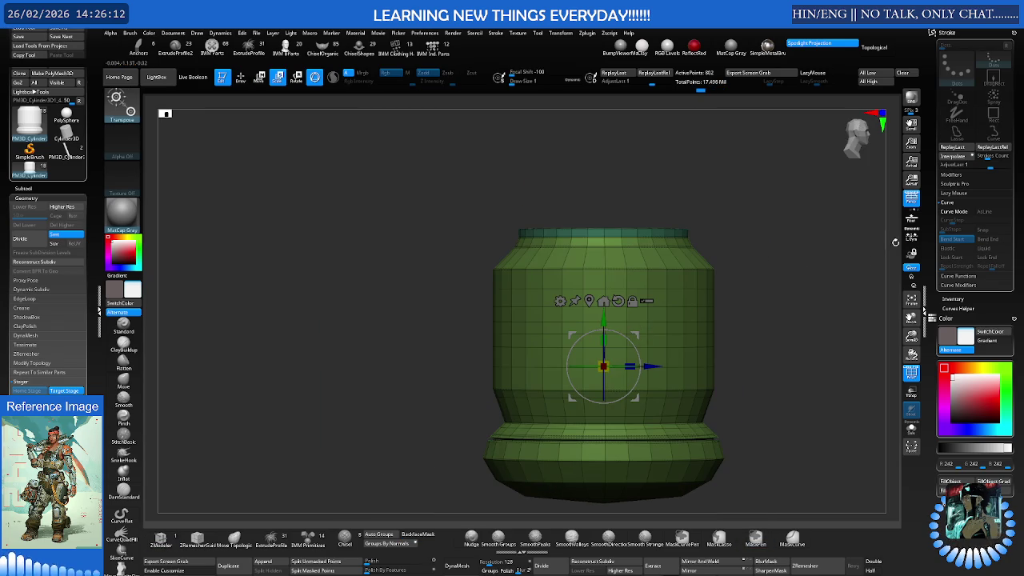
left_click(911, 236)
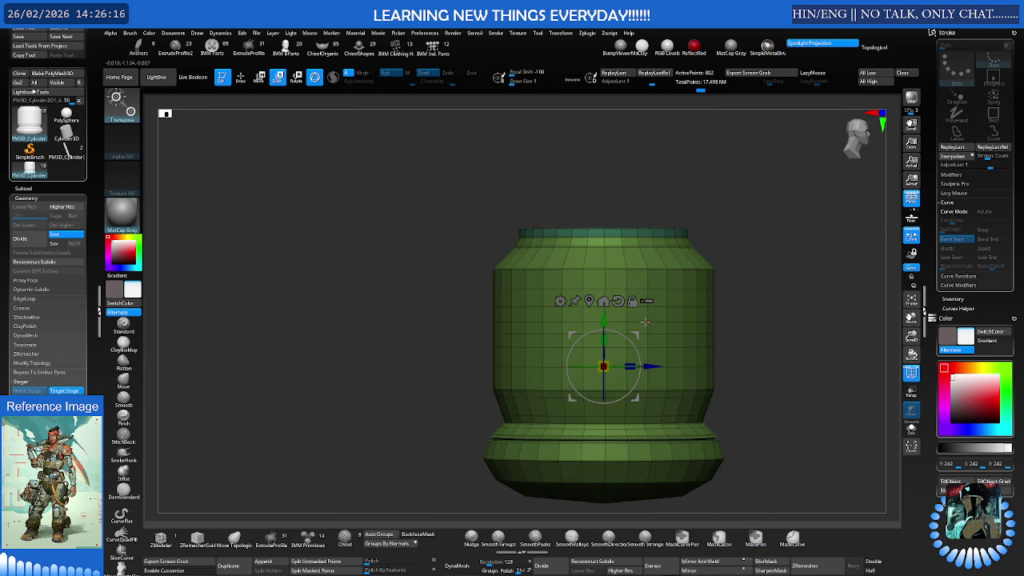
right_click_drag(627, 326, 654, 320, "shift")
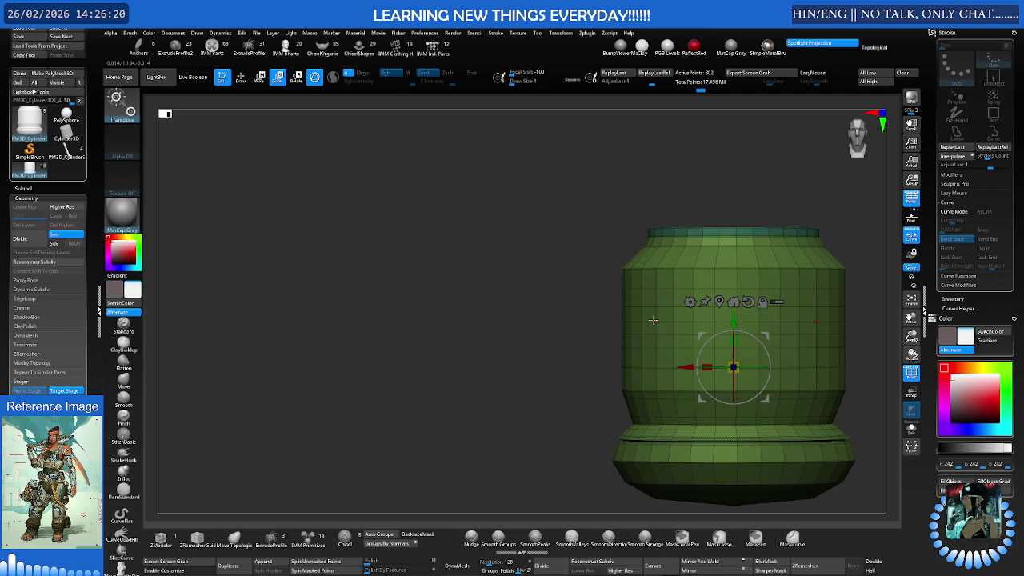
key("f")
scroll(649, 320, "up", 3)
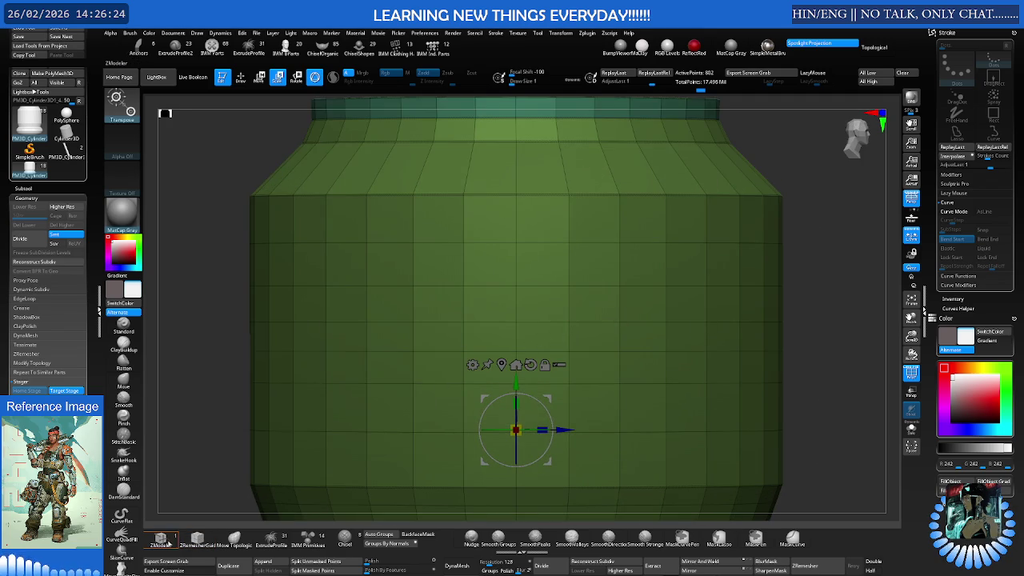
Mask another small polygon patch on the front, then reselect the ZModeler brush
left_click(160, 538)
mouse_move(491, 309)
left_mouse_down()
mouse_move(547, 340)
mouse_move(496, 330)
mouse_move(514, 362)
mouse_move(598, 364)
mouse_move(548, 331)
mouse_move(575, 324)
left_mouse_up()
key("f")
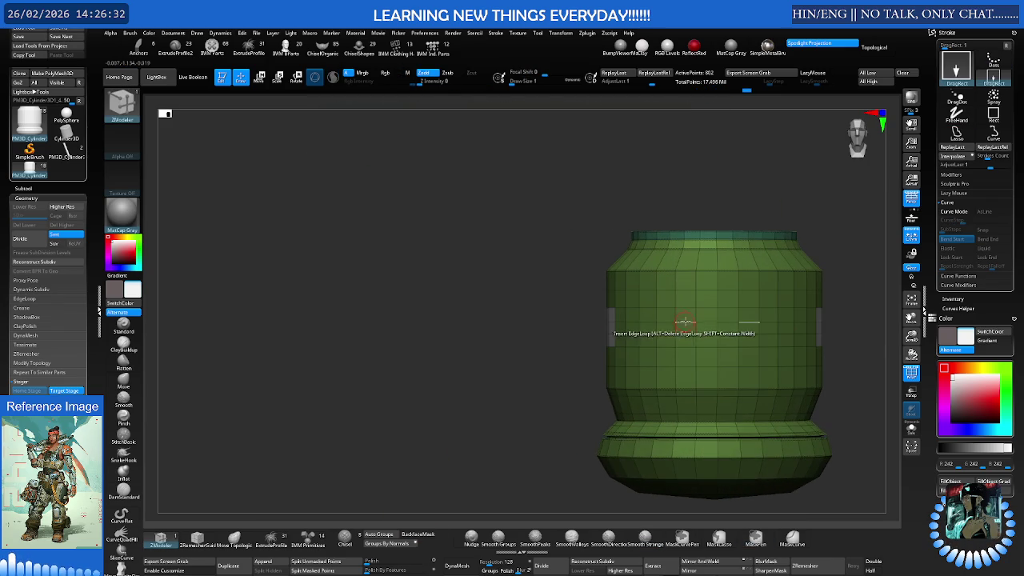
scroll(699, 320, "up", 3)
scroll(701, 314, "up", 3)
scroll(701, 313, "up", 2)
key("b")
key("z")
key("m")
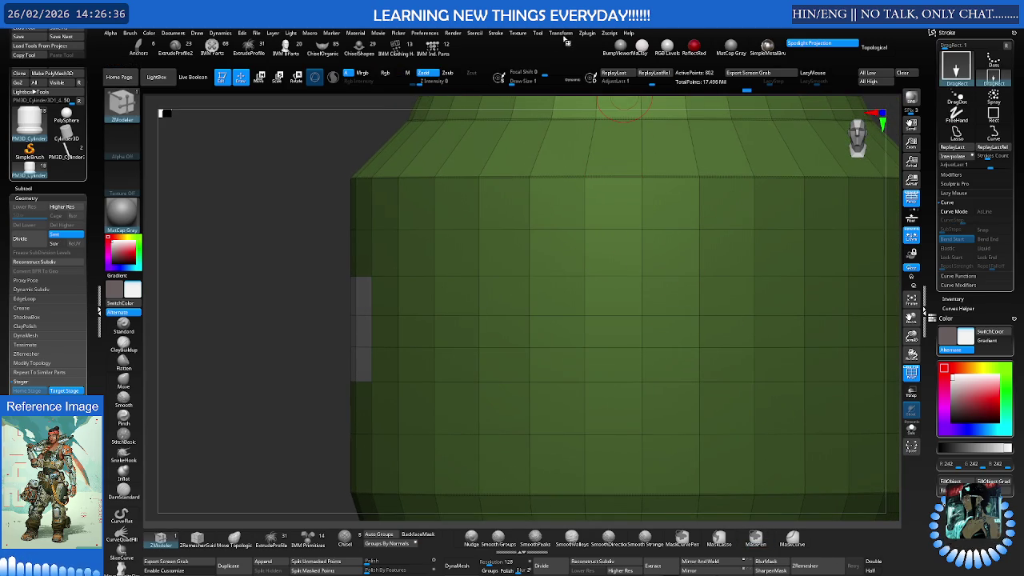
Turn on radial symmetry in the Transform options and check the grey patch
left_click(564, 35)
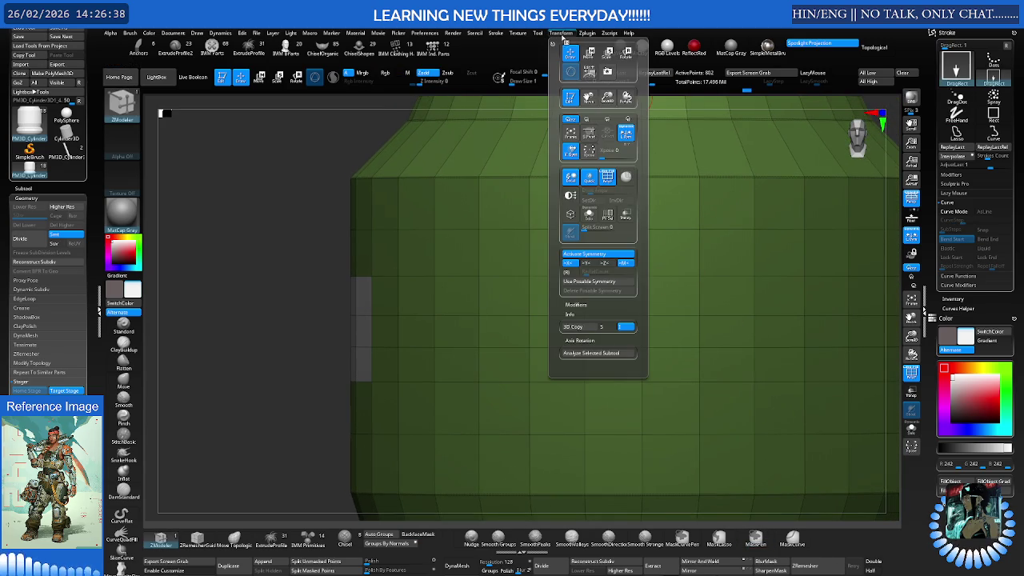
left_click(572, 273)
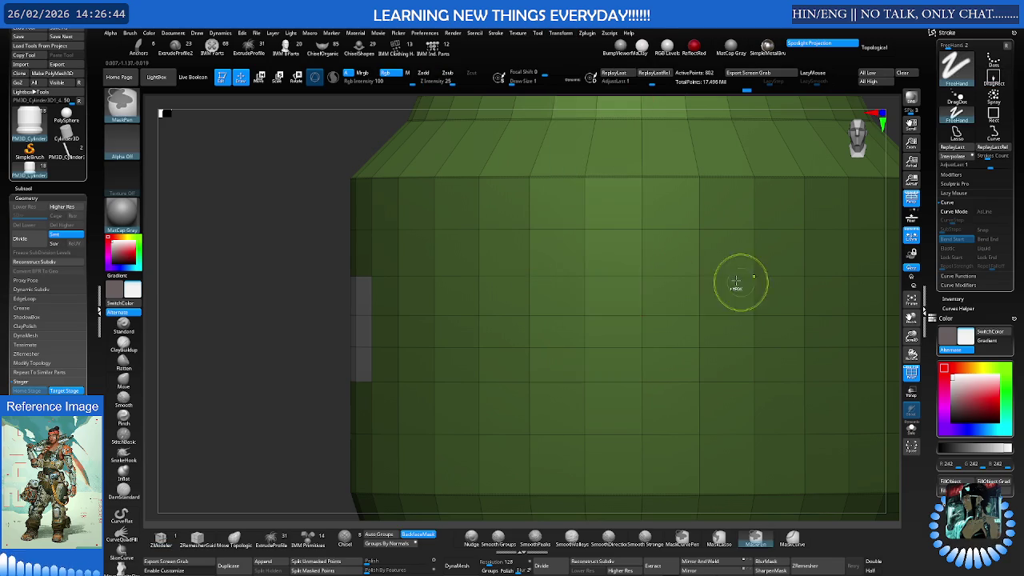
right_click_drag(733, 281, 681, 297, "ctrl")
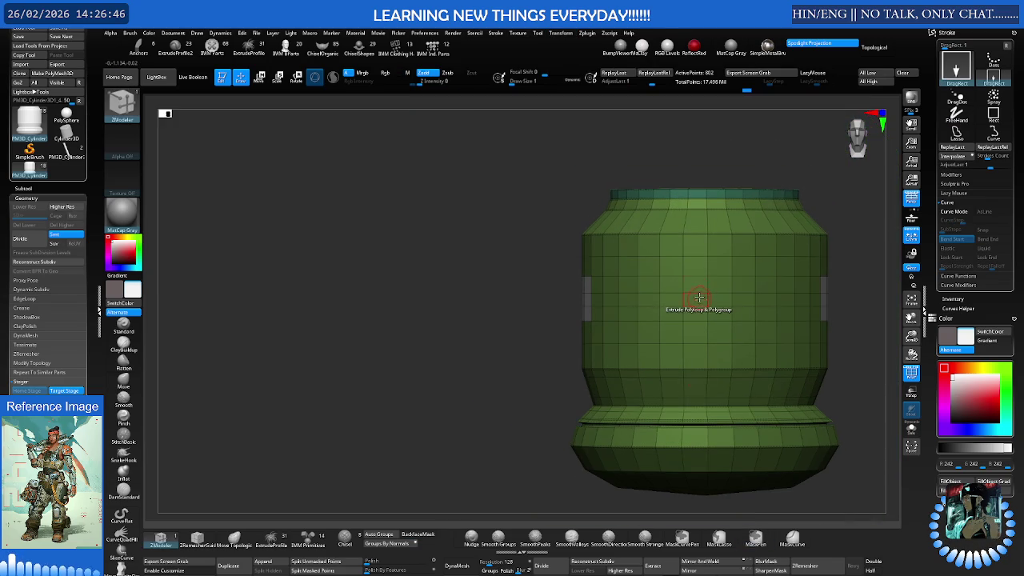
left_click(560, 34)
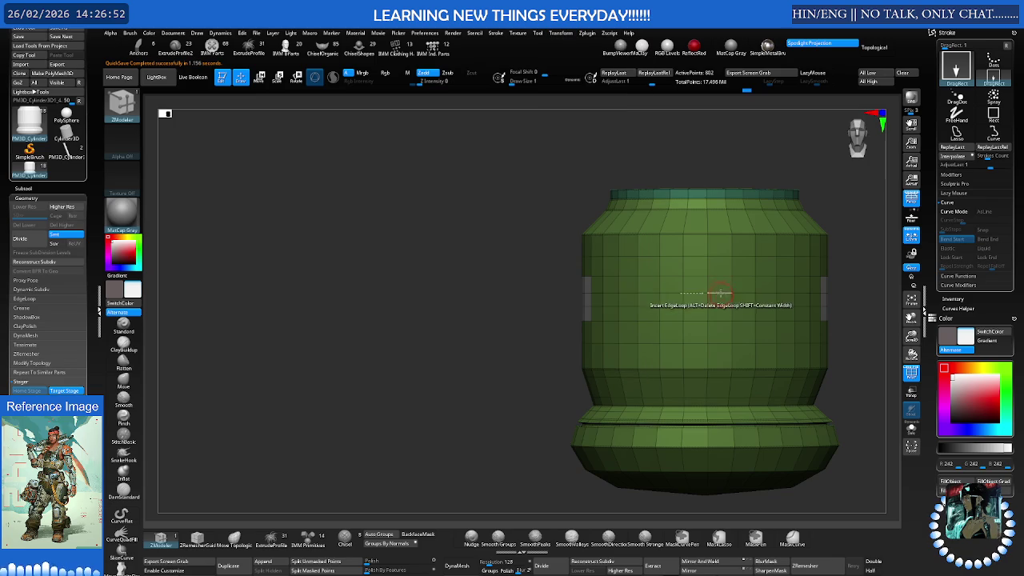
right_click_drag(716, 295, 761, 274)
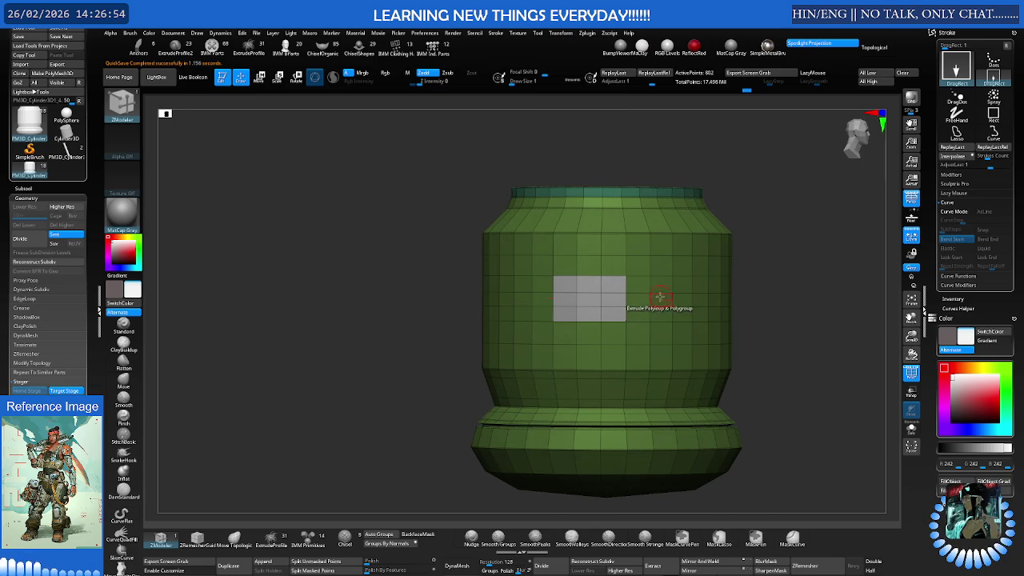
mouse_move(658, 294)
right_mouse_down()
mouse_move(663, 318)
mouse_move(662, 308)
right_mouse_up()
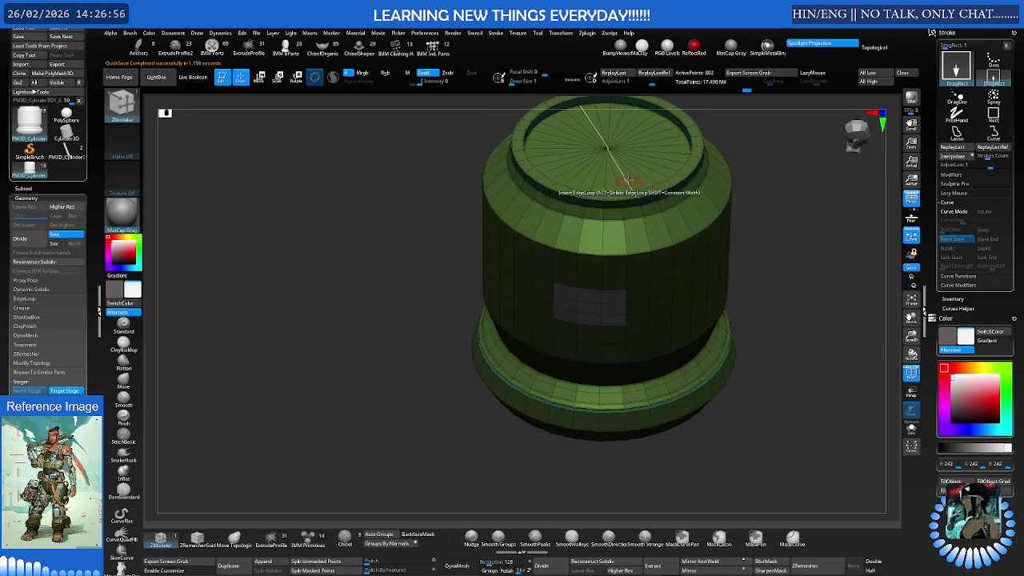
mouse_move(642, 171)
right_mouse_down()
mouse_move(632, 240)
mouse_move(629, 230)
right_mouse_up()
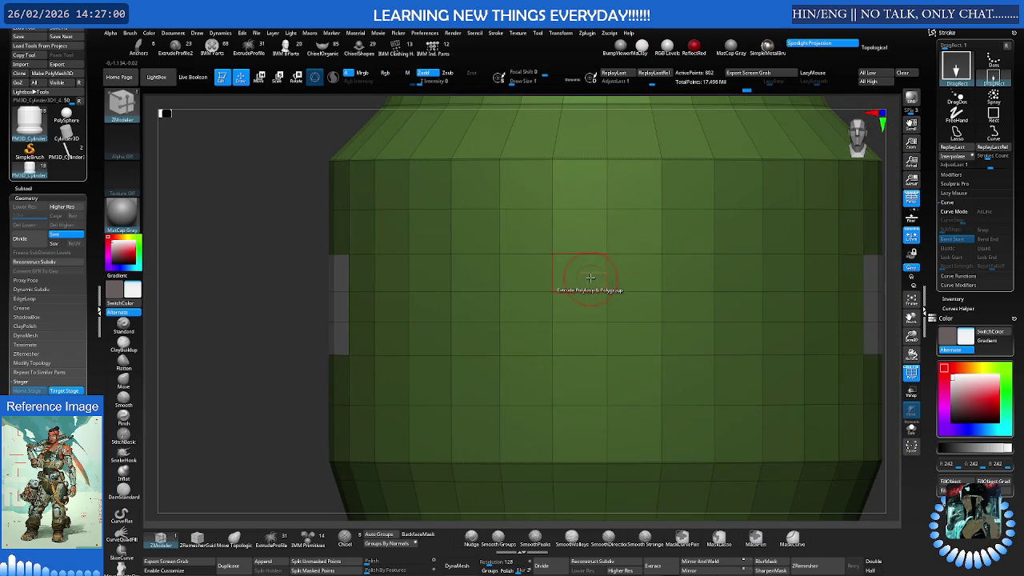
Mask a four-polygon patch, then rotate to a front view showing both grey patches
mouse_move(585, 272)
left_mouse_down()
mouse_move(594, 304)
mouse_move(674, 332)
mouse_move(674, 279)
mouse_move(532, 279)
mouse_move(521, 308)
mouse_move(527, 331)
left_mouse_up()
key("f")
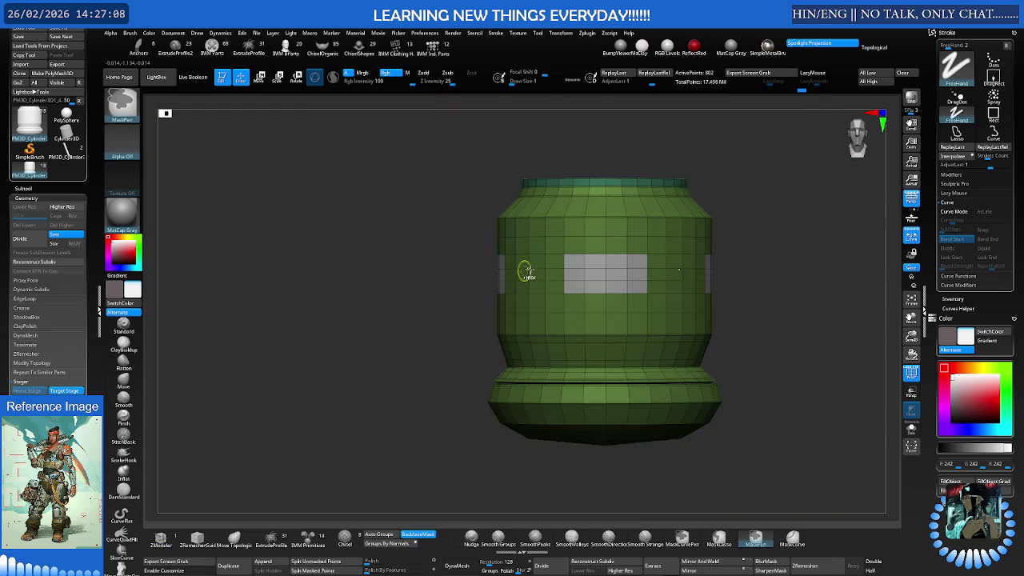
left_click_drag(696, 272, 593, 267)
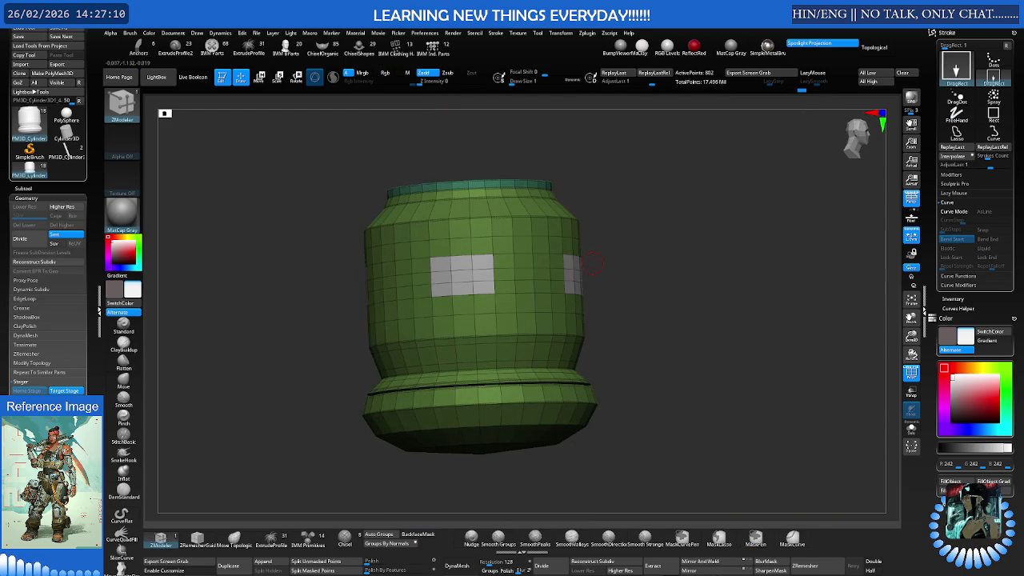
key("shift+f")
mouse_move(697, 244)
left_mouse_down()
mouse_move(601, 275)
mouse_move(607, 264)
mouse_move(578, 267)
mouse_move(584, 241)
mouse_move(568, 269)
mouse_move(578, 270)
mouse_move(589, 232)
mouse_move(581, 264)
mouse_move(554, 267)
mouse_move(572, 264)
mouse_move(549, 297)
mouse_move(578, 249)
mouse_move(568, 268)
left_mouse_up()
key("b")
key("z")
key("m")
key("ctrl+d")
key("ctrl+d")
key("ctrl+d")
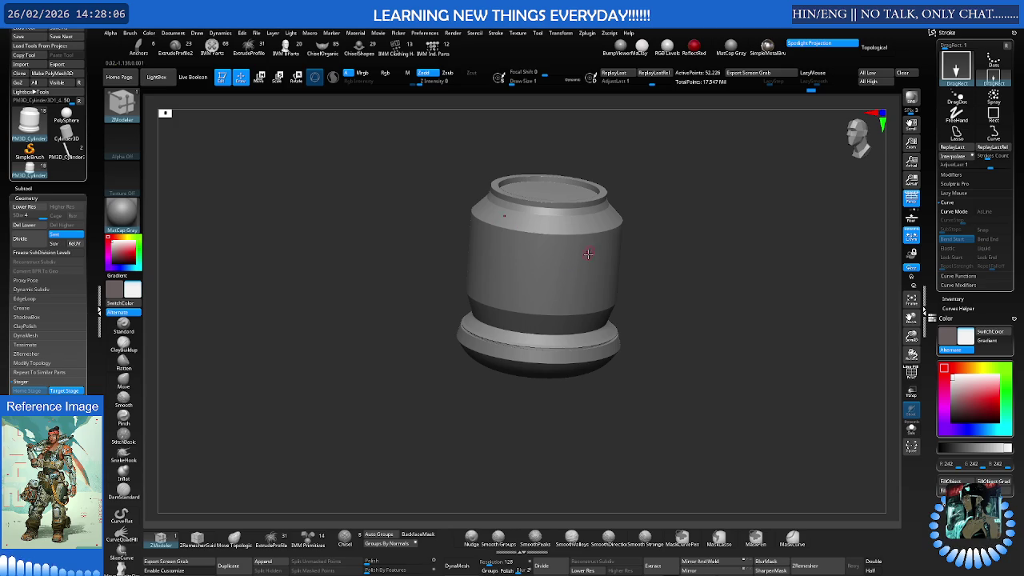
right_click_drag(588, 252, 579, 272)
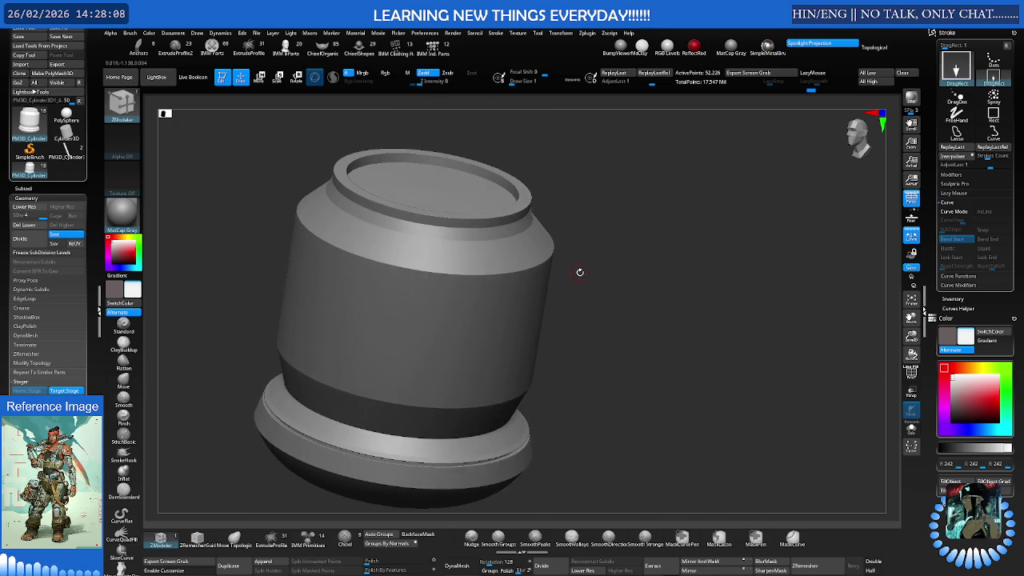
right_click_drag(579, 272, 574, 258)
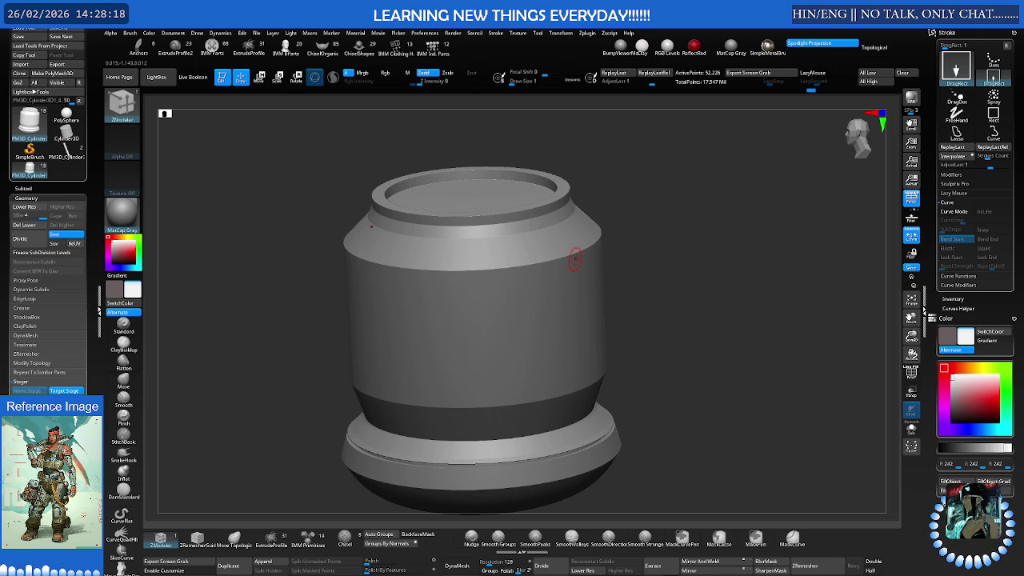
key("shift+d")
key("shift+d")
key("shift+d")
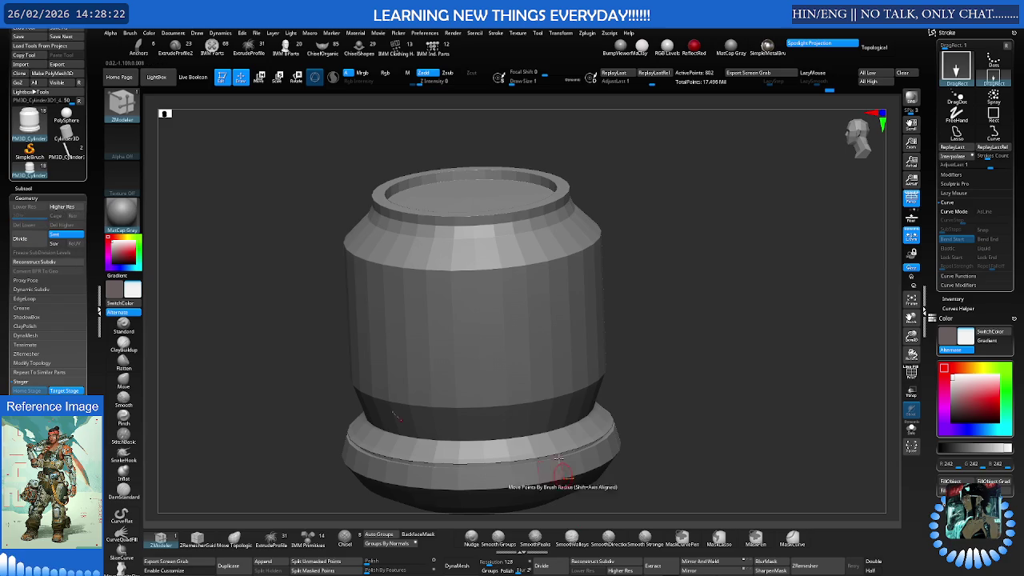
left_click_drag(528, 497, 569, 360, "shift")
key("shift+f")
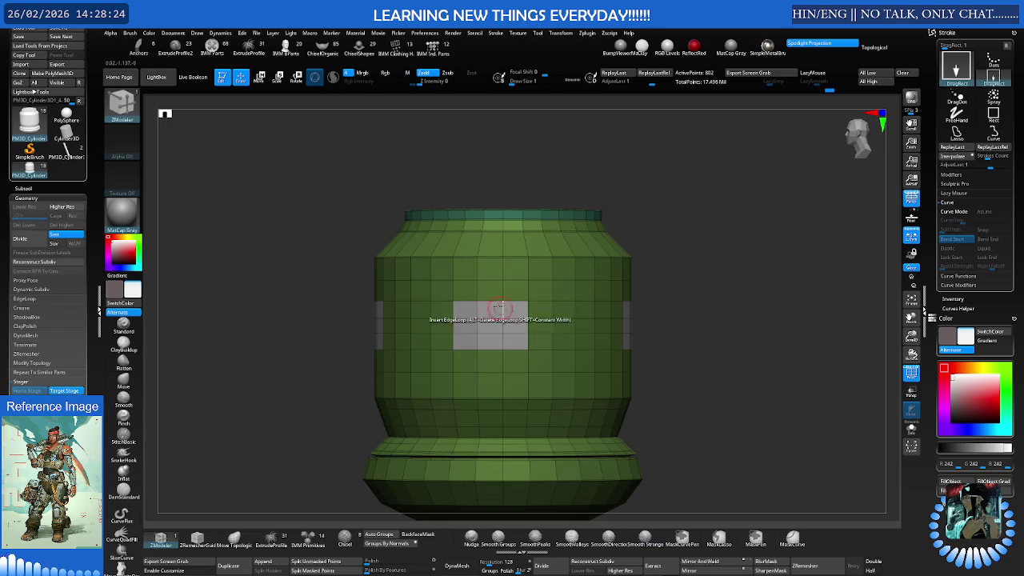
Inset the grey panel with Inset > Polygroup All, leaving a border ring
scroll(567, 296, "up", 3)
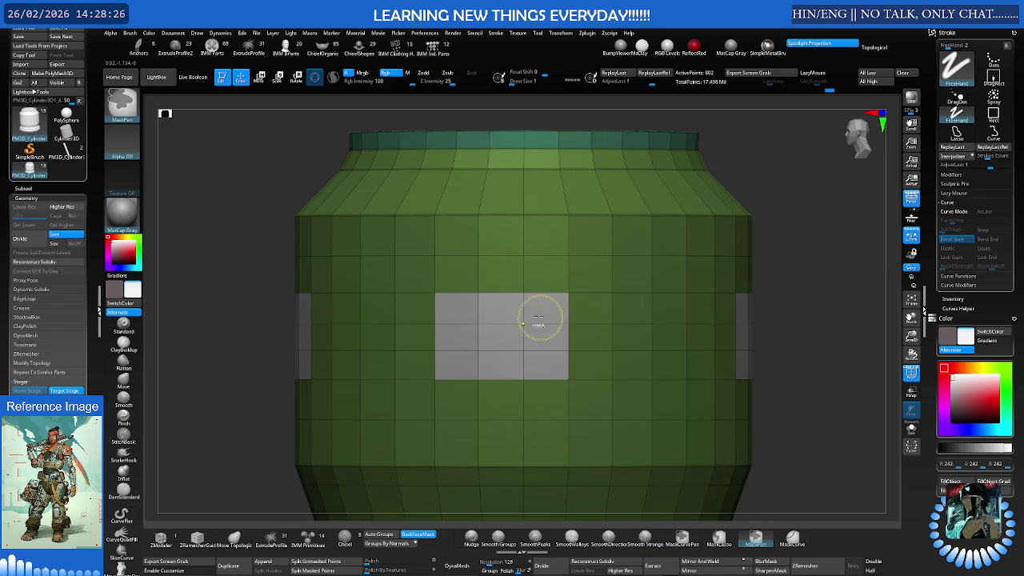
scroll(559, 312, "up", 3)
scroll(576, 296, "up", 2)
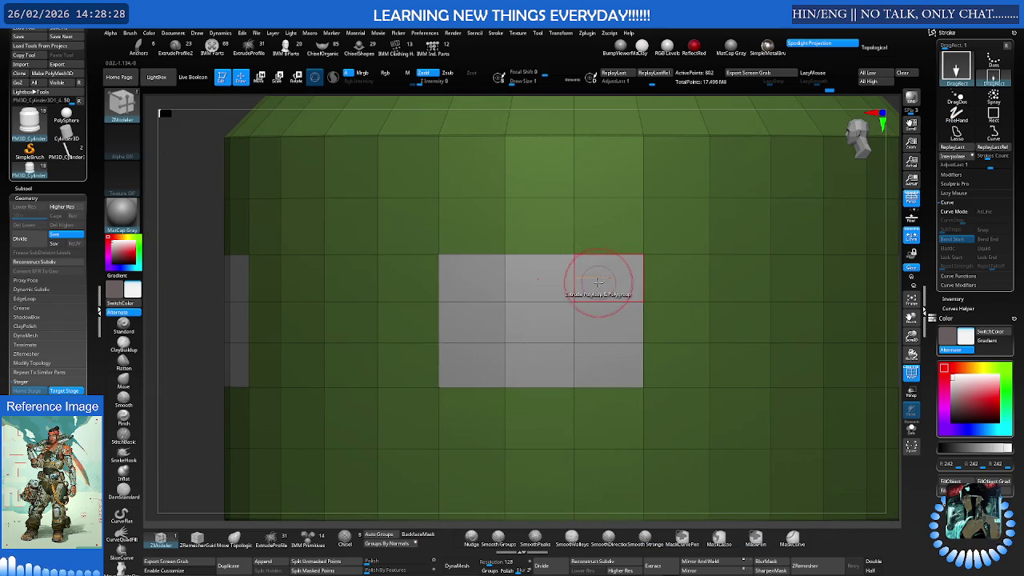
key("ctrl")
scroll(602, 291, "down", 2)
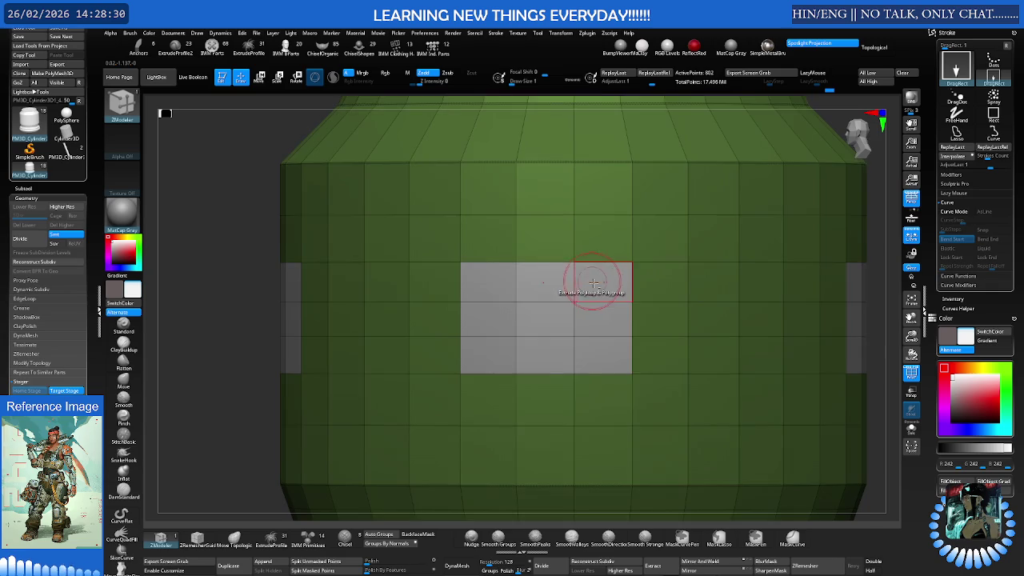
scroll(604, 284, "down", 1)
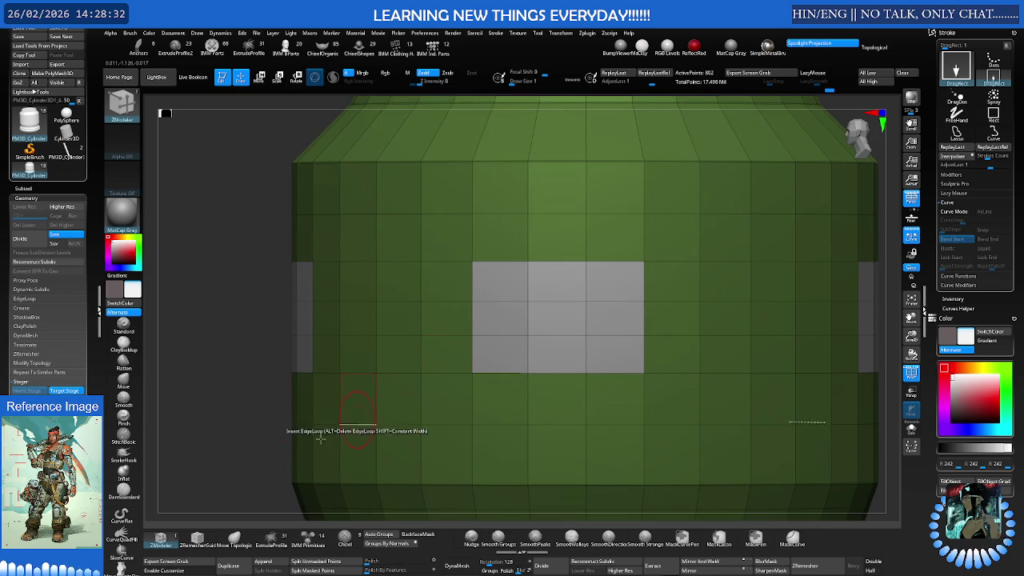
key("space")
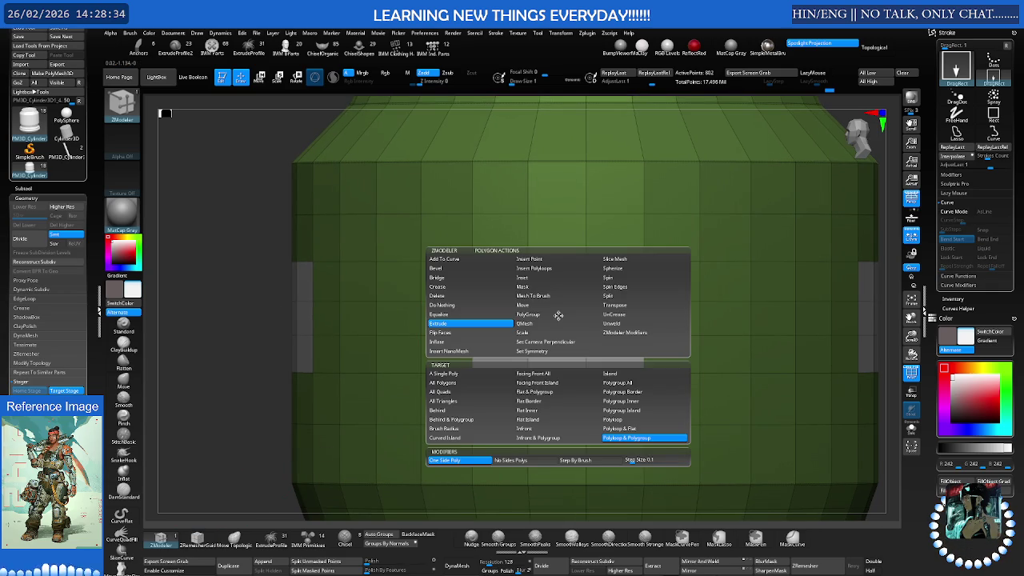
left_click(534, 279)
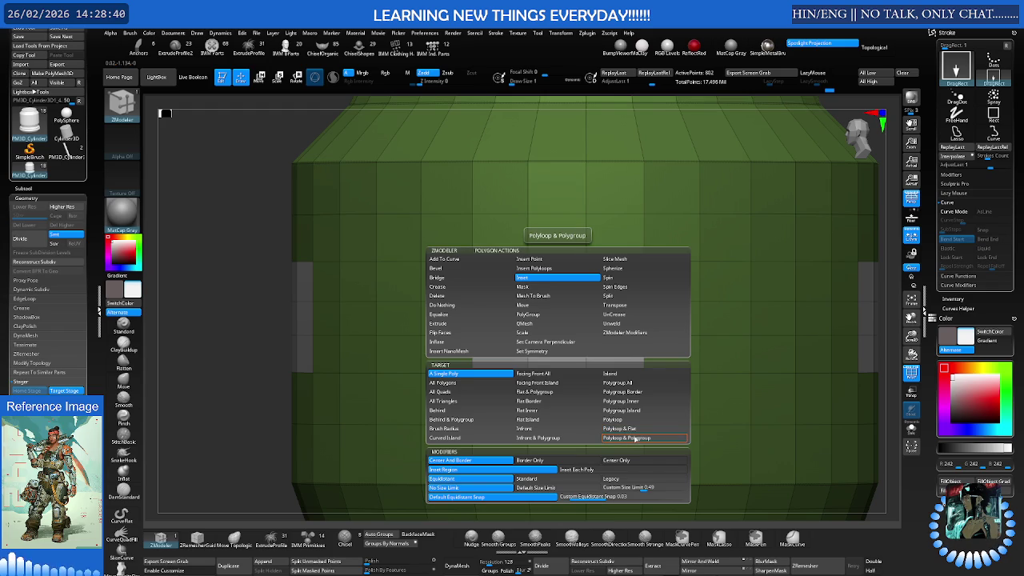
left_click(641, 383)
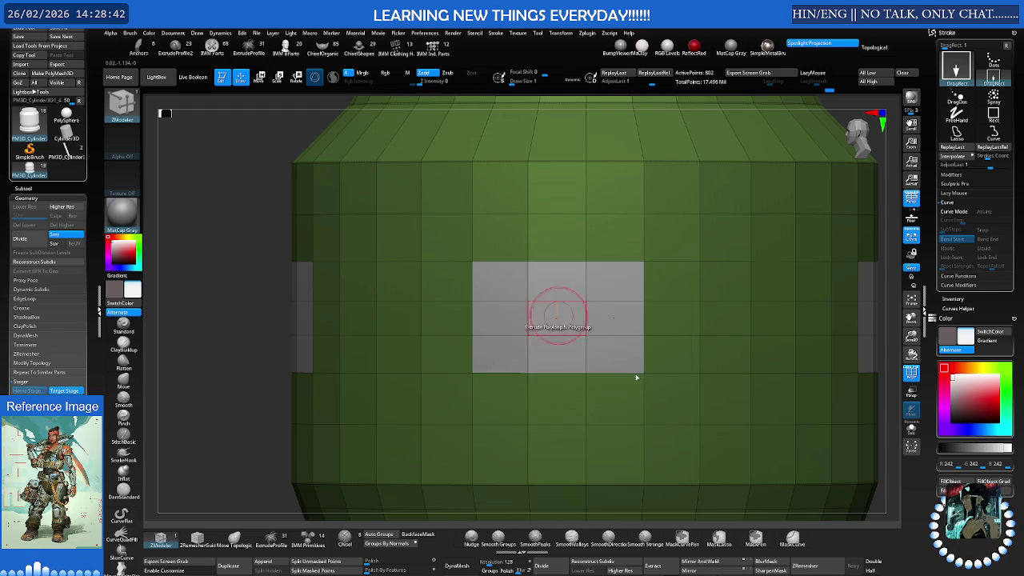
left_click_drag(560, 279, 546, 293)
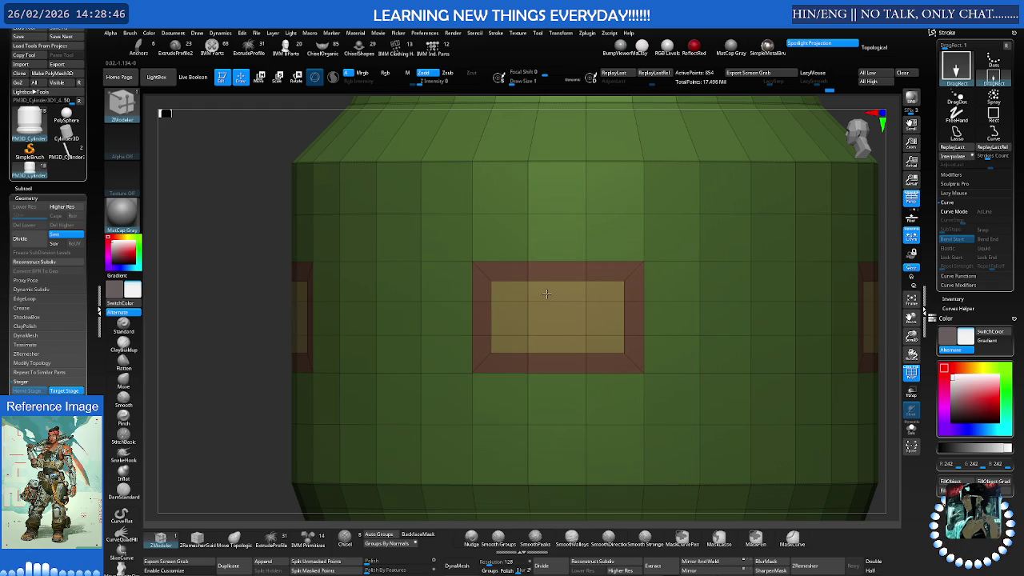
key("f")
mouse_move(605, 309)
left_mouse_down()
mouse_move(567, 299)
mouse_move(658, 316)
mouse_move(672, 330)
left_mouse_up()
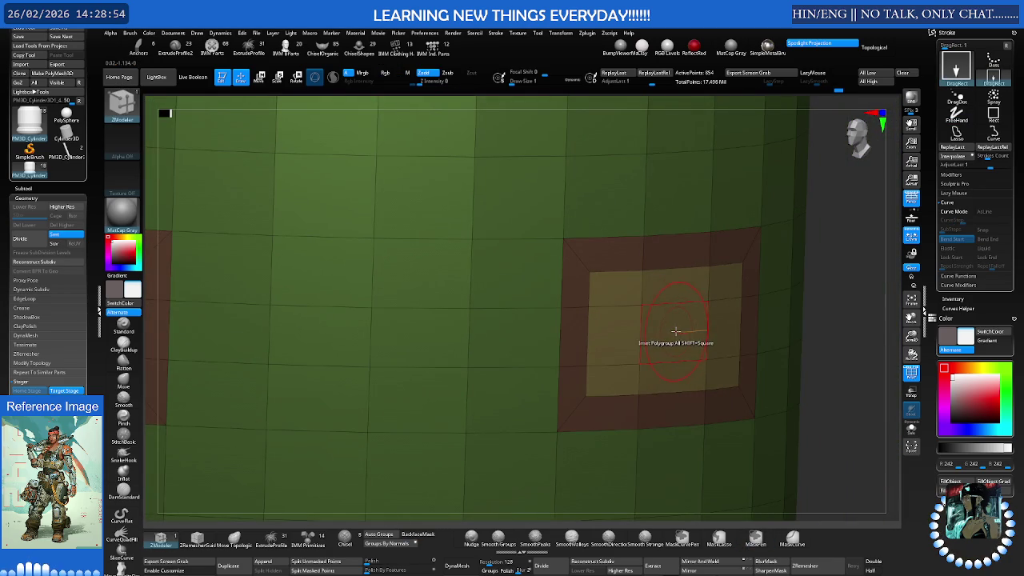
Extrude the inner panel polygroup inward into a recess using Polygroup All
key("space")
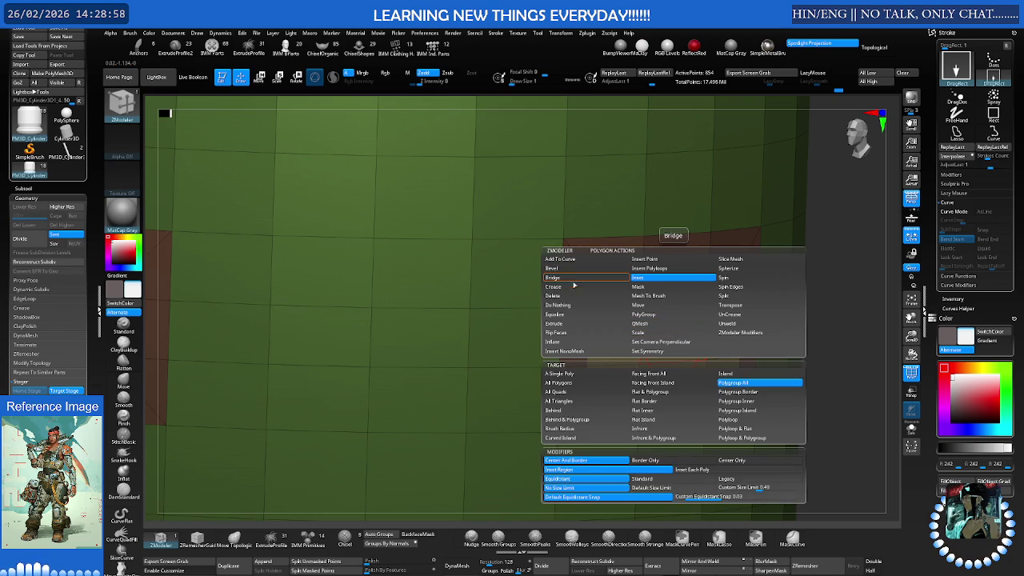
left_click(564, 323)
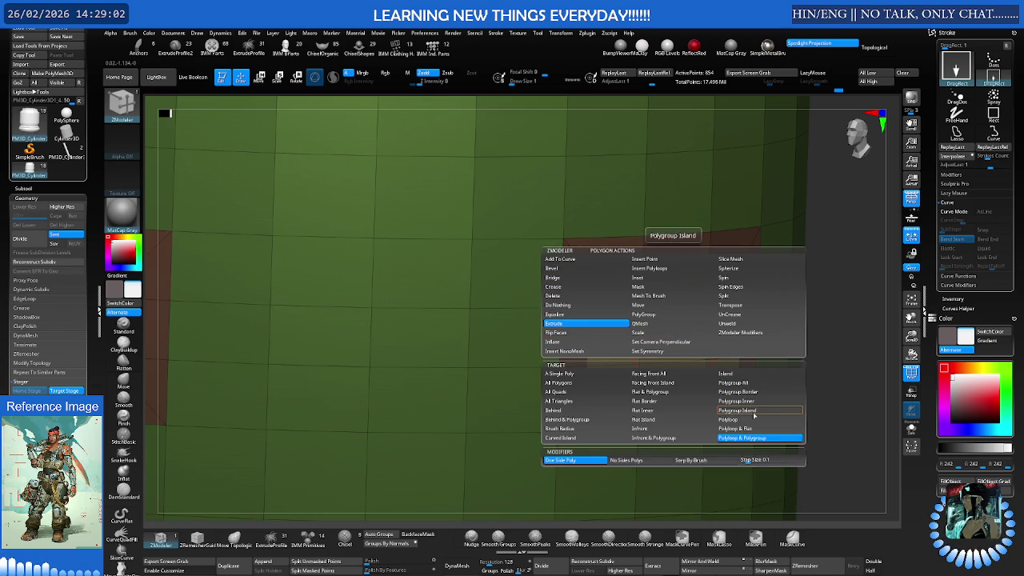
left_click(752, 385)
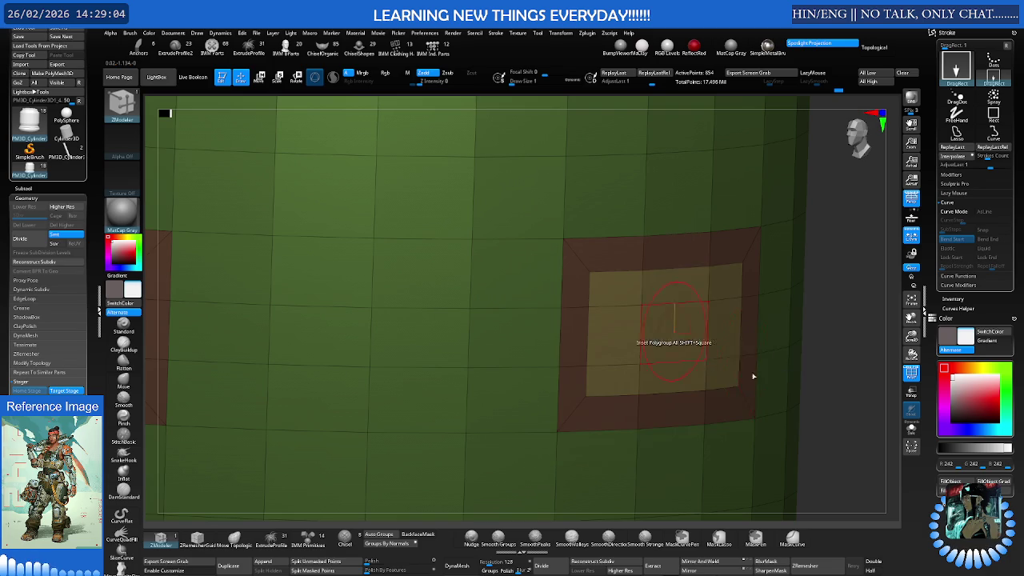
left_click_drag(674, 342, 642, 316)
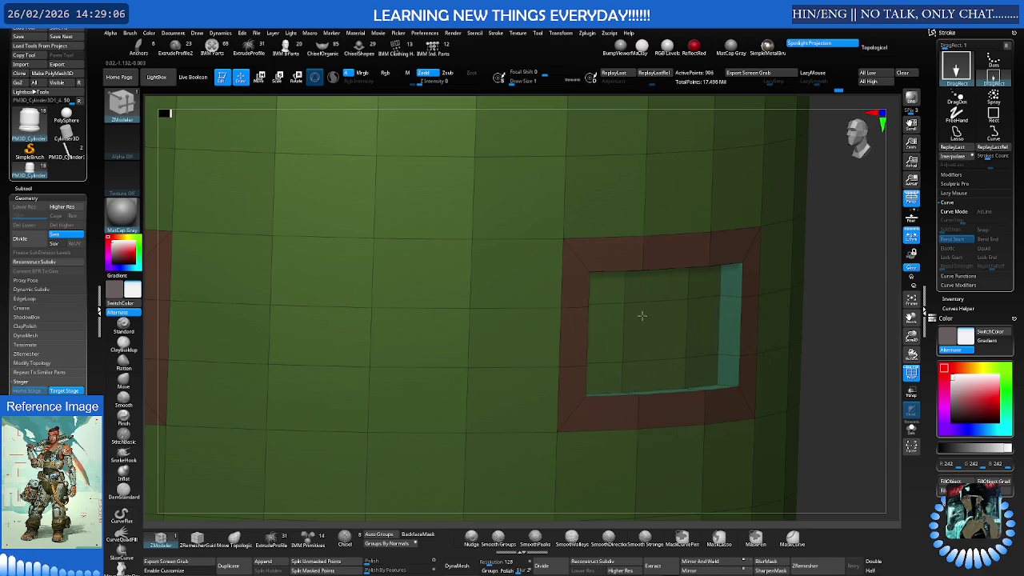
key("f")
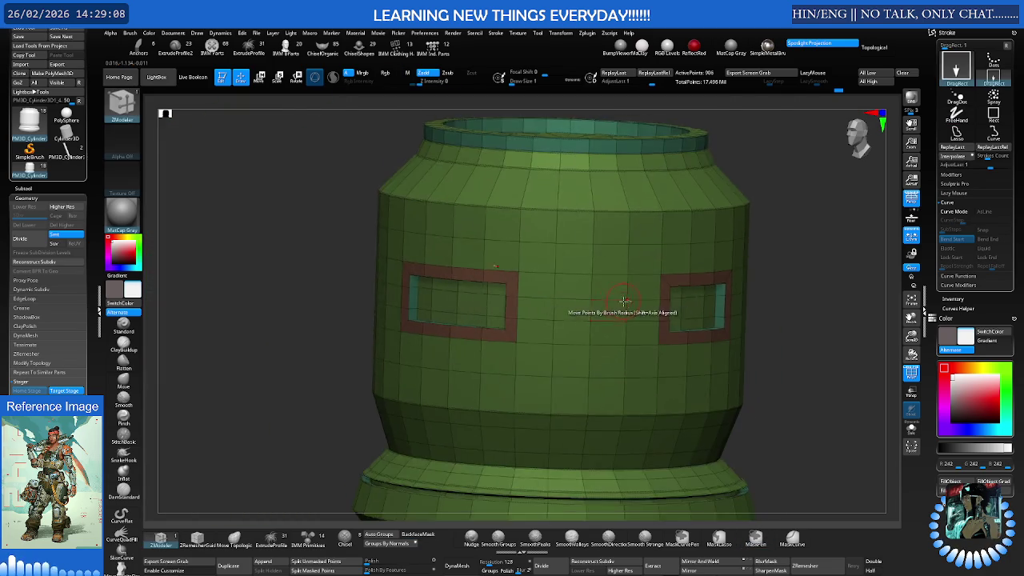
right_click_drag(635, 310, 613, 293, "ctrl")
key("shift+f")
key("f")
mouse_move(698, 296)
right_mouse_down("ctrl")
mouse_move(615, 287)
mouse_move(692, 290)
mouse_move(658, 299)
mouse_move(642, 288)
mouse_move(690, 290)
right_mouse_up("ctrl")
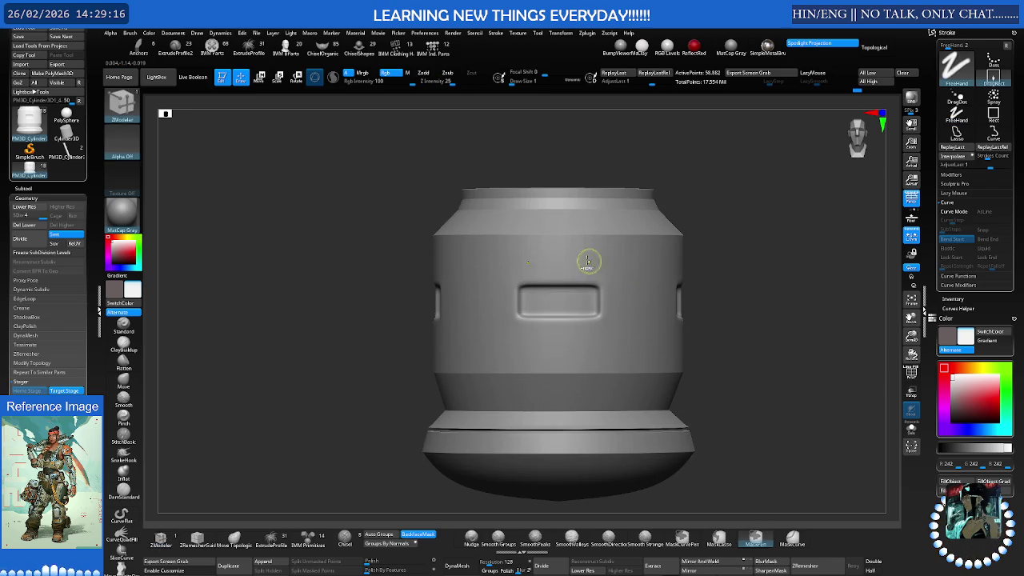
Toggle between low-poly and subdivided views with polyframe shown, then reselect ZModeler
right_click_drag(595, 264, 623, 247, "ctrl")
key("shift+d")
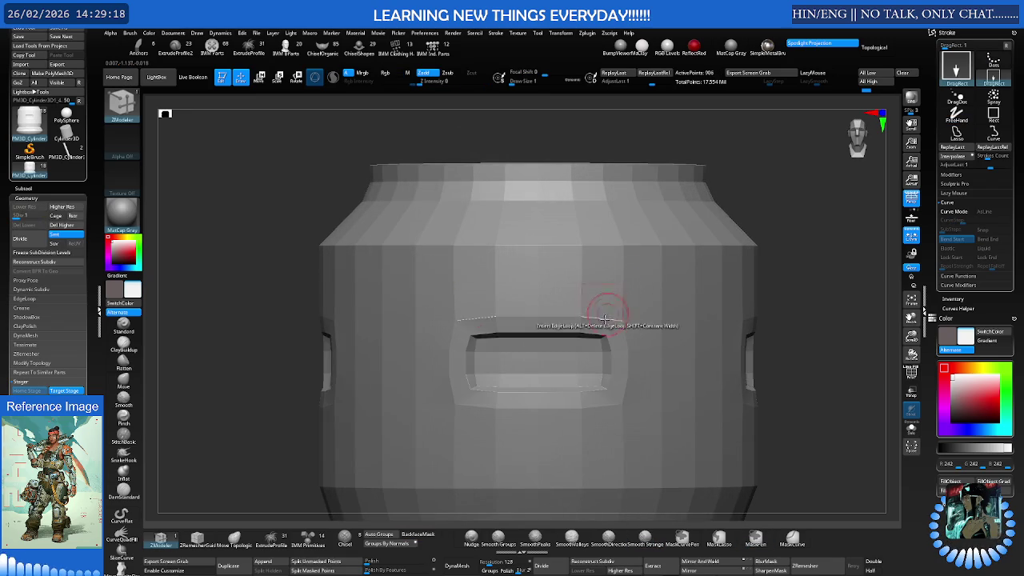
key("shift+f")
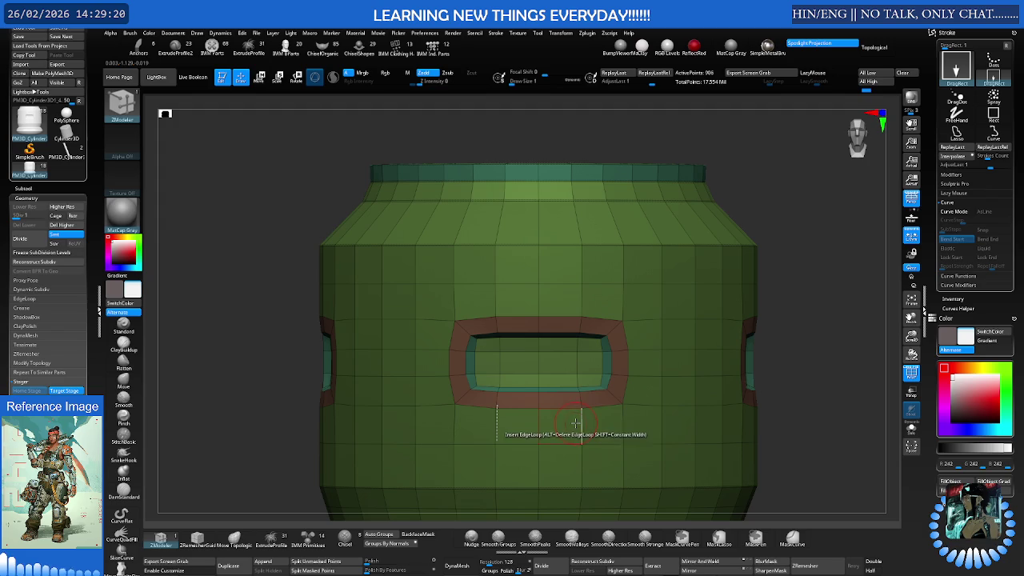
key("d")
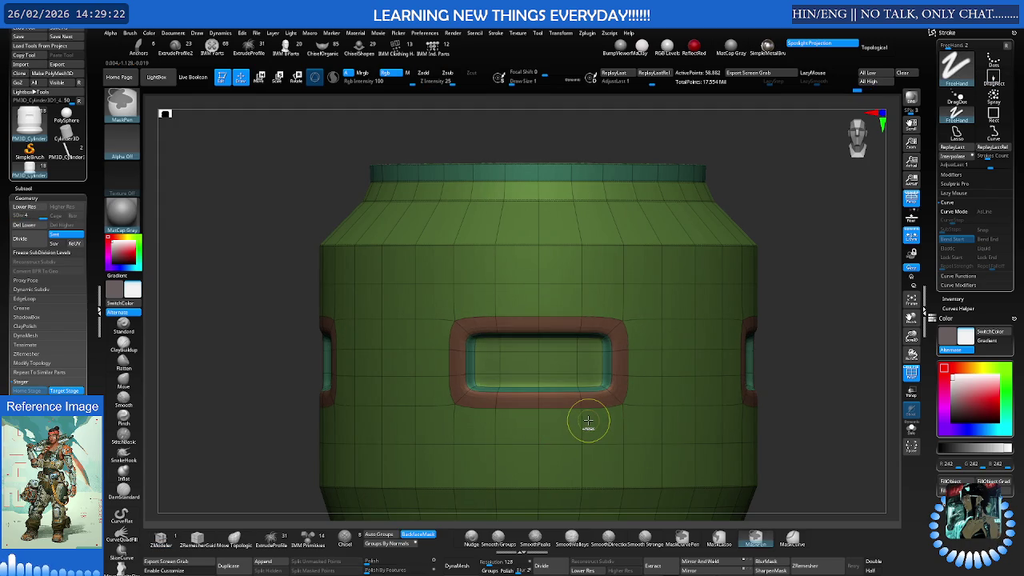
key("shift+d")
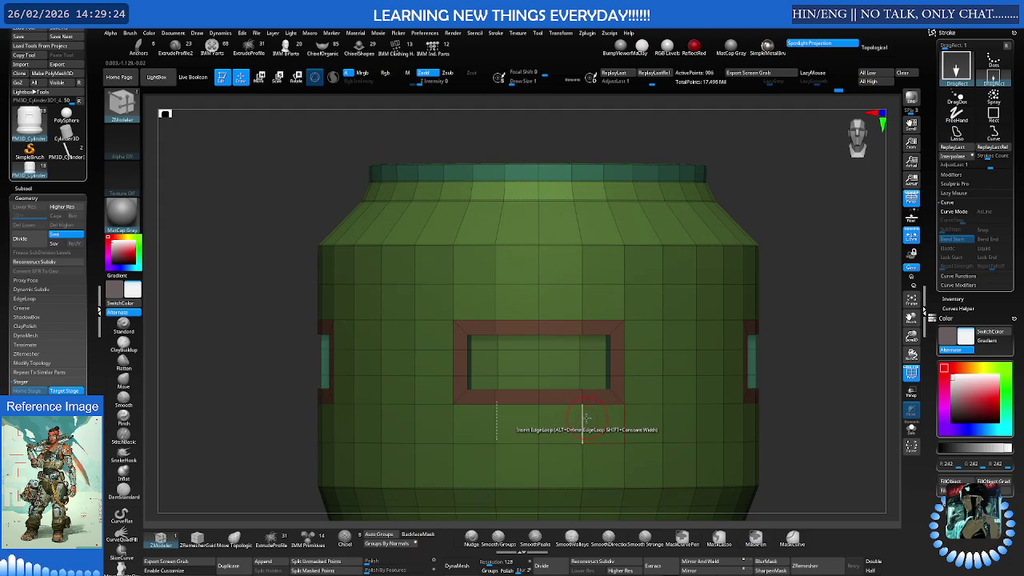
right_click_drag(551, 427, 557, 407, "alt")
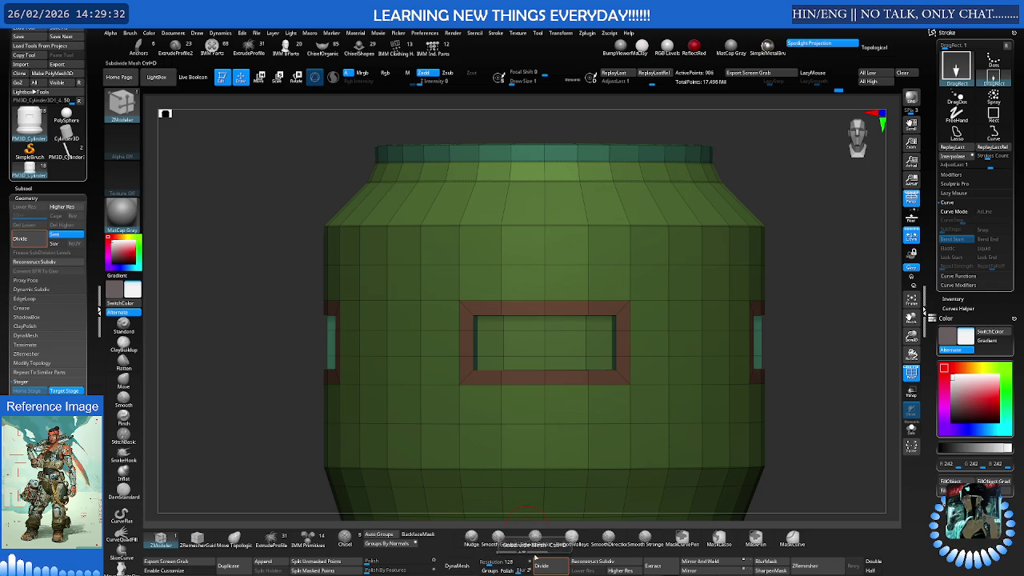
scroll(519, 425, "up", 2)
scroll(543, 399, "up", 2)
scroll(572, 297, "down", 1)
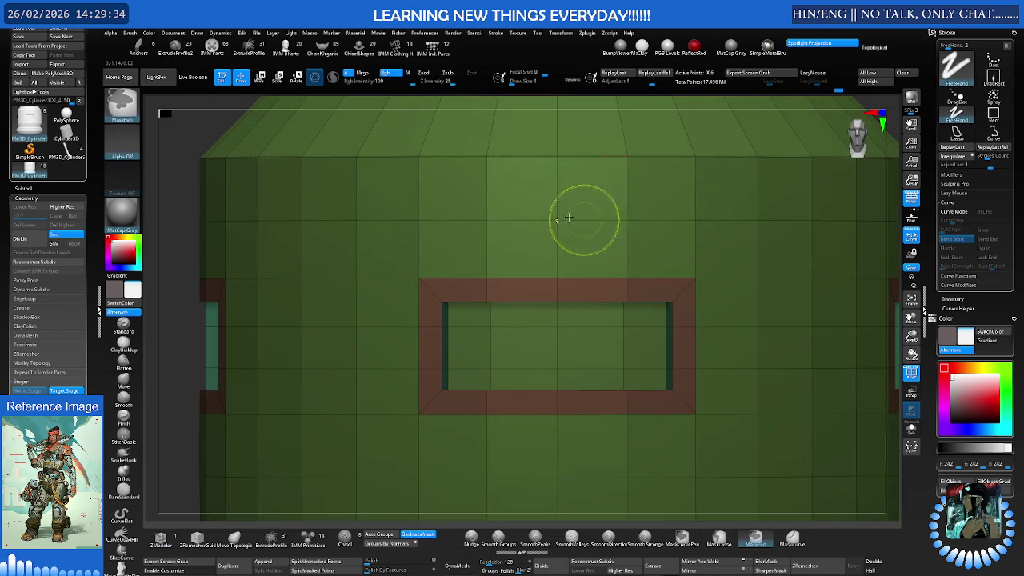
scroll(564, 240, "down", 2, "ctrl")
scroll(564, 248, "up", 2)
key("b")
key("z")
key("m")
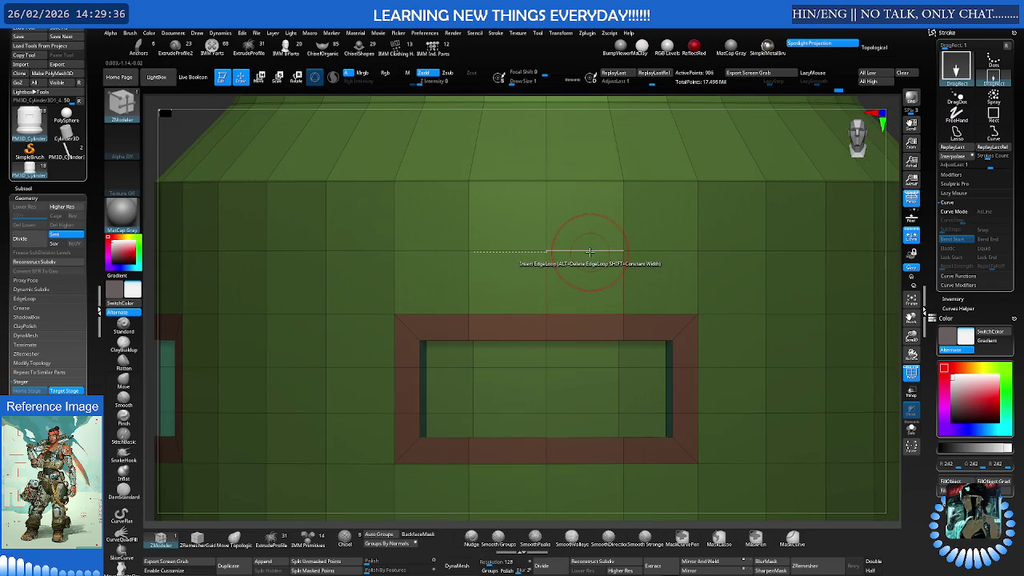
Insert a single edge loop around the cylinder just above the window panel
key("space")
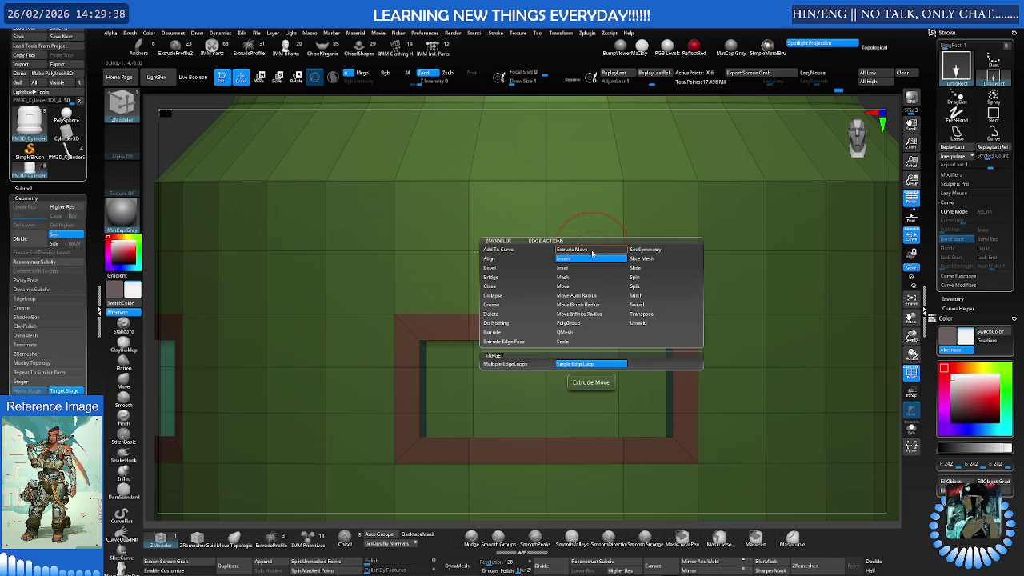
left_click(588, 251)
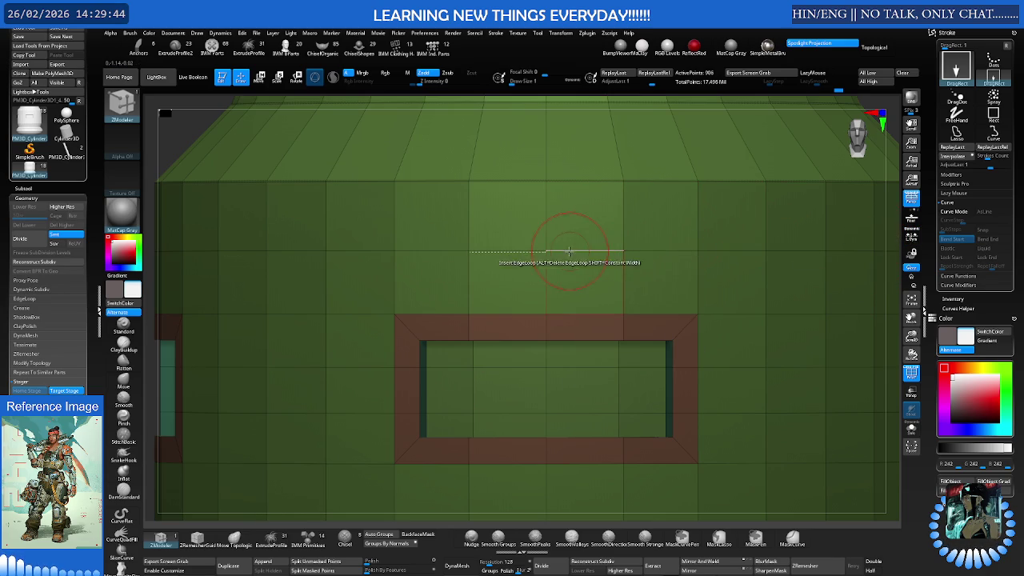
left_click(561, 34)
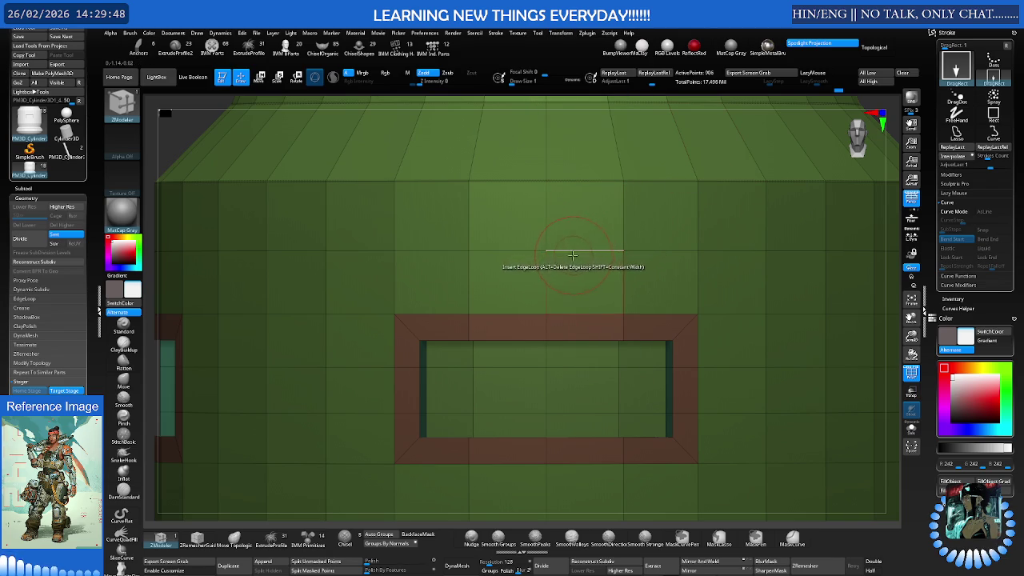
key("space")
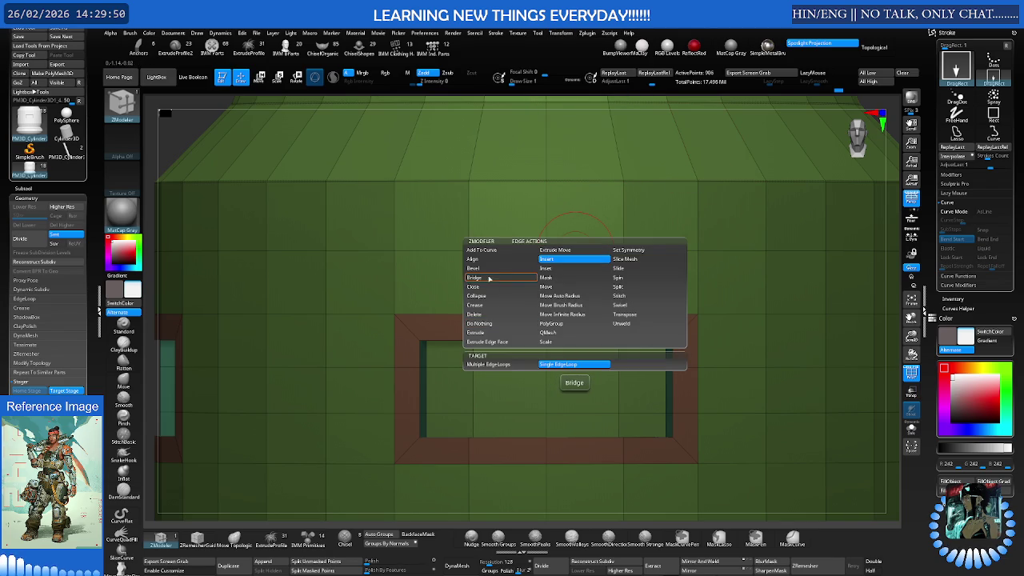
left_click(554, 264)
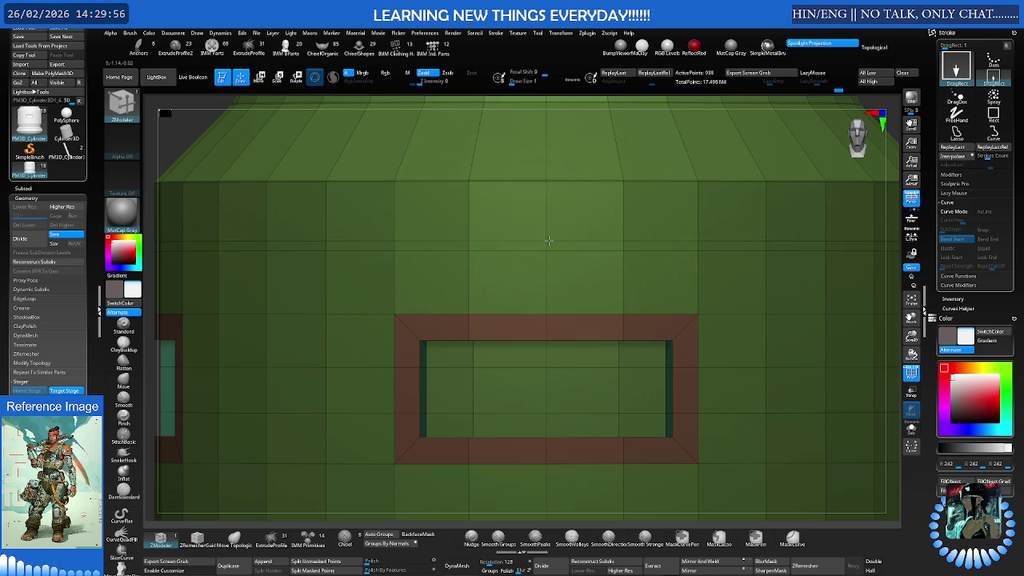
right_click_drag(550, 238, 589, 331, "alt")
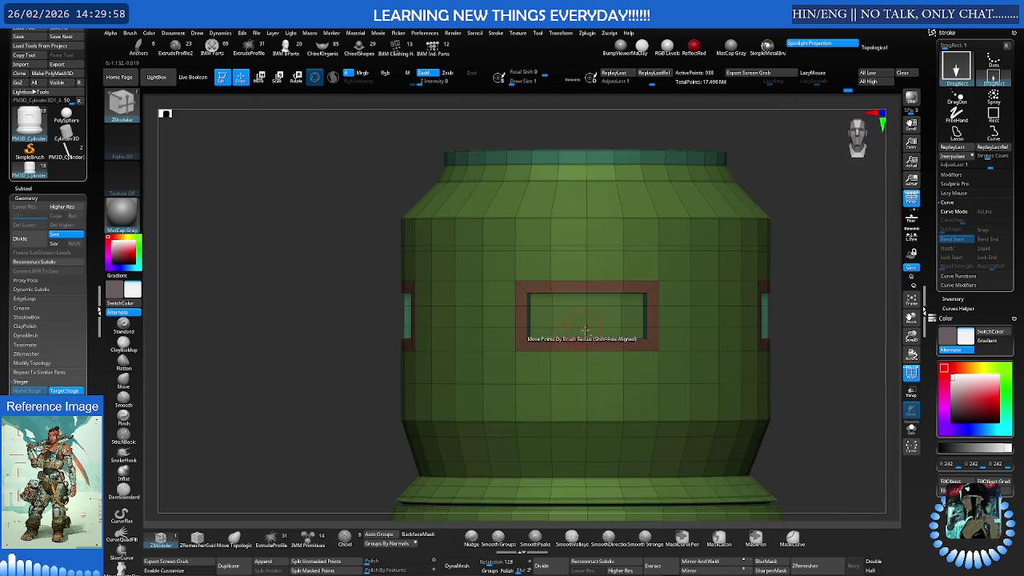
left_click(573, 349)
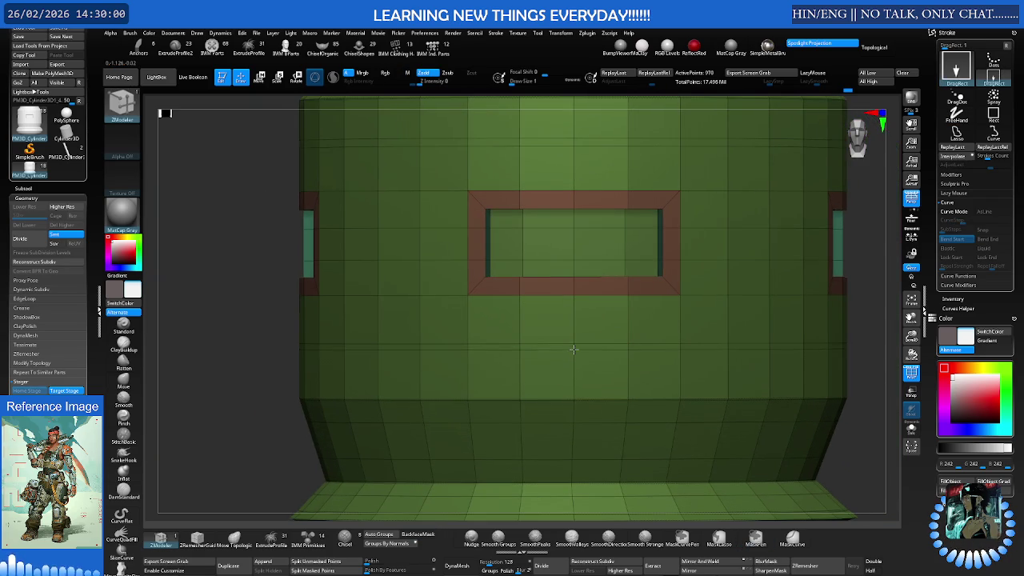
Set the ZModeler action target to a single Polyloop, undoing a stray extra edge loop
right_click_drag(584, 256, 633, 235, "alt")
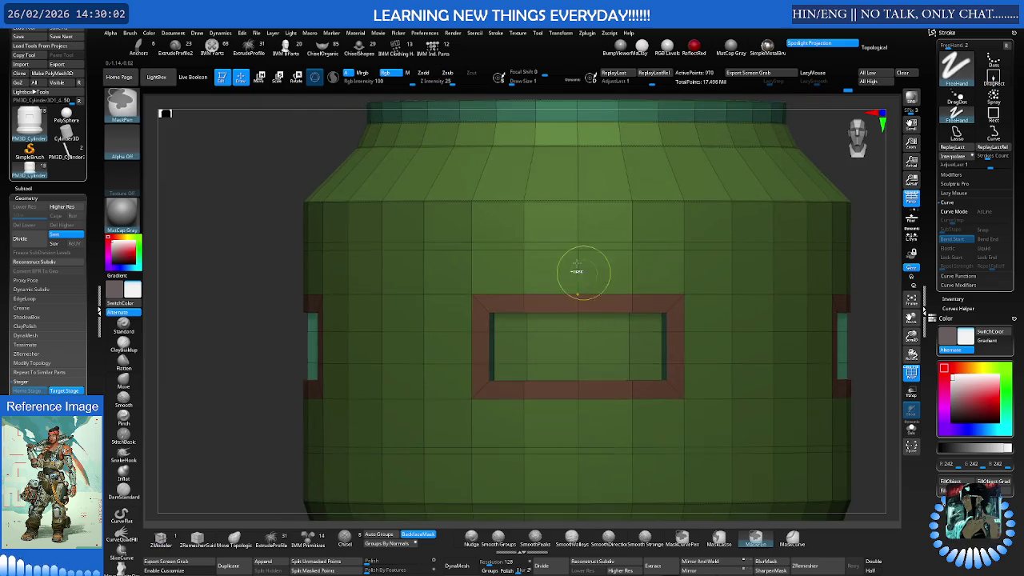
key("space")
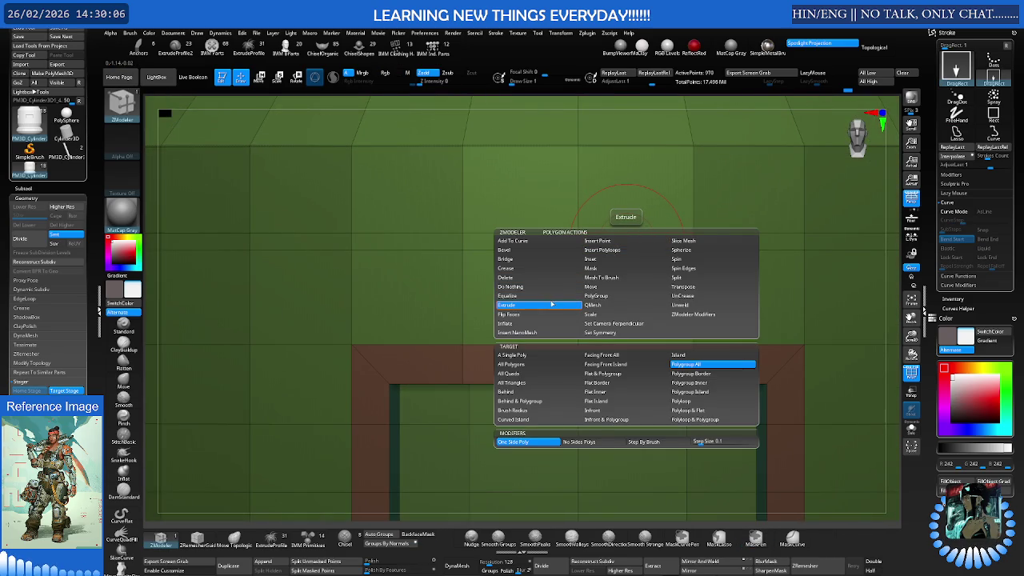
left_click(696, 419)
left_click(626, 228)
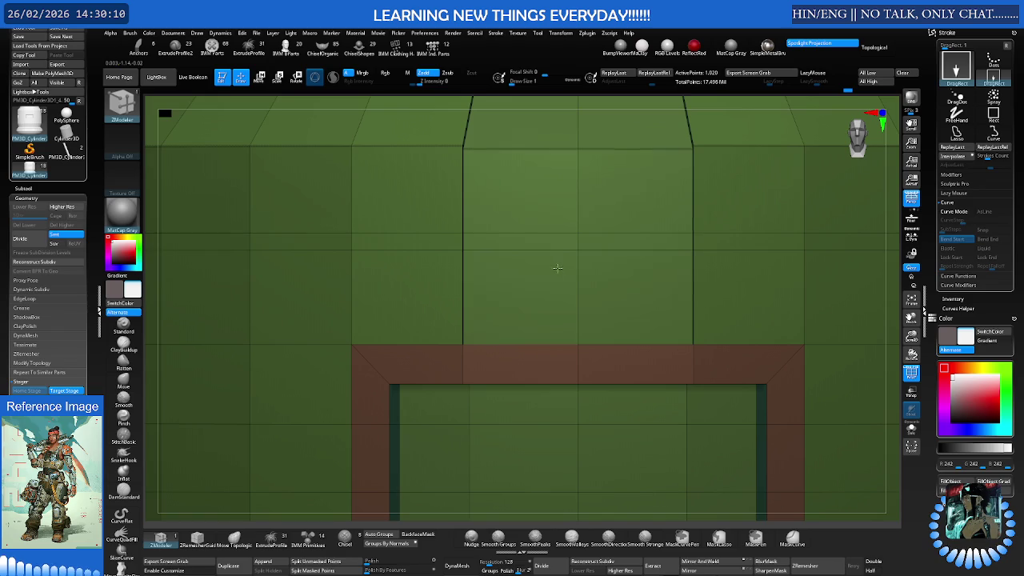
key("ctrl+z")
key("space")
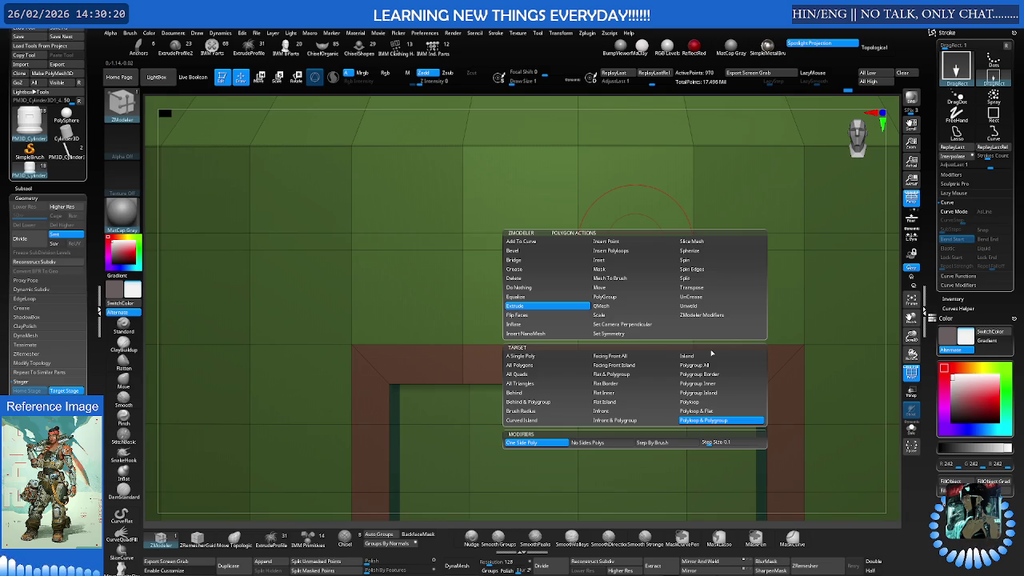
left_click(702, 403)
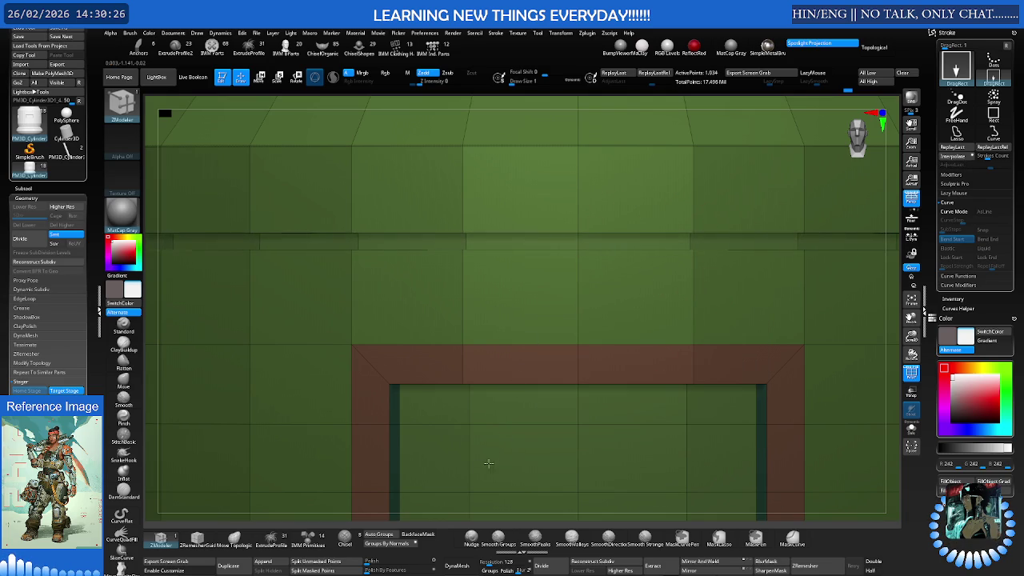
Orbit the barrel front-on and briefly preview it with smooth subdivision
key("f")
scroll(501, 288, "up", 2)
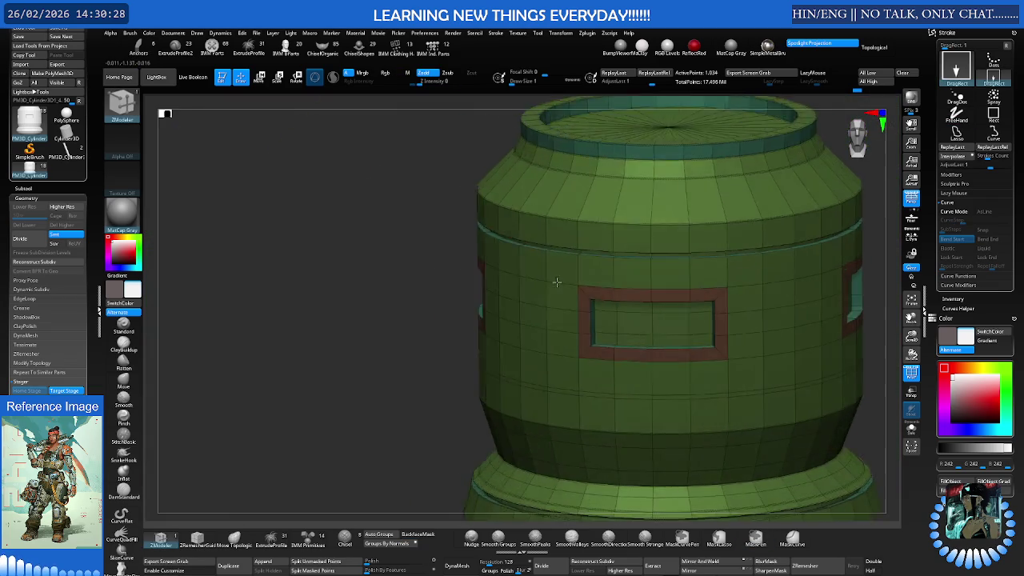
scroll(553, 285, "up", 2)
right_click_drag(560, 277, 628, 313)
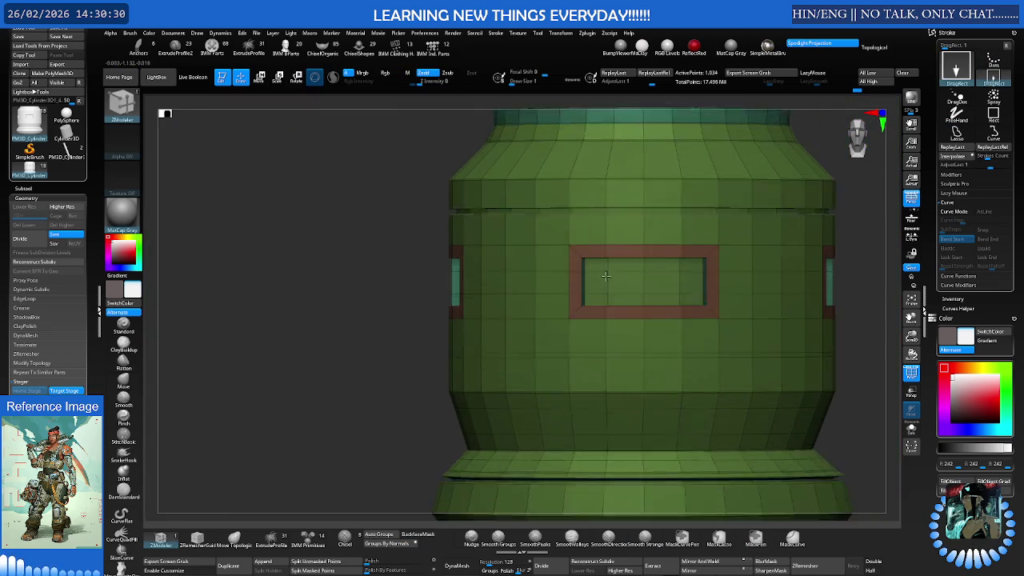
scroll(633, 313, "up", 3)
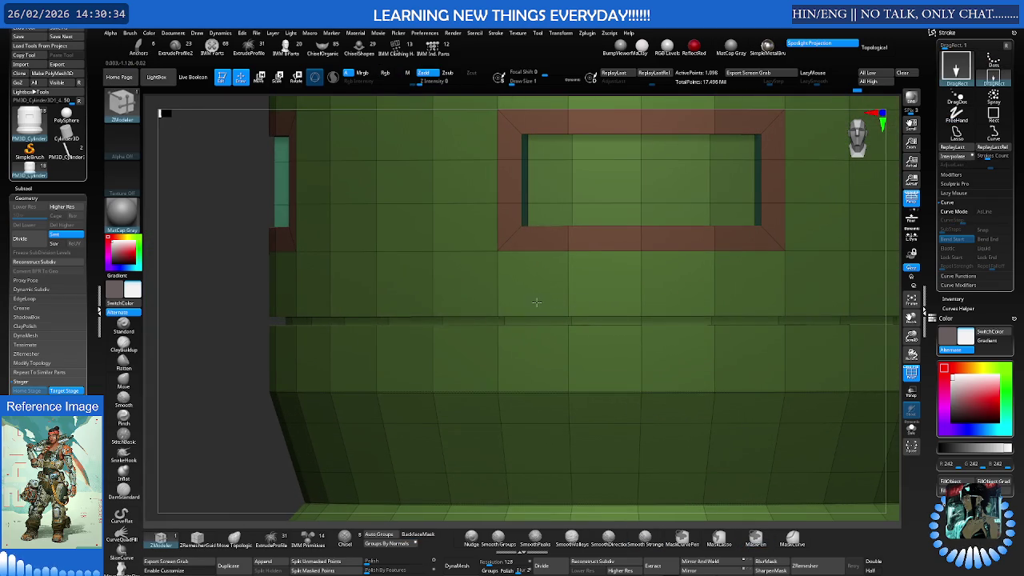
scroll(543, 303, "down", 3)
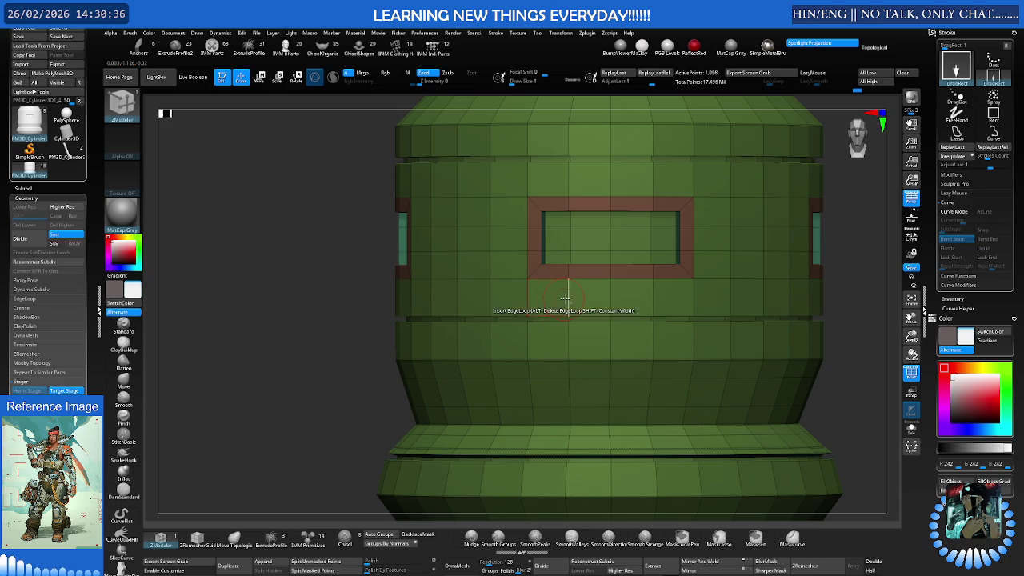
right_click_drag(560, 297, 605, 303)
key("ctrl+d")
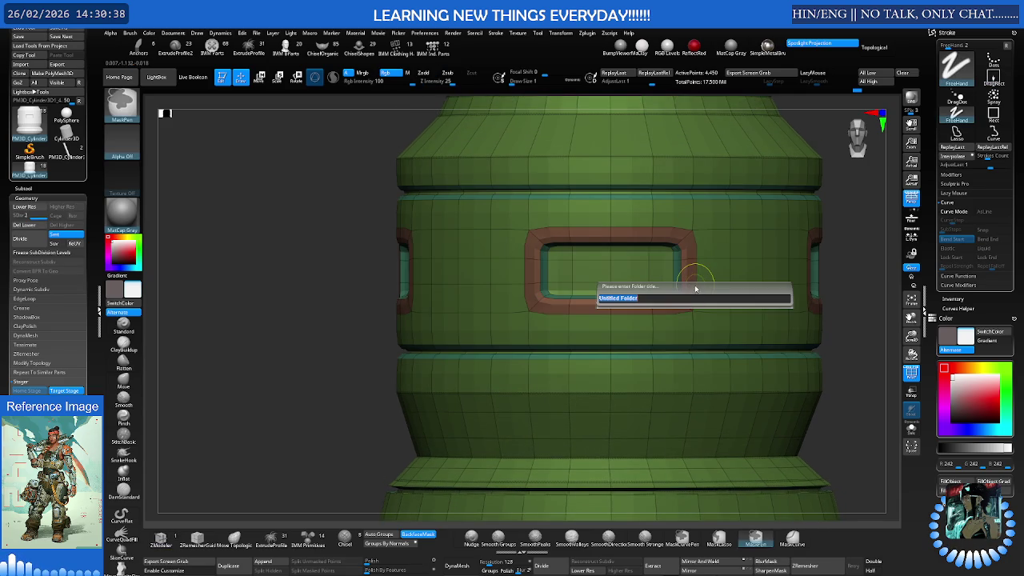
key("Escape")
key("ctrl+z")
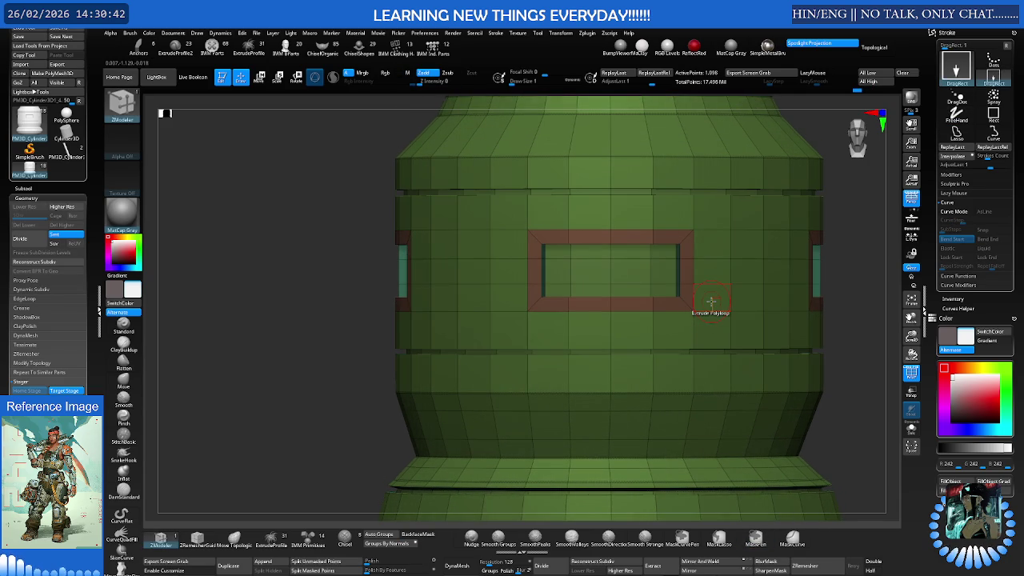
scroll(14, 337, "down", 2)
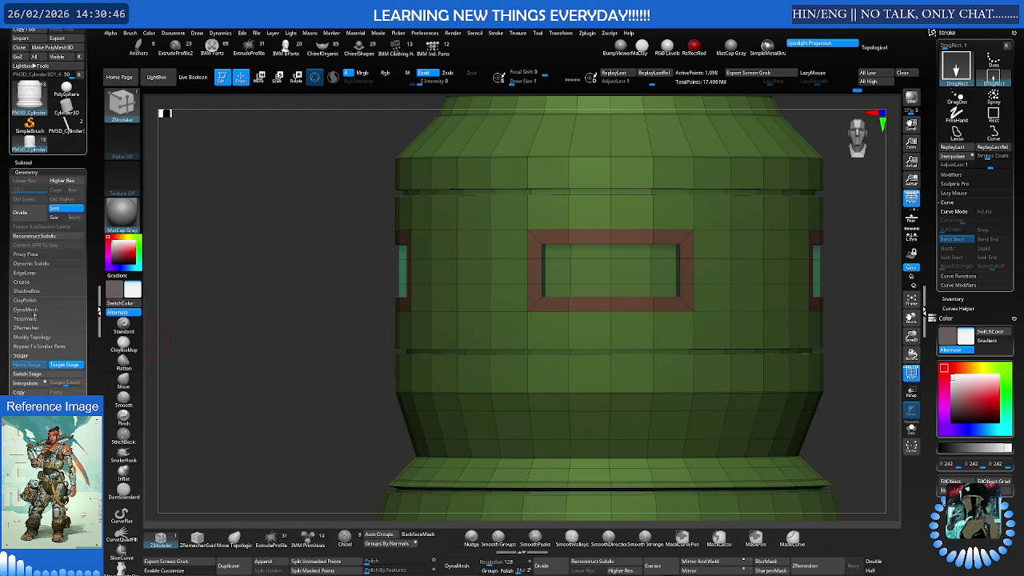
left_click(26, 284)
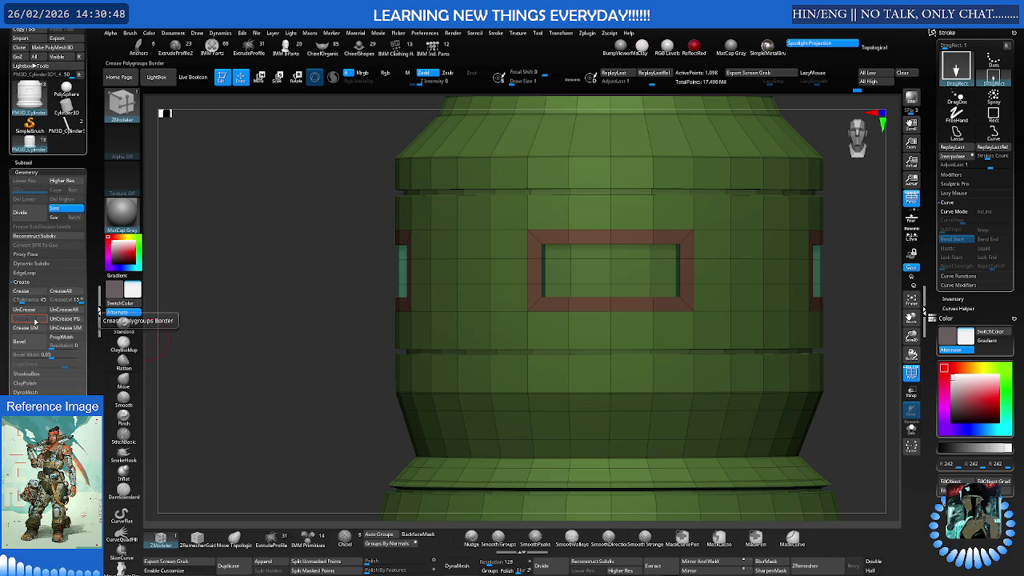
Crease all polygroup borders with Crease PG and preview the subdivided result
left_click(34, 317)
key("ctrl+d")
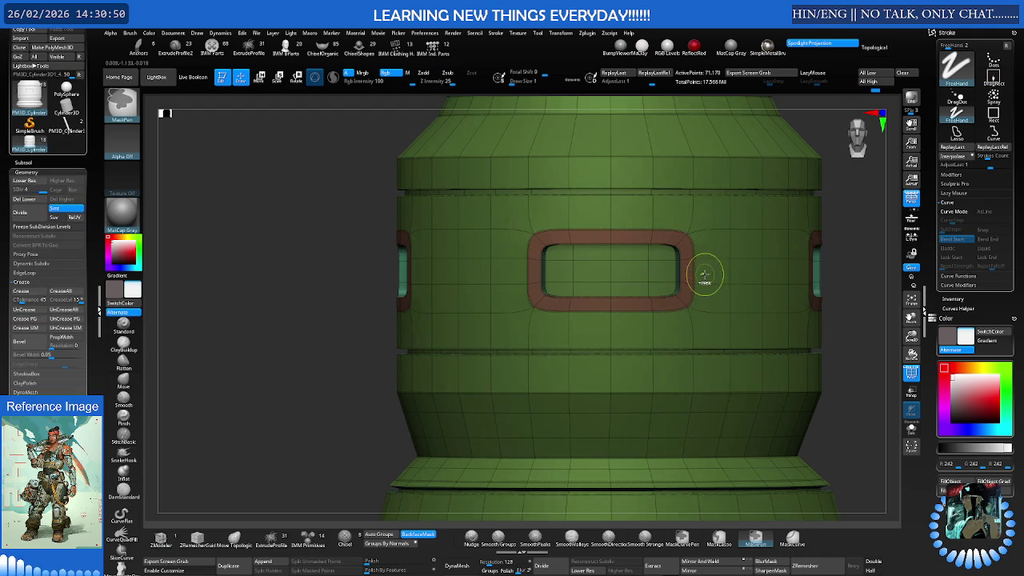
key("shift+f")
key("f")
mouse_move(703, 270)
right_mouse_down()
mouse_move(629, 280)
mouse_move(757, 270)
right_mouse_up()
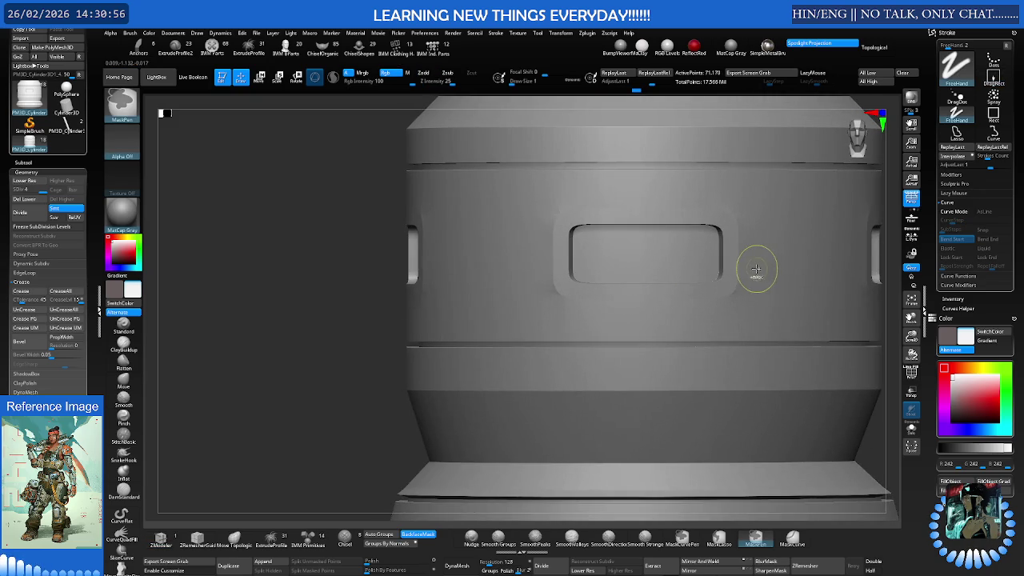
key("shift+d")
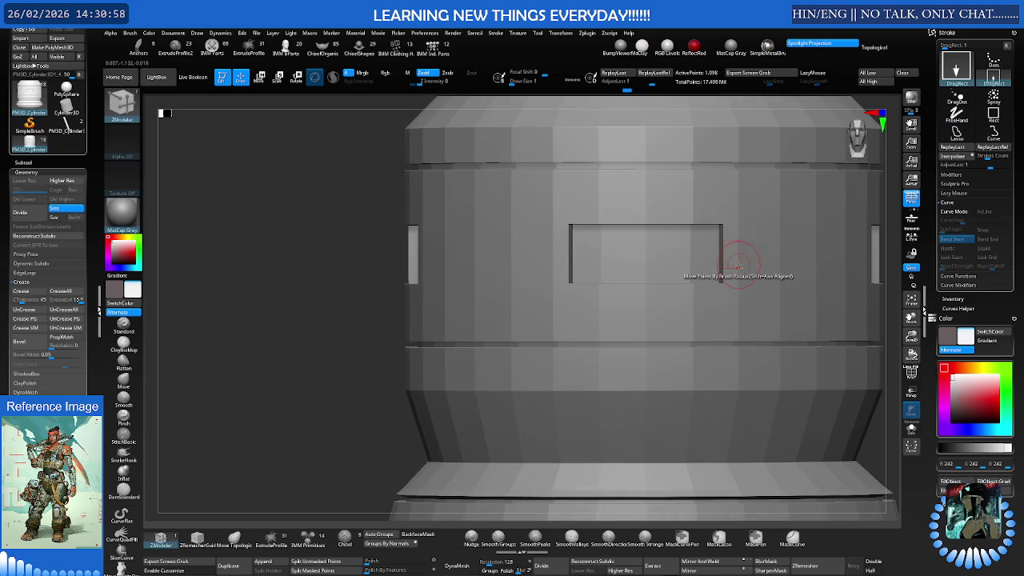
key("shift+f")
mouse_move(576, 256)
right_mouse_down("ctrl")
mouse_move(635, 267)
mouse_move(576, 235)
mouse_move(612, 247)
mouse_move(568, 256)
right_mouse_up("ctrl")
Apply ZModeler Edge Crease to the window panel's left inset frame edge
key("b")
key("z")
key("m")
key("space")
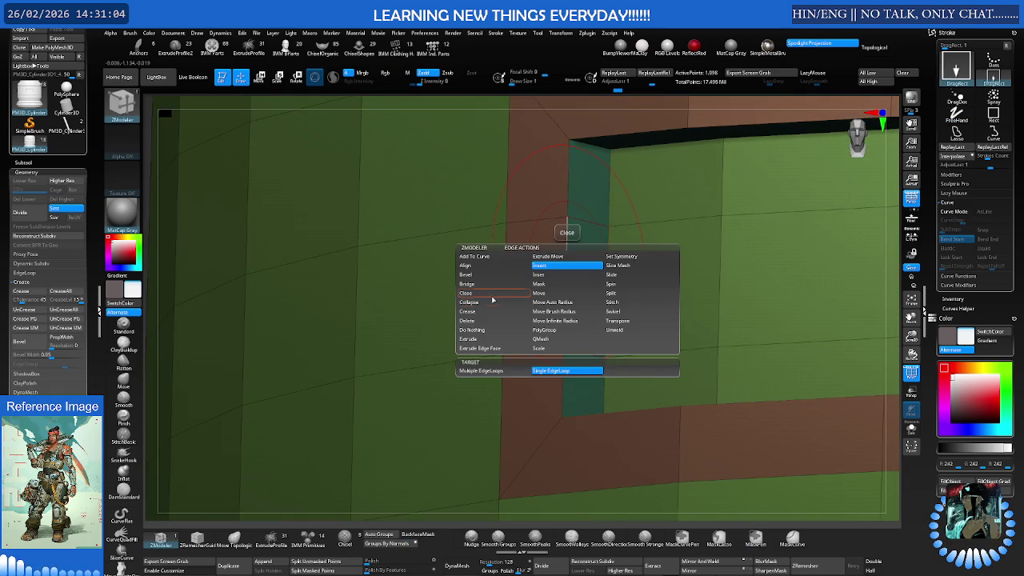
left_click(491, 311)
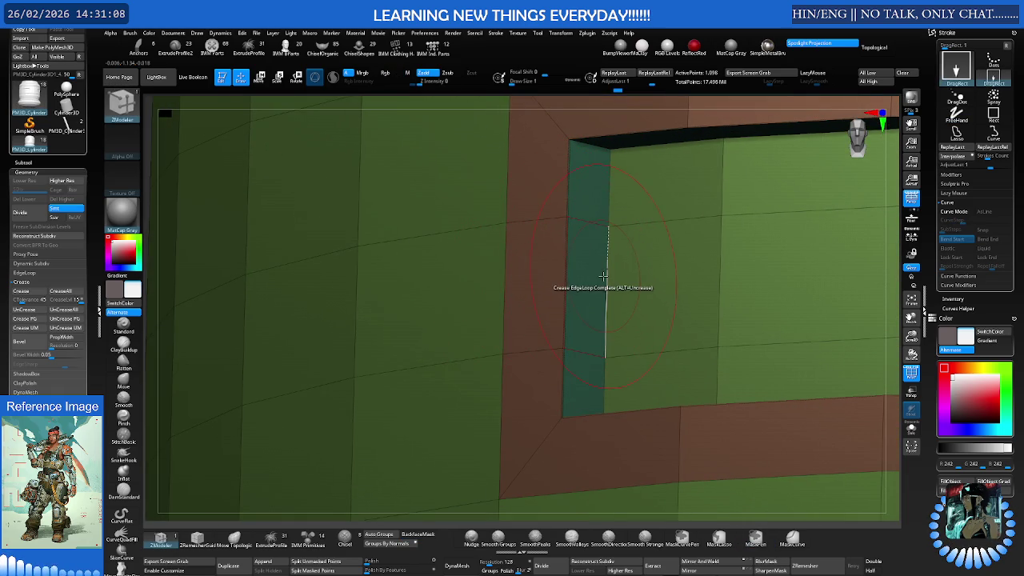
right_click_drag(642, 255, 593, 256, "ctrl")
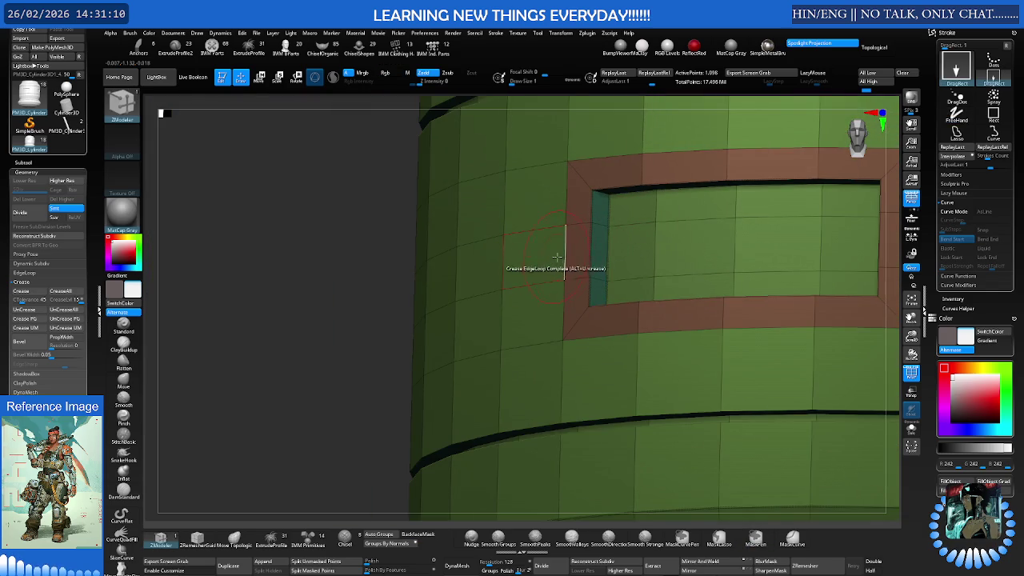
mouse_move(607, 255)
right_mouse_down()
mouse_move(473, 269)
mouse_move(670, 276)
mouse_move(680, 288)
mouse_move(646, 299)
mouse_move(641, 286)
mouse_move(616, 292)
mouse_move(743, 311)
mouse_move(668, 304)
mouse_move(706, 320)
mouse_move(400, 255)
right_mouse_up()
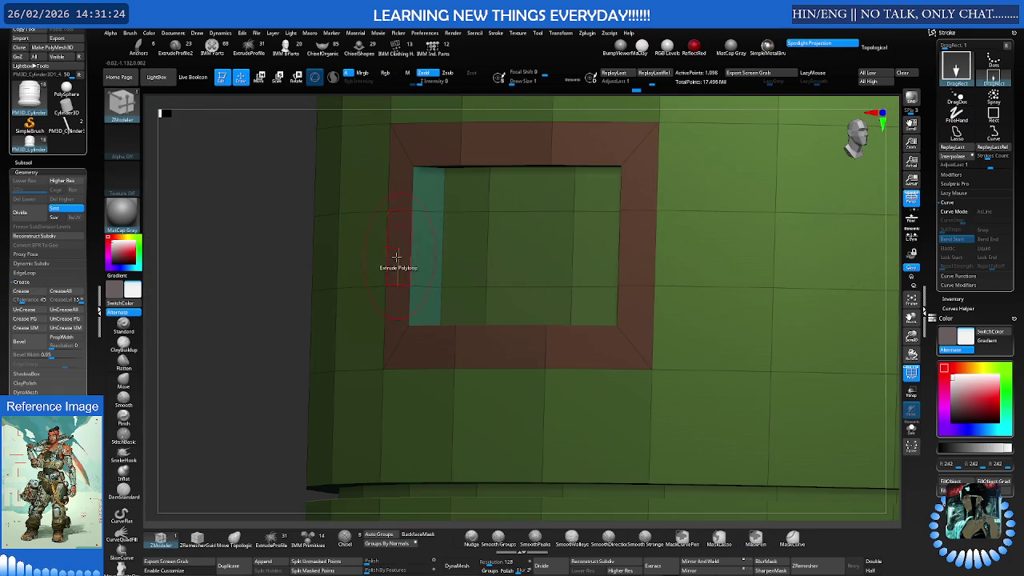
mouse_move(486, 242)
right_mouse_down()
mouse_move(412, 242)
mouse_move(487, 237)
mouse_move(589, 290)
mouse_move(591, 240)
mouse_move(639, 199)
mouse_move(679, 281)
mouse_move(604, 254)
mouse_move(607, 304)
mouse_move(604, 276)
mouse_move(624, 318)
mouse_move(628, 309)
mouse_move(610, 319)
mouse_move(606, 353)
right_mouse_up()
Compare the creased collar subdivided and low-poly, ending on a tilted top-down view
key("ctrl+d")
key("ctrl+d")
key("shift+f")
key("shift+d")
key("b")
key("z")
key("m")
key("shift+f")
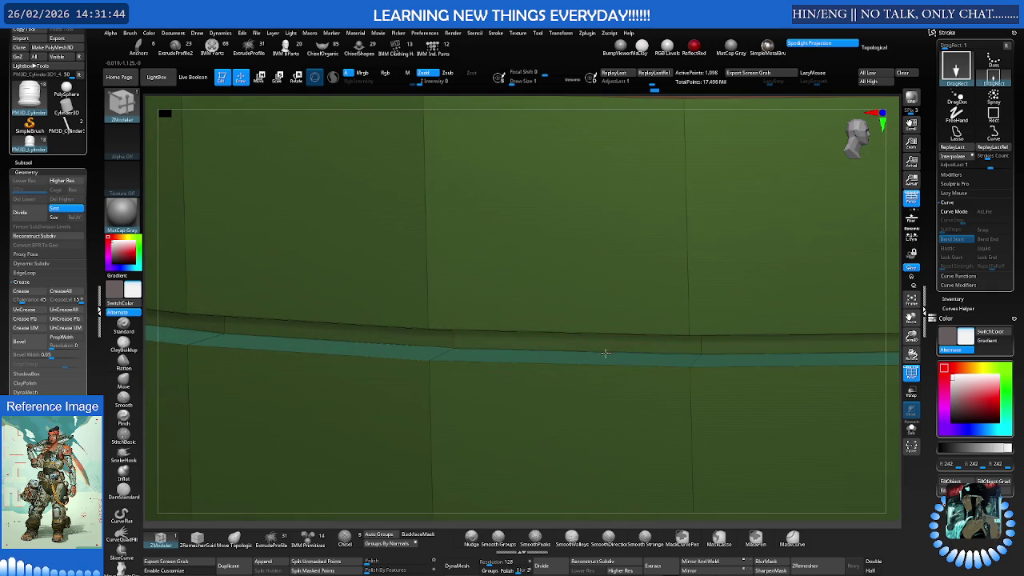
mouse_move(642, 315)
right_mouse_down()
mouse_move(564, 366)
mouse_move(522, 277)
mouse_move(544, 304)
mouse_move(610, 340)
mouse_move(600, 279)
mouse_move(656, 309)
mouse_move(607, 287)
right_mouse_up()
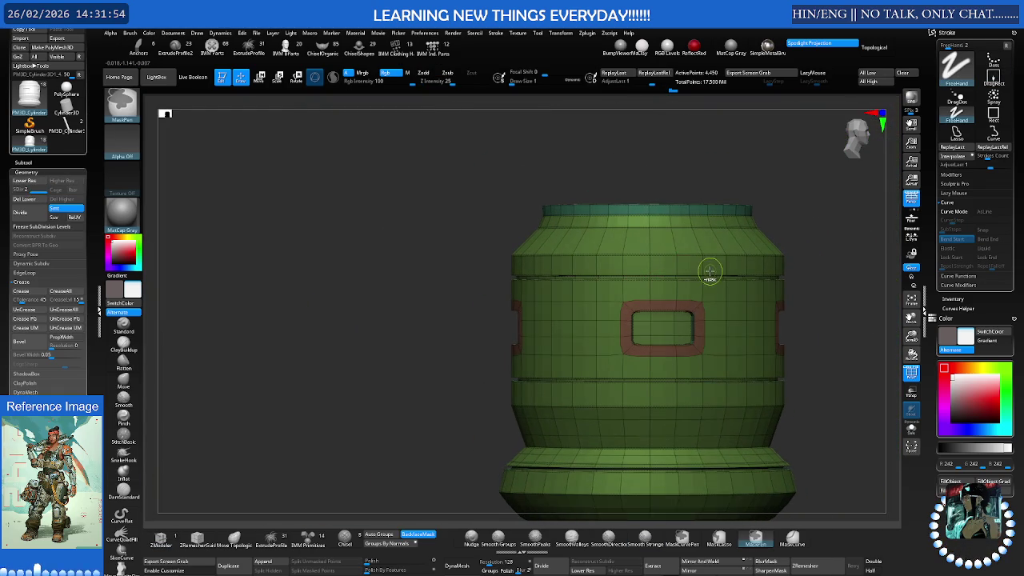
key("shift+f")
mouse_move(707, 271)
right_mouse_down()
mouse_move(715, 281)
mouse_move(678, 310)
mouse_move(696, 312)
right_mouse_up()
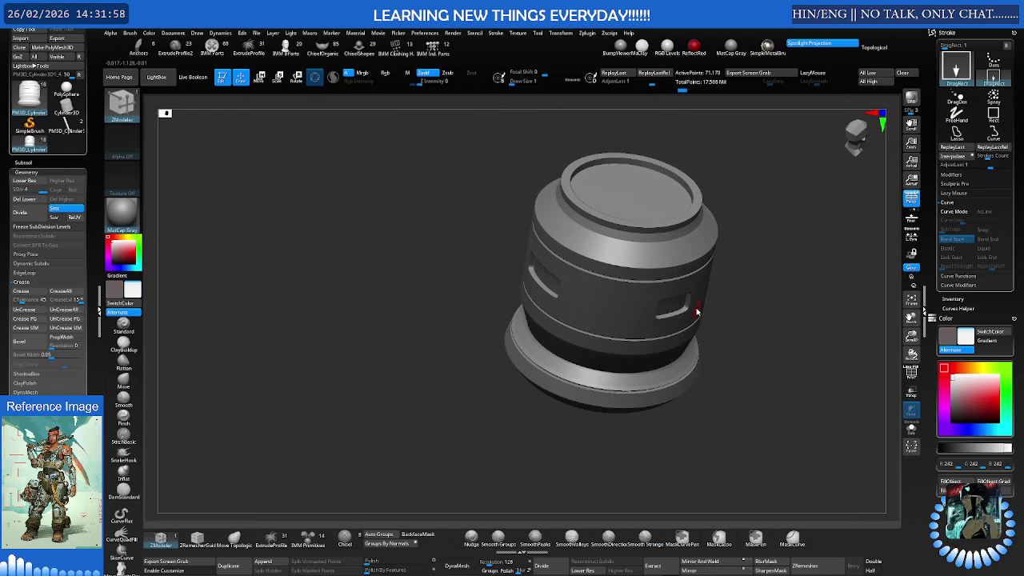
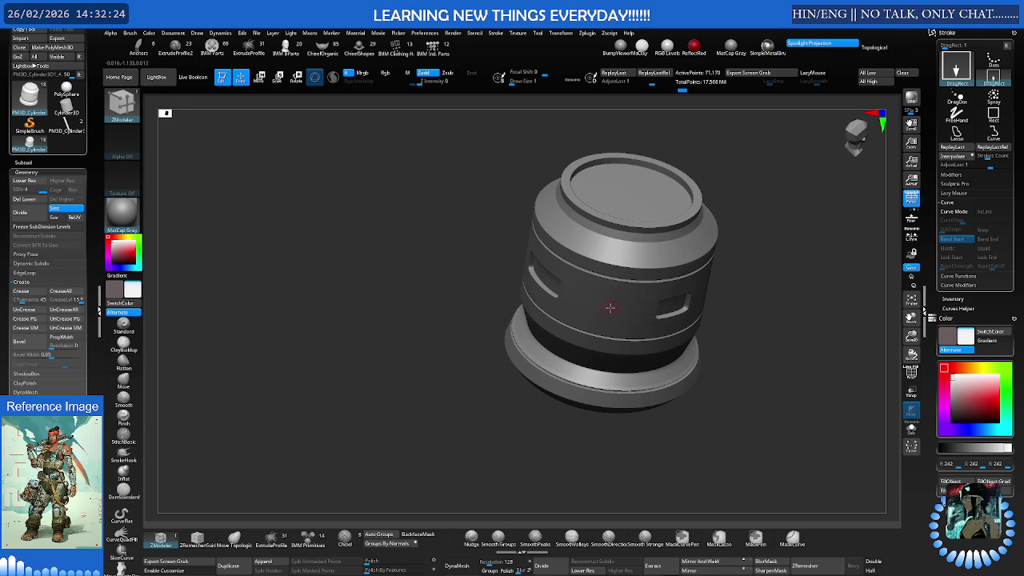
Insert an extra edge loop across the canister's upper ring
right_click_drag(610, 305, 608, 304, "shift")
scroll(608, 303, "up", 5)
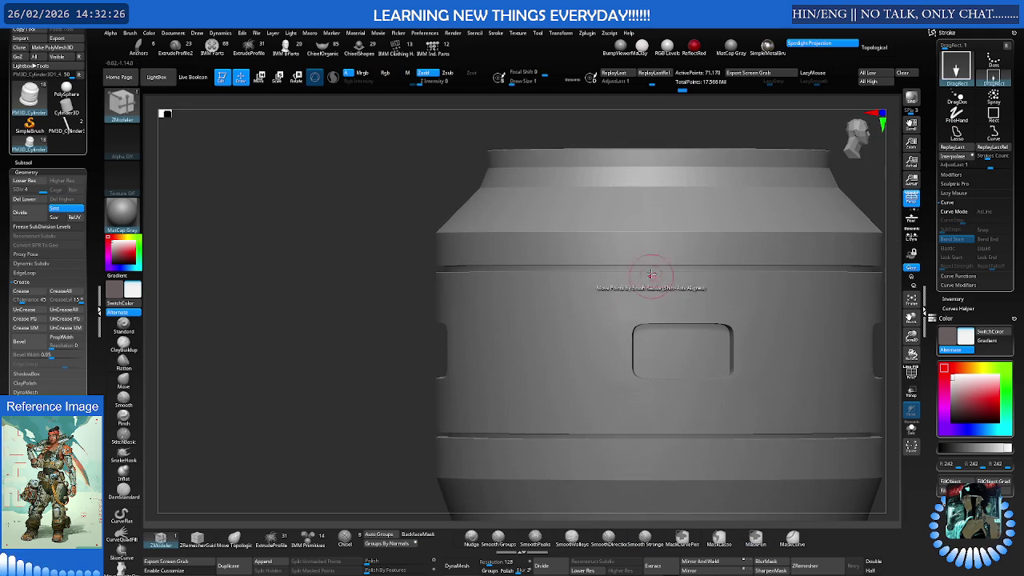
scroll(631, 288, "up", 2)
mouse_move(608, 247)
right_mouse_down()
mouse_move(637, 258)
mouse_move(649, 234)
right_mouse_up()
key("shift+f")
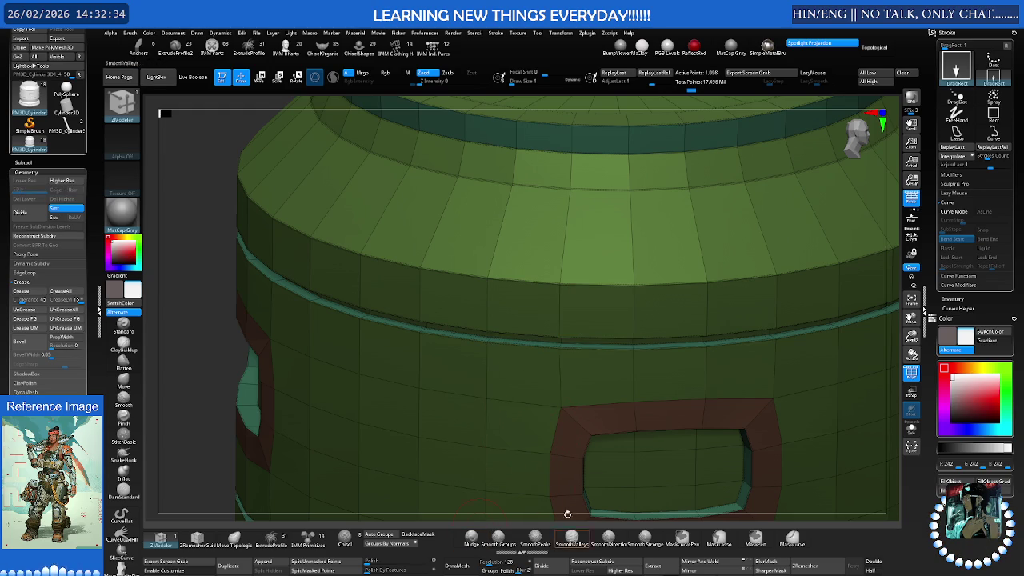
key("space")
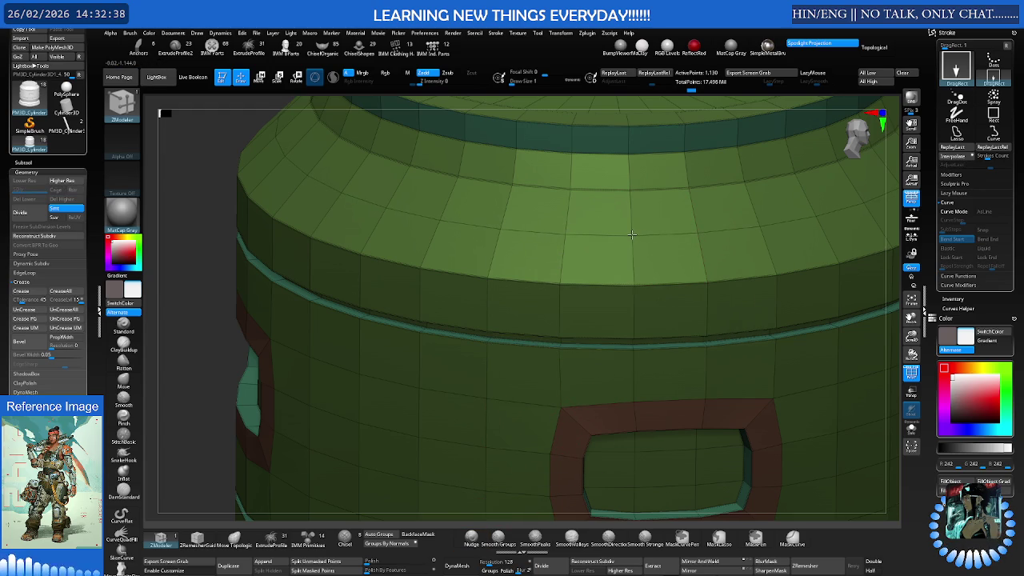
left_click(631, 245)
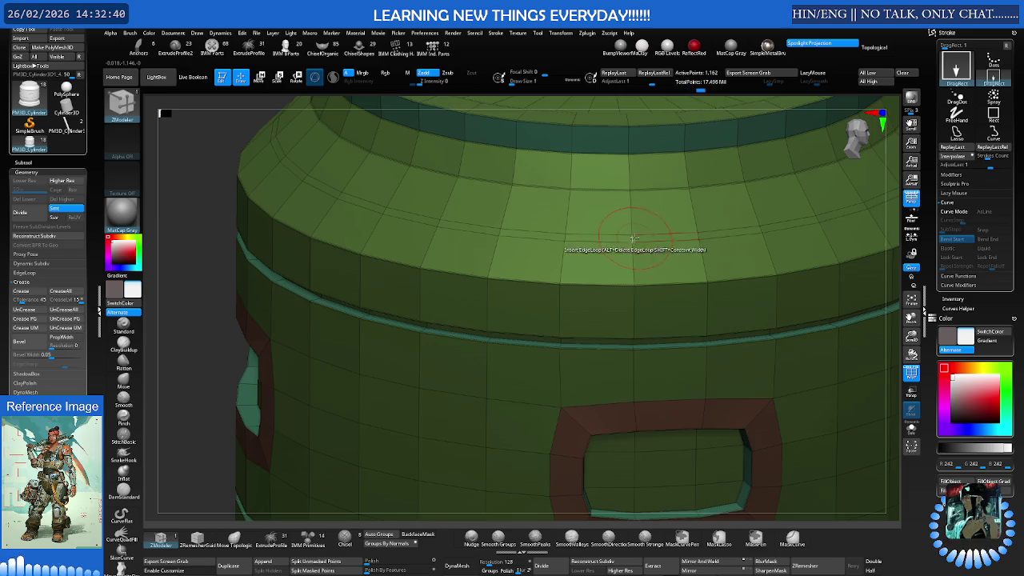
scroll(634, 238, "up", 3)
Add a thin polyloop band around the upper ring, undoing the surplus loop
key("space")
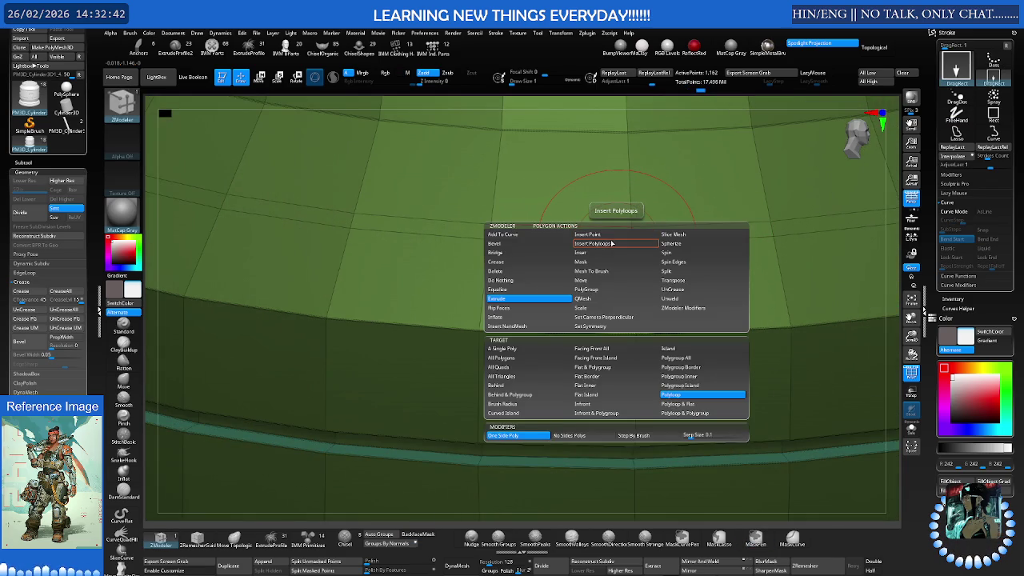
left_click(613, 243)
left_click(581, 254)
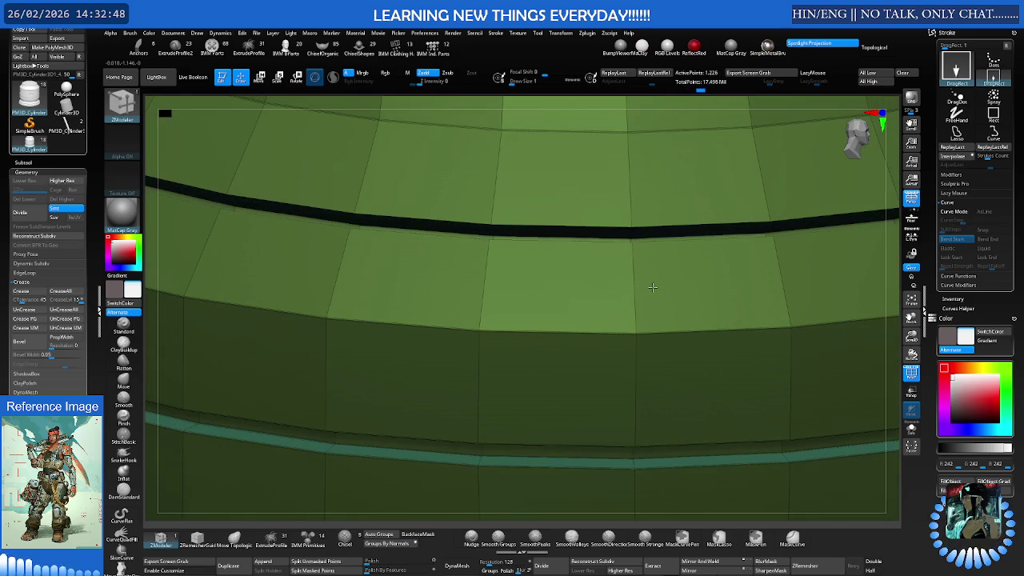
scroll(652, 287, "down", 3)
mouse_move(652, 287)
right_mouse_down()
mouse_move(678, 238)
mouse_move(639, 251)
mouse_move(663, 236)
right_mouse_up()
scroll(678, 237, "up", 3)
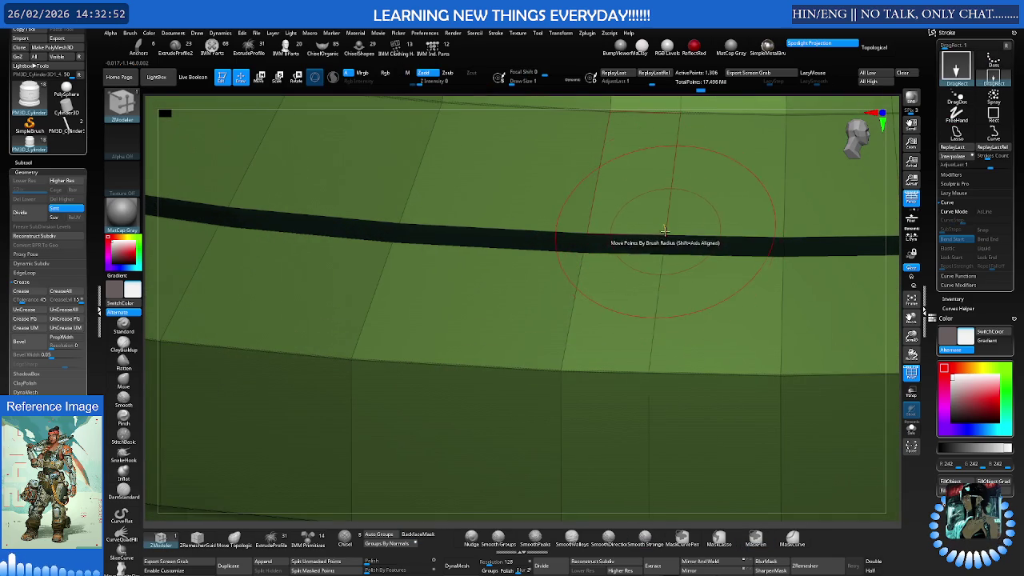
key("ctrl+z")
Crease the complete edge loop along the new groove band
key("space")
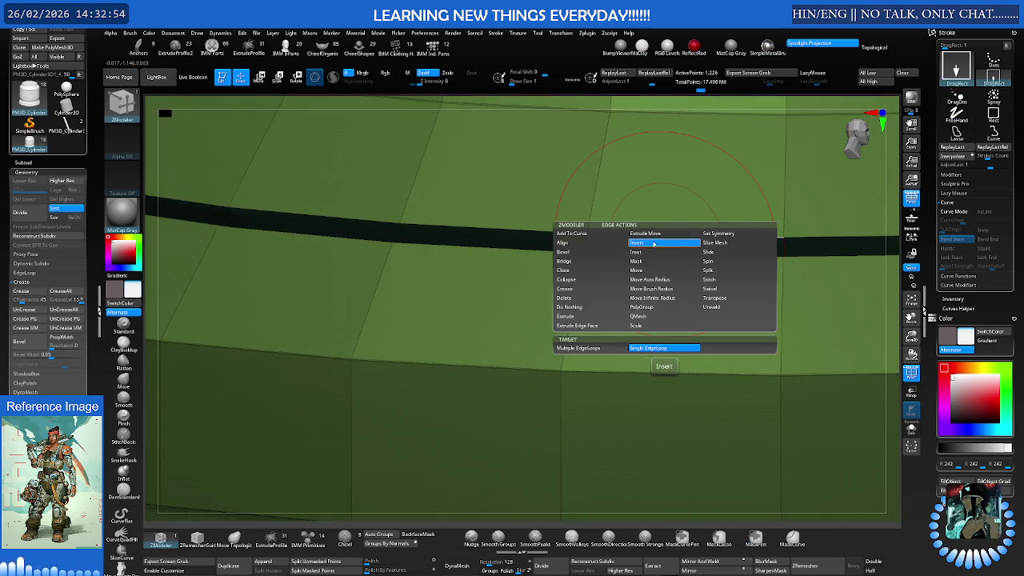
left_click(587, 289)
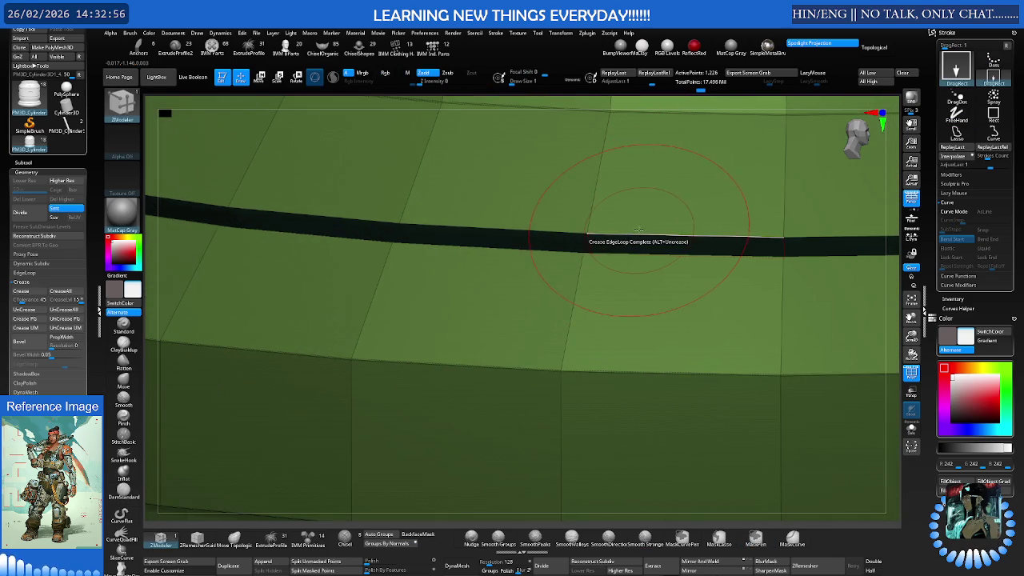
right_click_drag(633, 240, 625, 290)
left_click(639, 256)
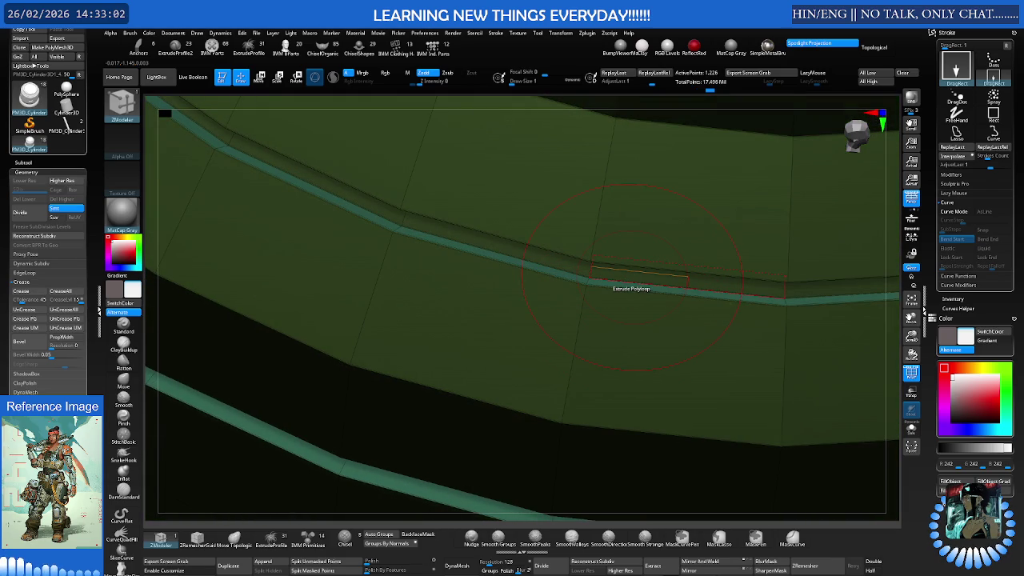
right_click_drag(685, 274, 664, 254, "ctrl")
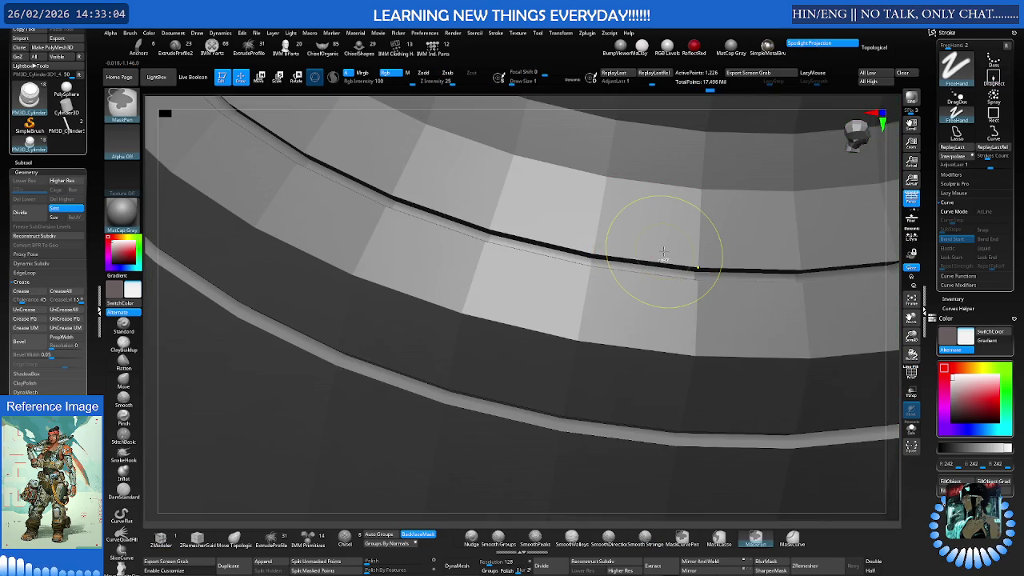
Subdivide the canister and inspect the creased edges from the side and top
key("ctrl+d")
key("ctrl+d")
key("ctrl+d")
key("ctrl+d")
mouse_move(692, 259)
right_mouse_down("shift")
mouse_move(632, 242)
mouse_move(634, 276)
mouse_move(658, 256)
mouse_move(580, 272)
mouse_move(594, 322)
mouse_move(647, 327)
mouse_move(663, 275)
mouse_move(635, 292)
right_mouse_up("shift")
key("shift+f")
key("shift+d")
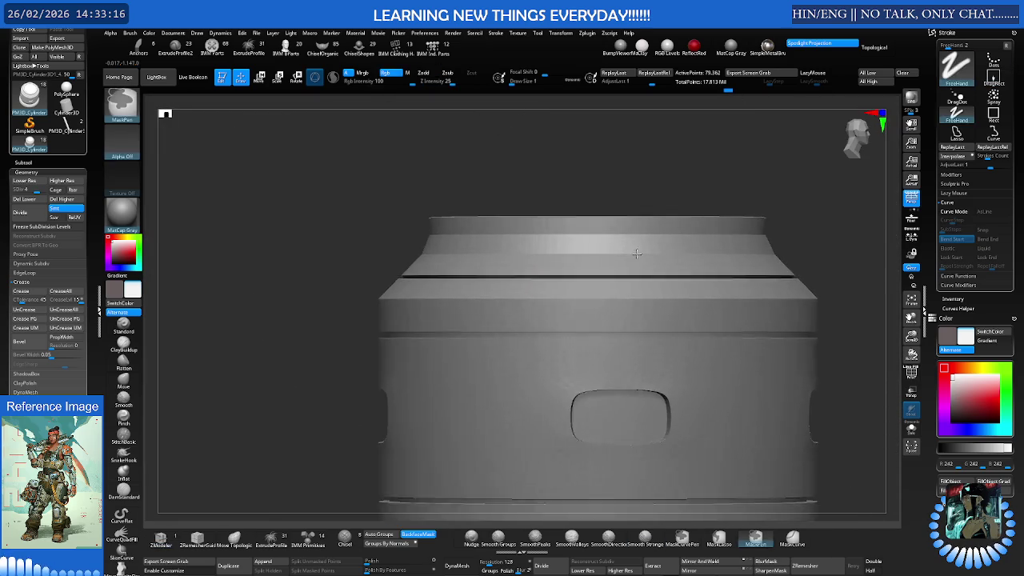
right_click_drag(607, 277, 633, 256)
key("f")
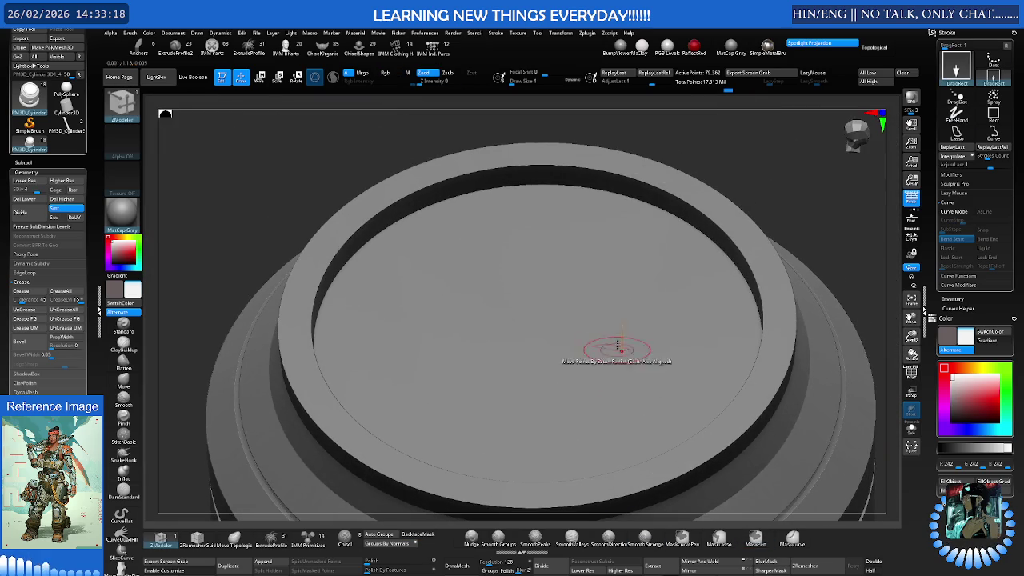
key("shift+f")
Drop to subdivision level 1, delete the higher levels, and return to ZModeler
key("shift+d")
key("shift+d")
key("shift+d")
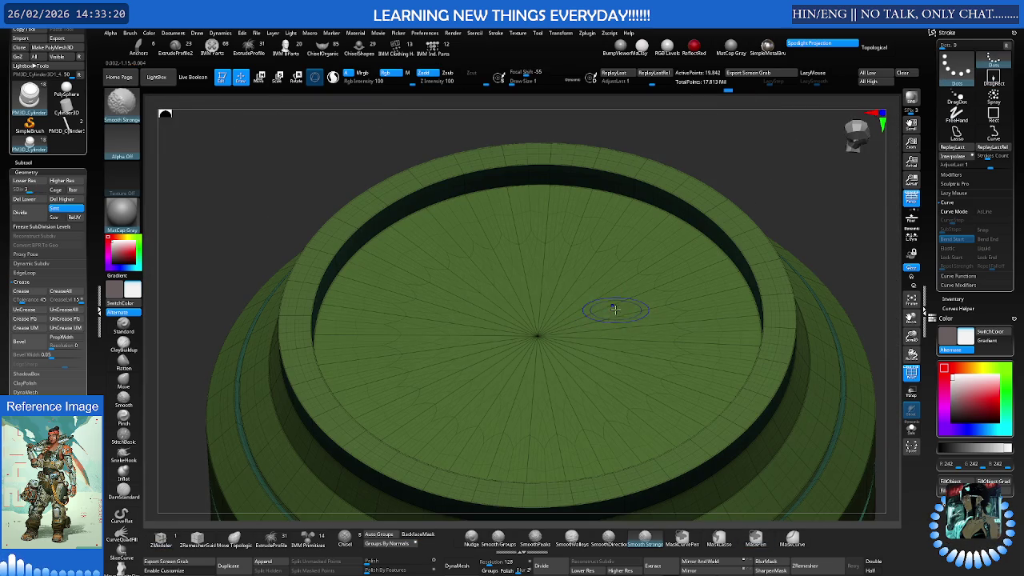
left_click(67, 198)
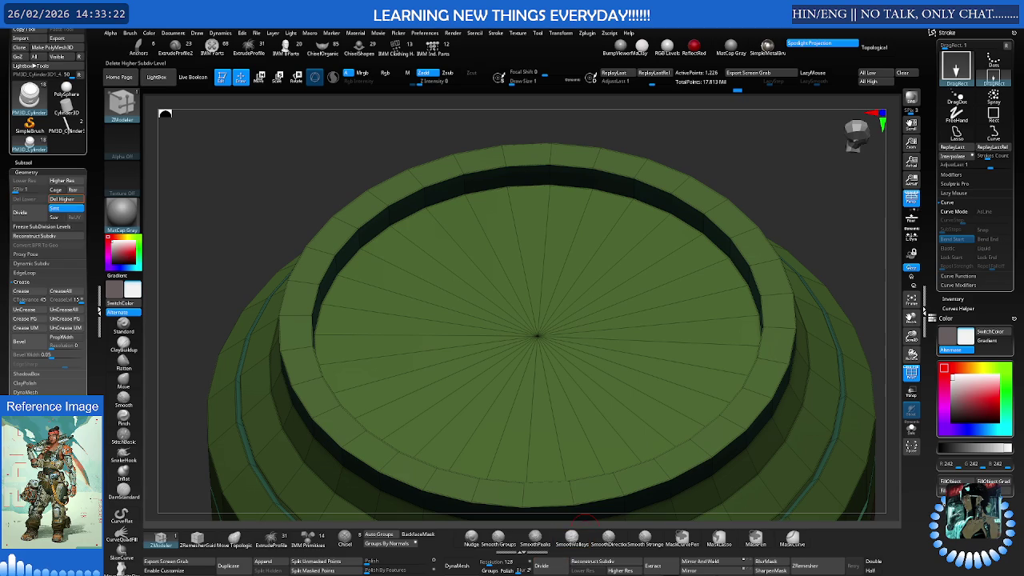
key("b")
key("z")
key("m")
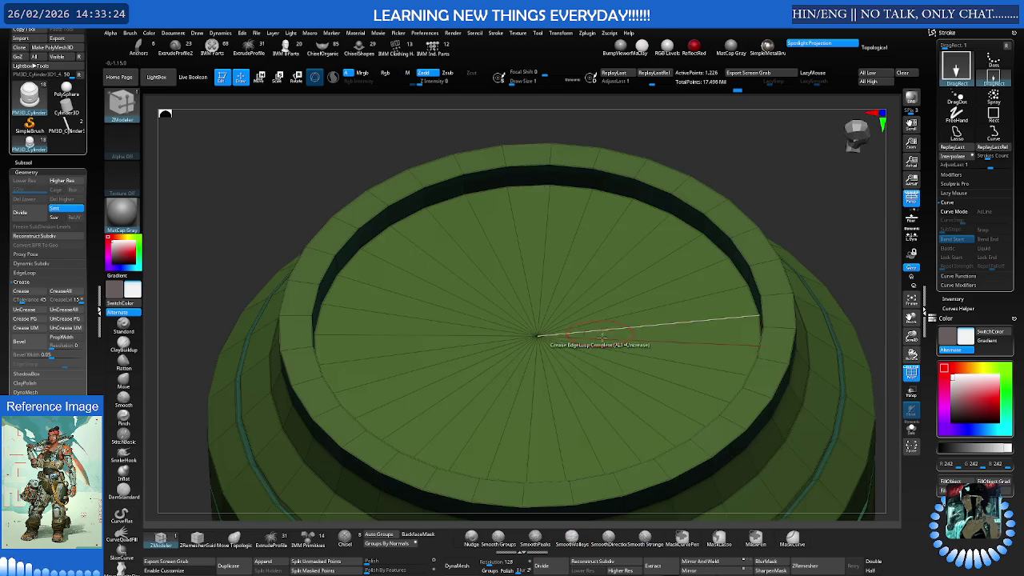
Inset a recessed ring groove into the top cap's edge loop
right_click_drag(640, 340, 677, 317)
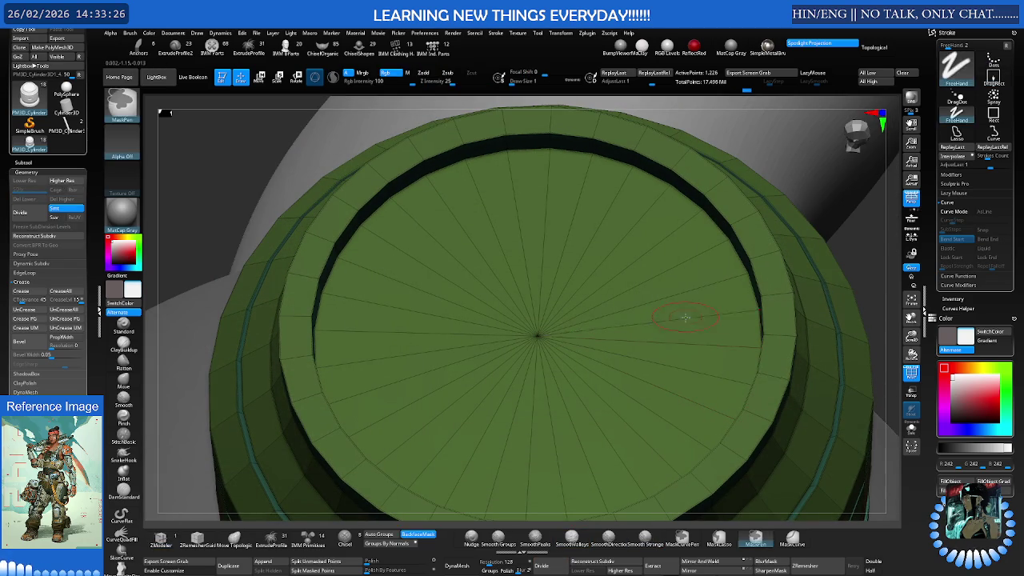
key("space")
left_click(661, 339)
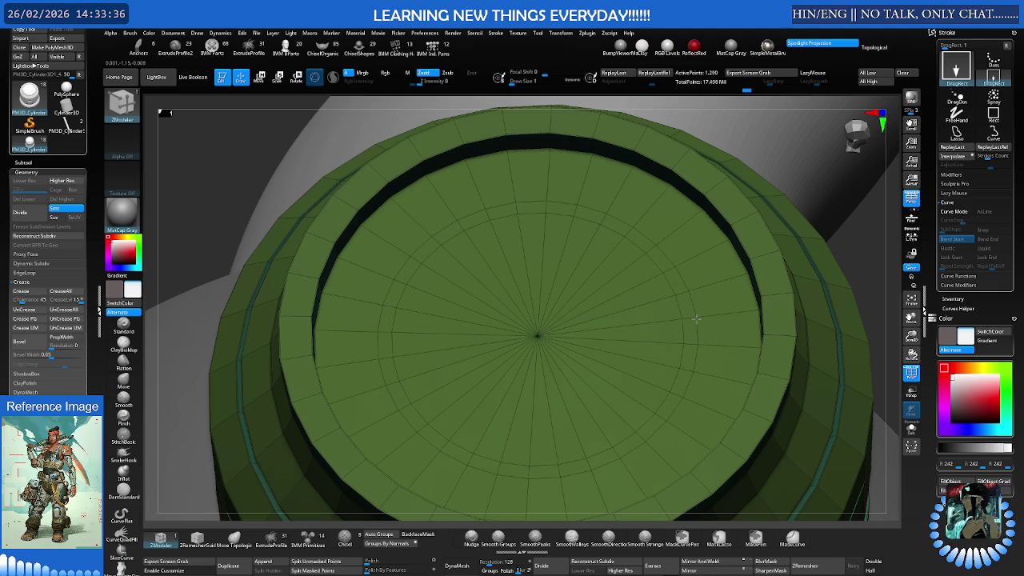
left_click_drag(690, 325, 713, 350)
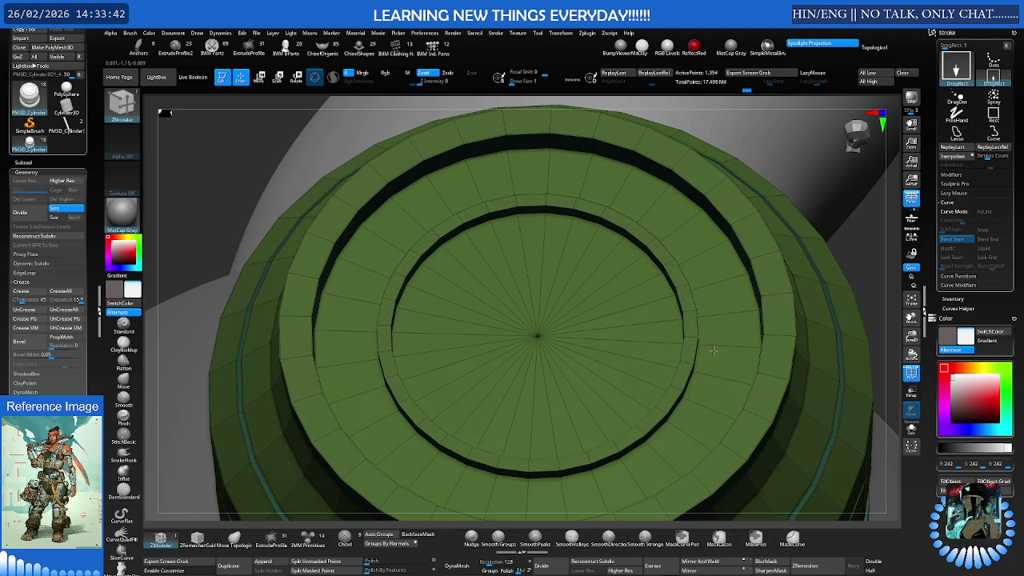
right_click_drag(713, 349, 590, 268)
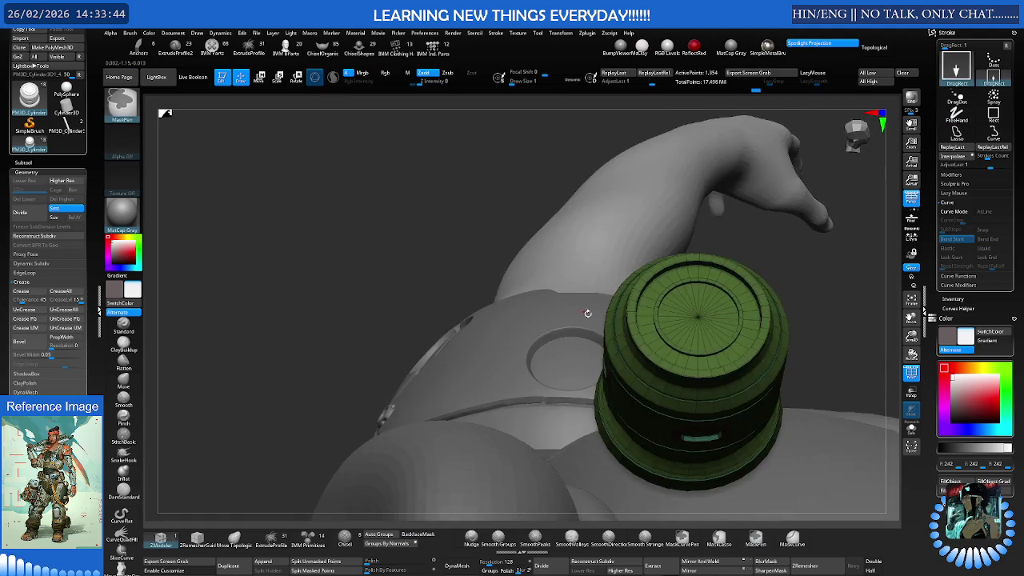
Set the ZModeler edge action to Move Infinite Radius targeting EdgeLoop Complete
key("f")
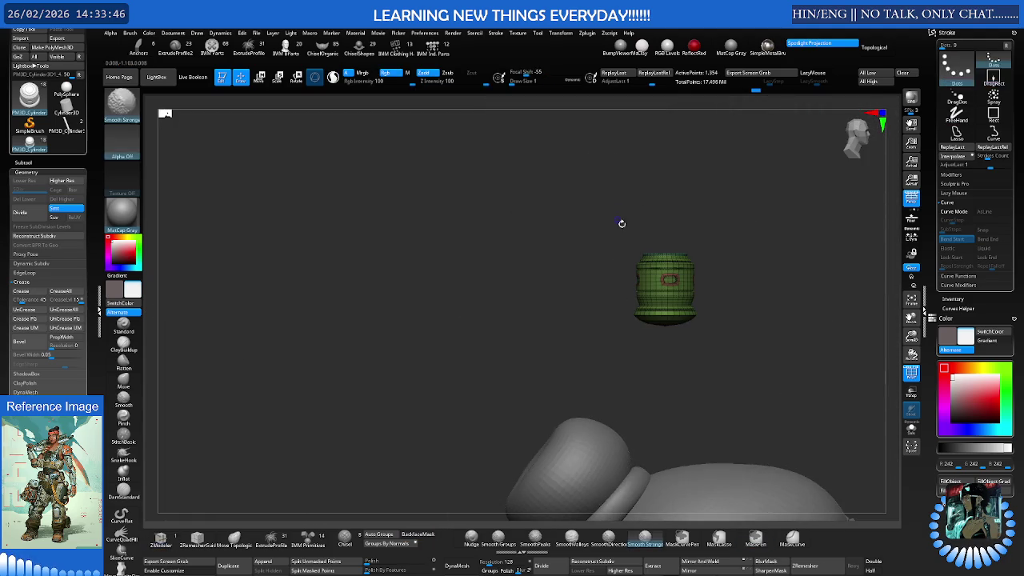
right_click_drag(741, 316, 625, 311, "alt")
scroll(671, 308, "up", 3)
scroll(679, 308, "up", 3)
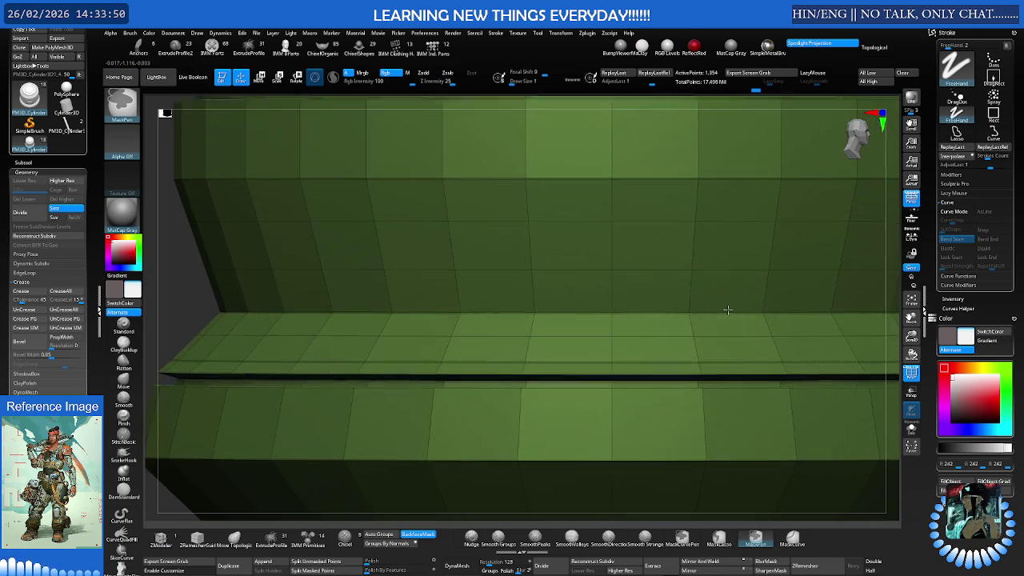
key("space")
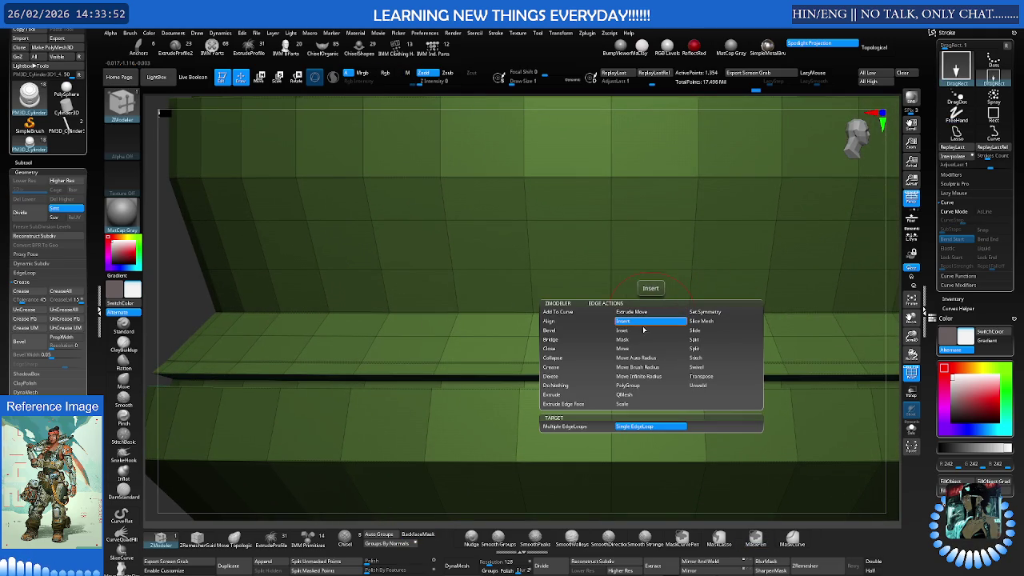
left_click(644, 377)
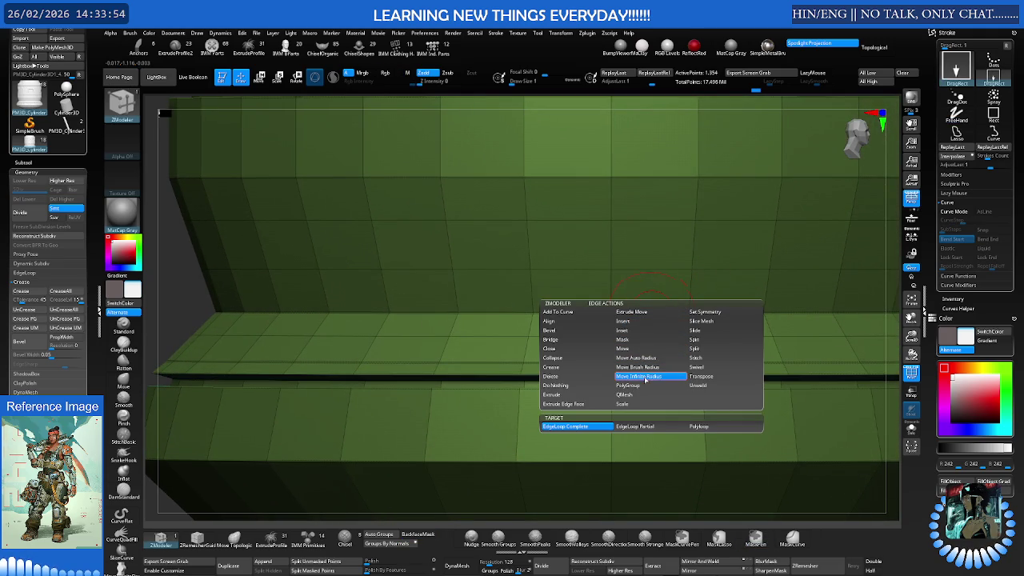
left_click(704, 426)
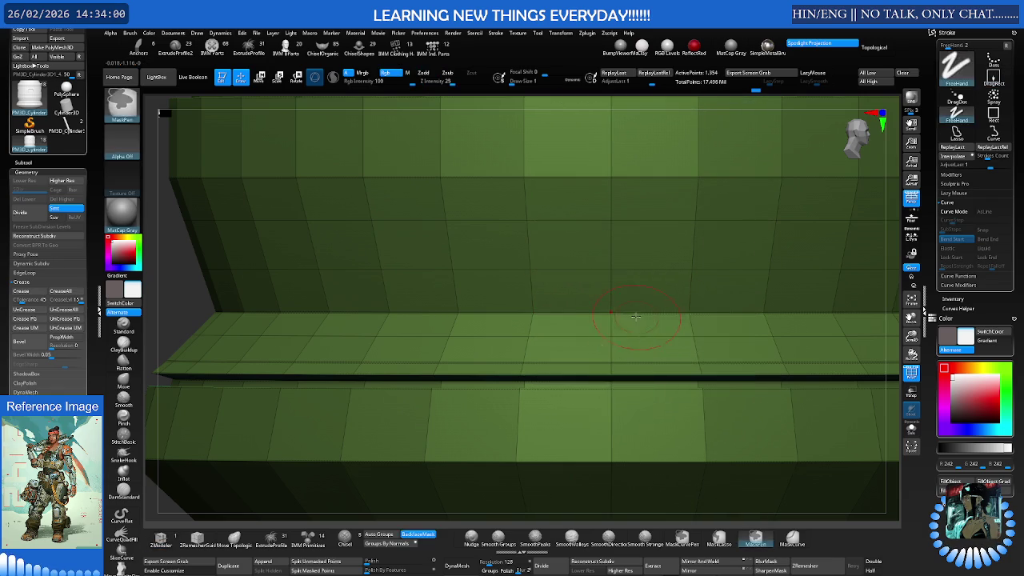
key("space")
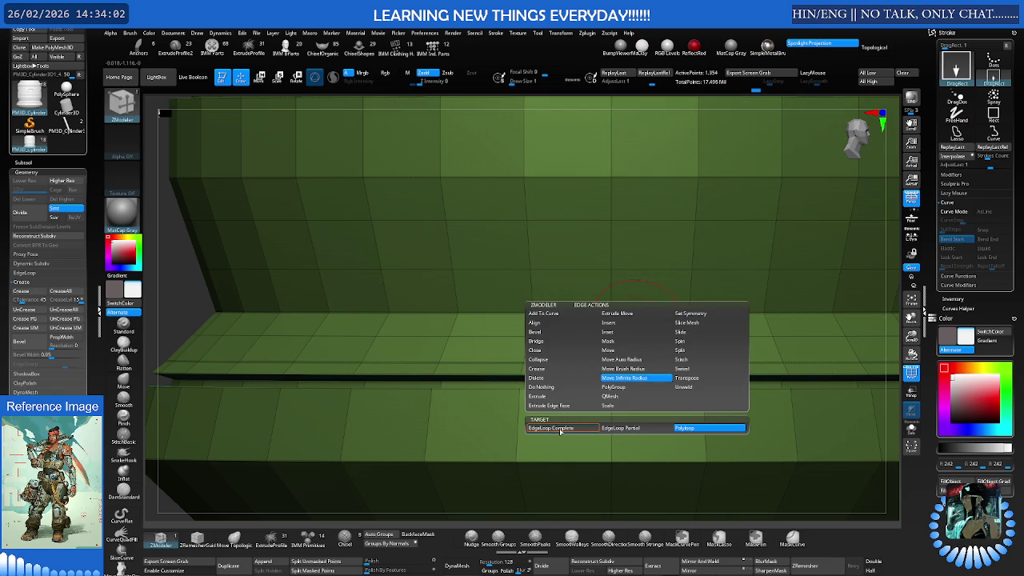
left_click(563, 428)
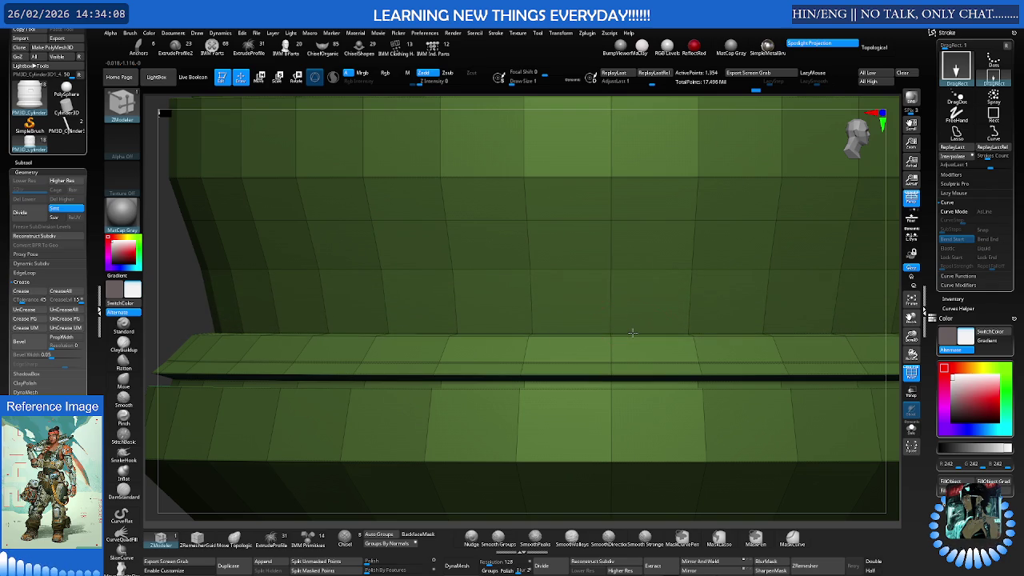
Move the lower edge loop down to sit just above the base ring
scroll(690, 309, "down", 3)
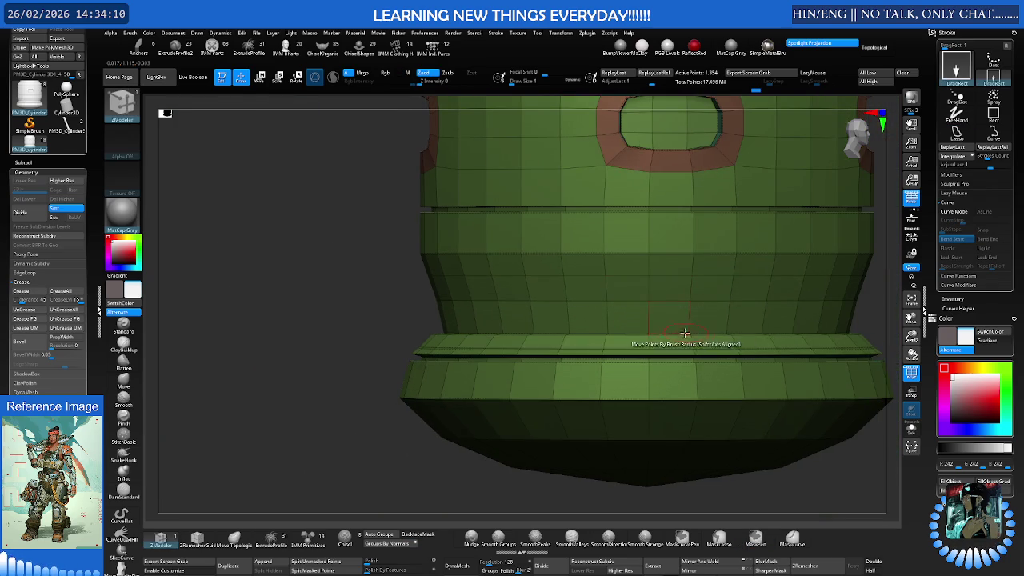
right_click_drag(686, 330, 754, 327)
scroll(754, 328, "up", 5)
key("b")
key("z")
key("m")
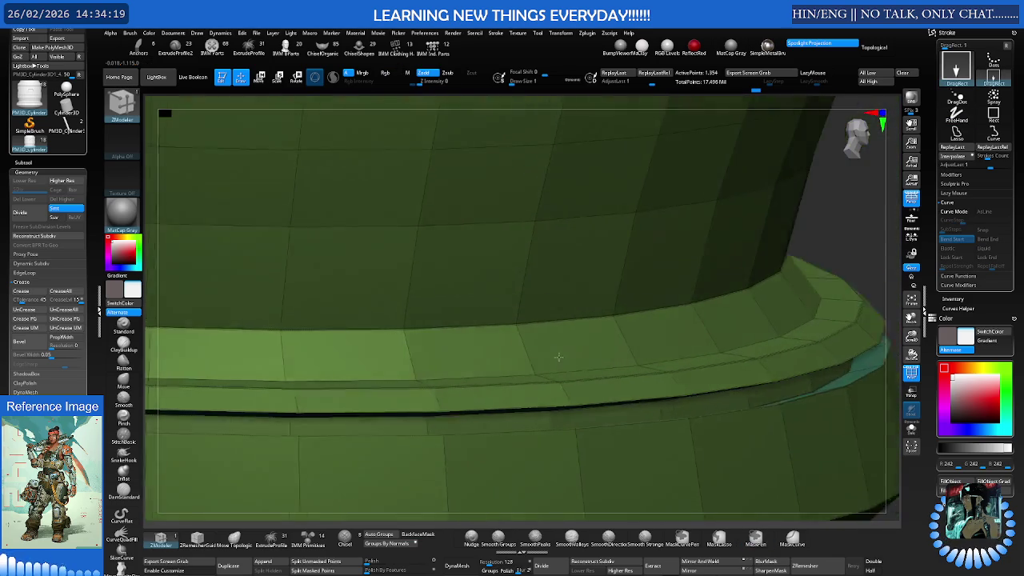
right_click_drag(527, 370, 545, 321)
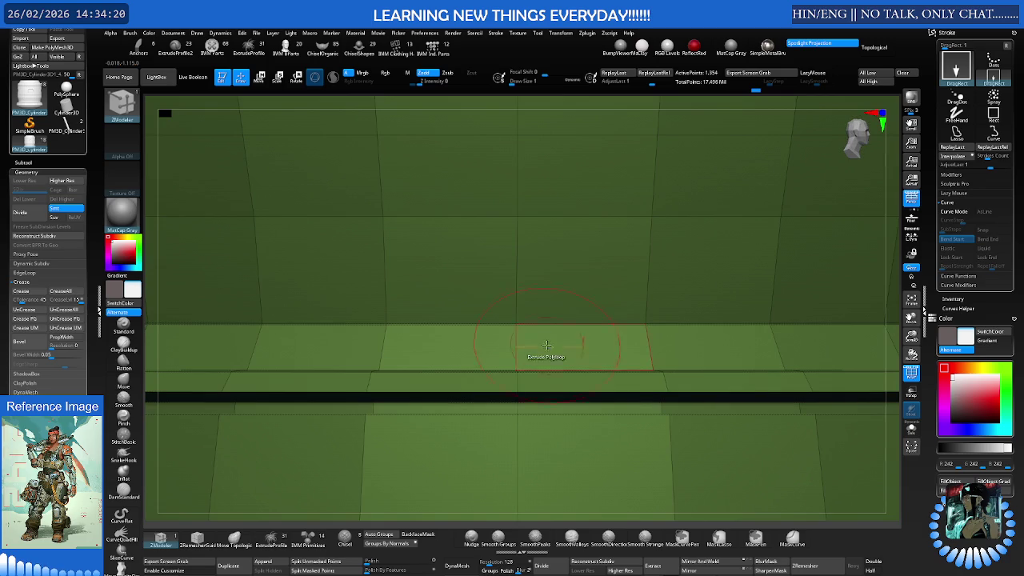
left_click_drag(545, 322, 543, 369)
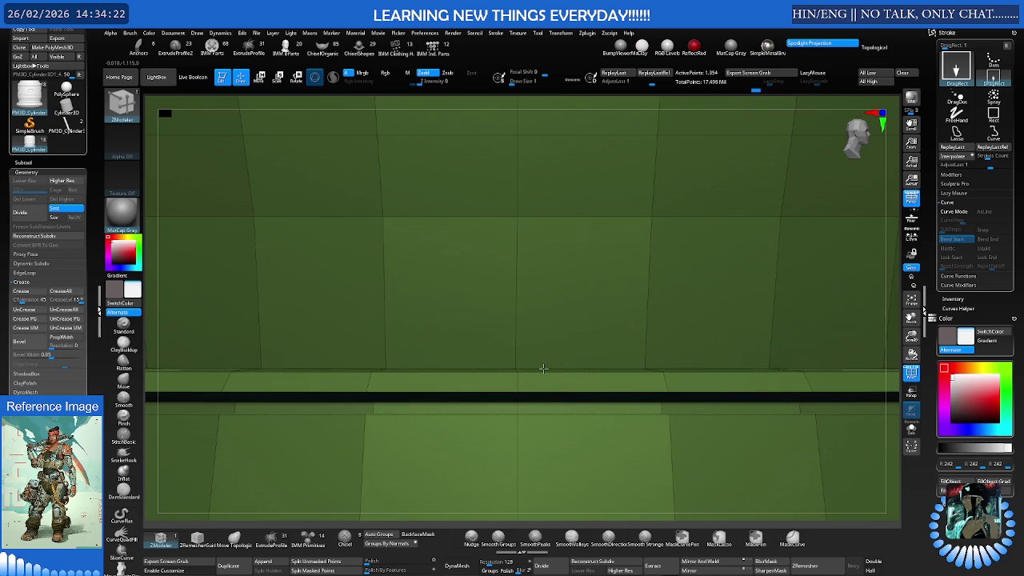
mouse_move(544, 346)
right_mouse_down()
mouse_move(595, 337)
mouse_move(564, 321)
right_mouse_up()
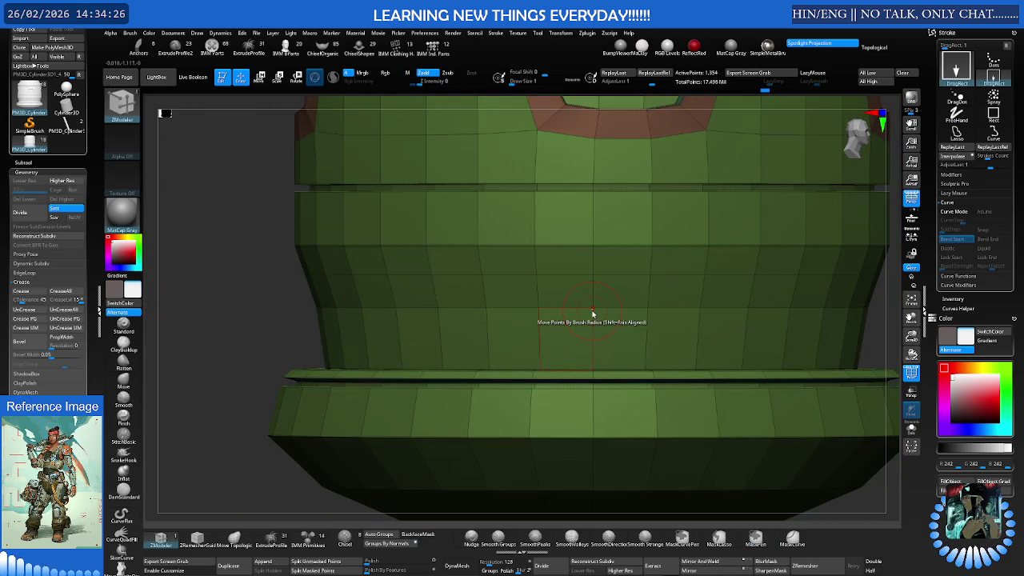
mouse_move(592, 307)
right_mouse_down("ctrl")
mouse_move(595, 297)
mouse_move(626, 321)
right_mouse_up("ctrl")
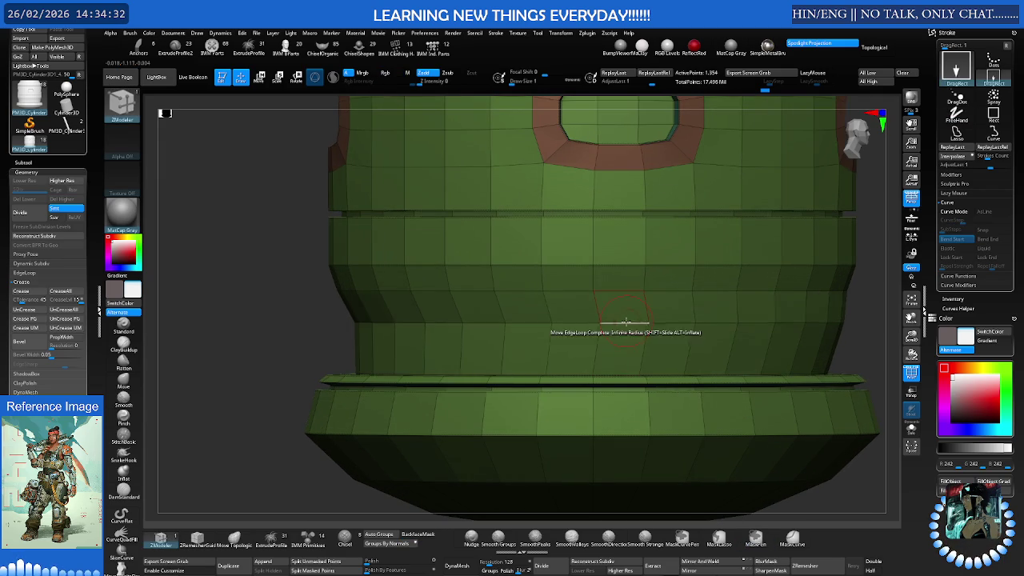
Scale the middle edge loop outward to widen the canister body
key("space")
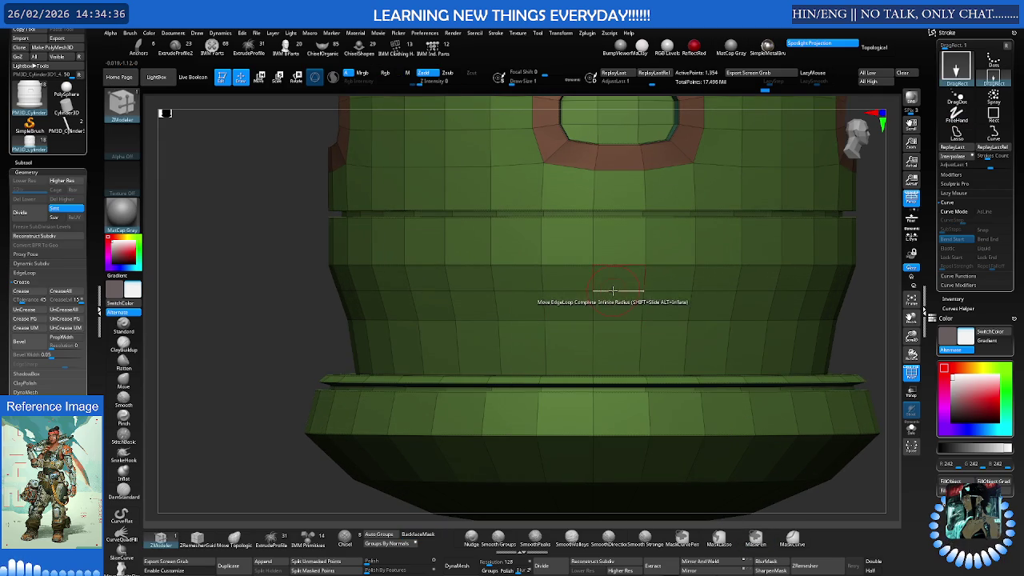
key("space")
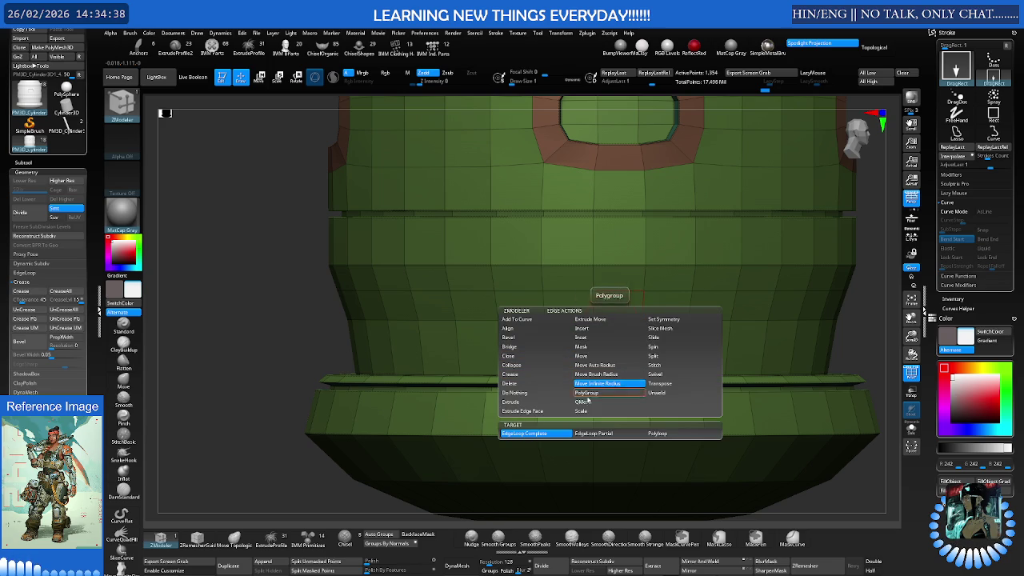
left_click(588, 412)
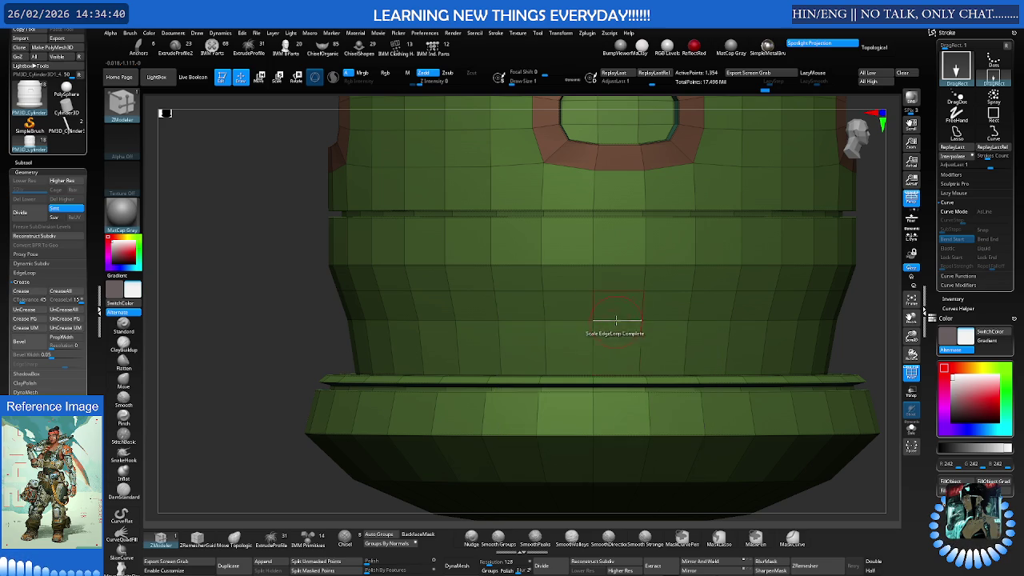
left_click_drag(628, 321, 646, 329)
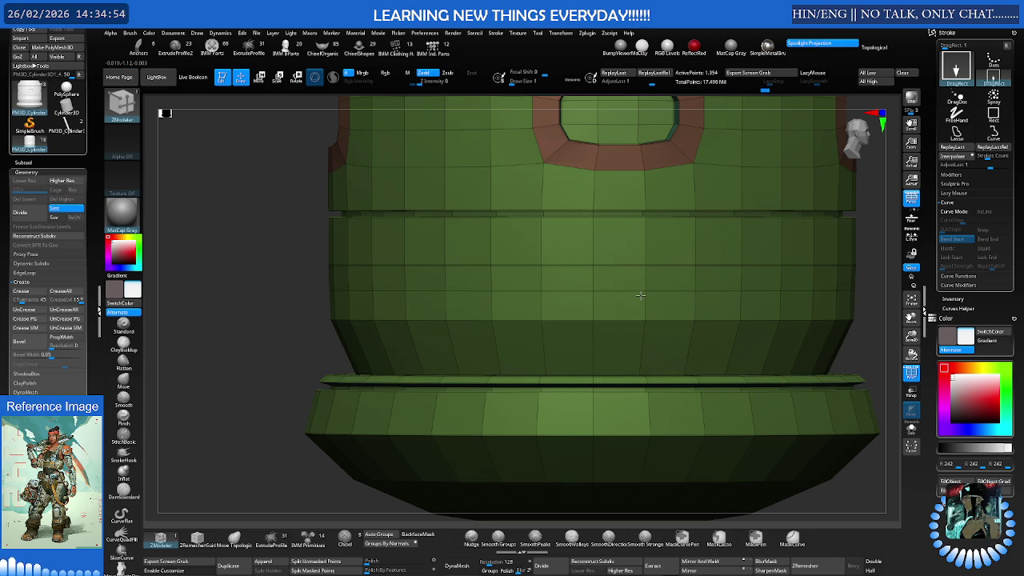
Switch the edge action from Mask to Move for a single edge
key("space")
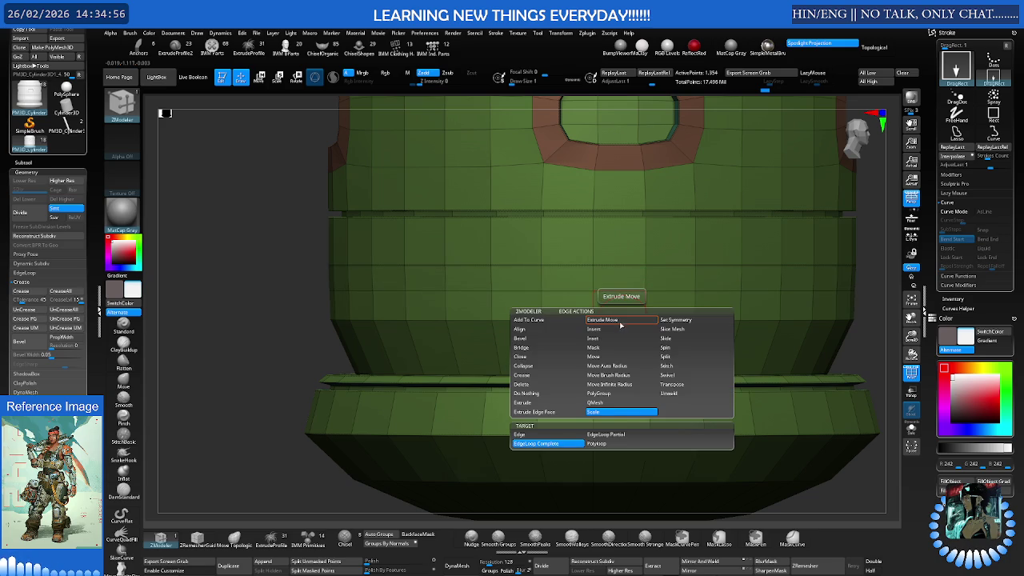
left_click(607, 350)
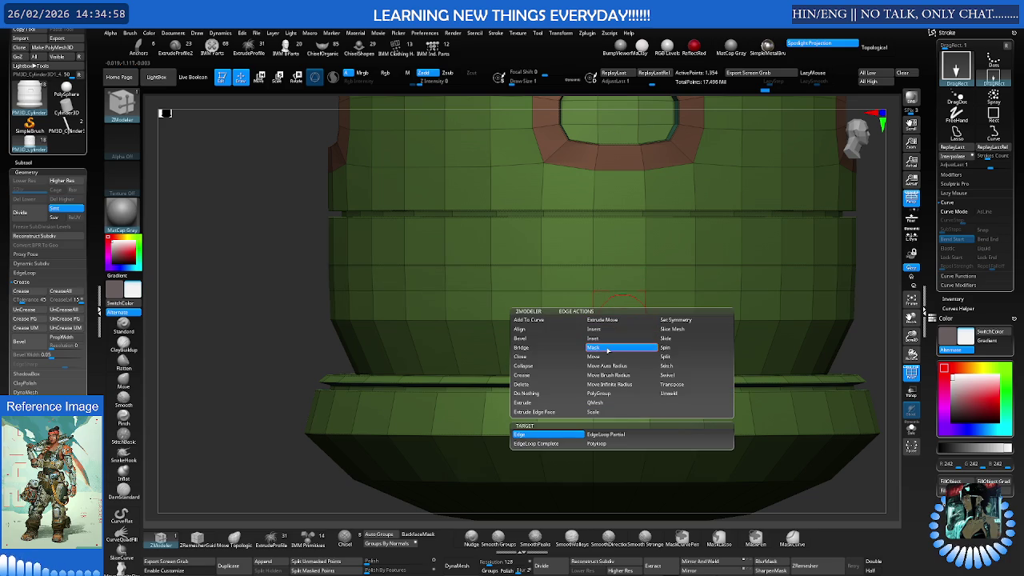
left_click(604, 356)
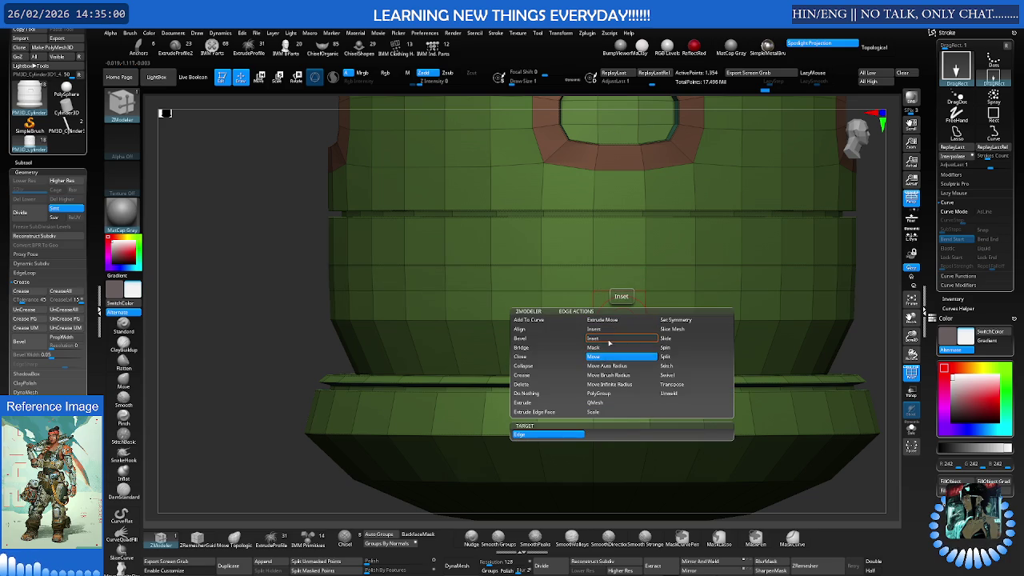
key("ctrl")
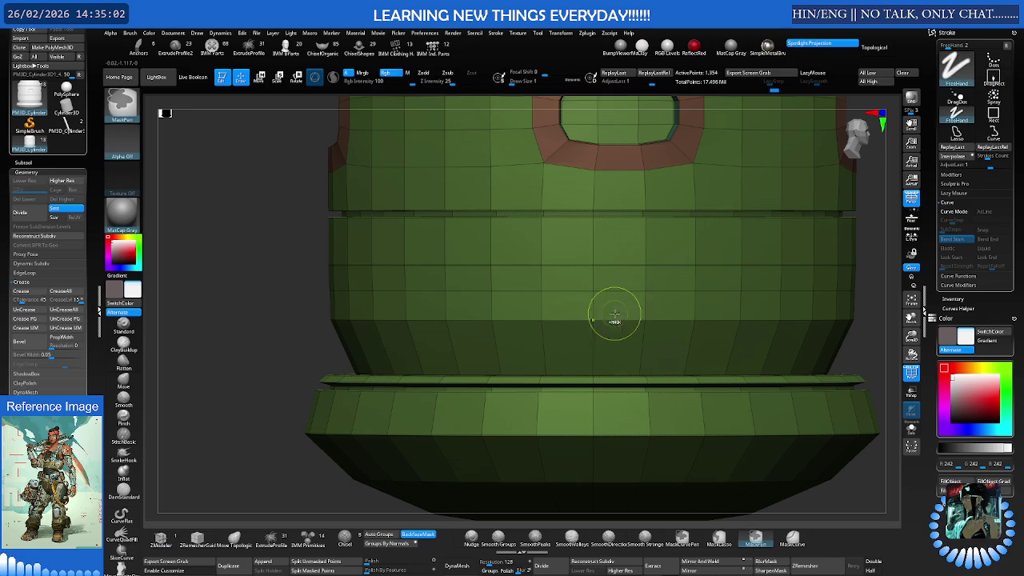
Raise a horizontal edge loop slightly with Move Infinite Radius
key("space")
left_click(605, 383)
left_click_drag(612, 308, 610, 303)
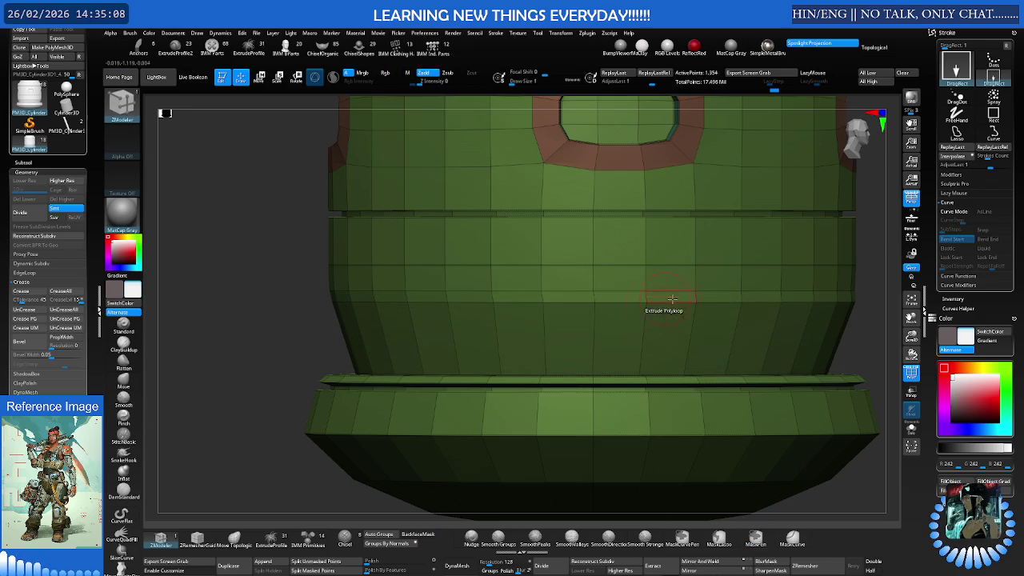
right_click_drag(646, 297, 642, 281, "ctrl")
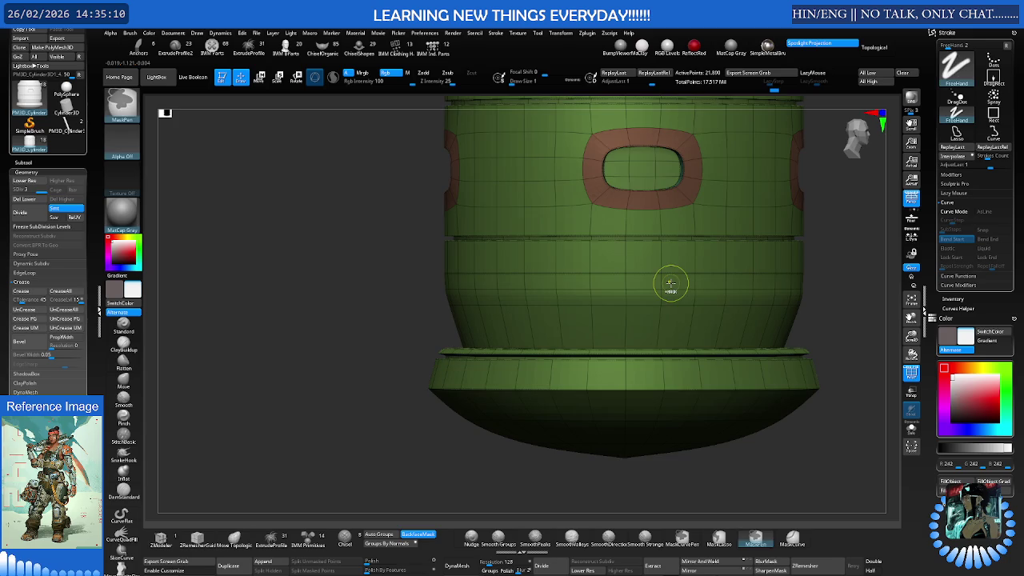
Preview the smoothed canister, then return to its lowest level with Polyframe on
key("shift+f")
key("f")
mouse_move(634, 297)
right_mouse_down()
mouse_move(628, 314)
mouse_move(785, 309)
right_mouse_up()
key("shift+d")
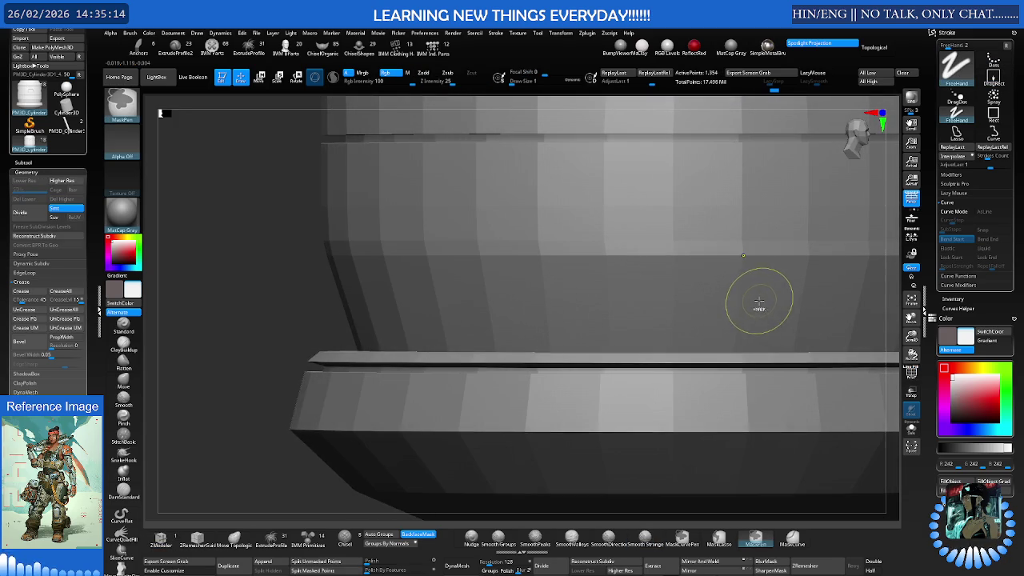
key("shift+d")
key("shift+f")
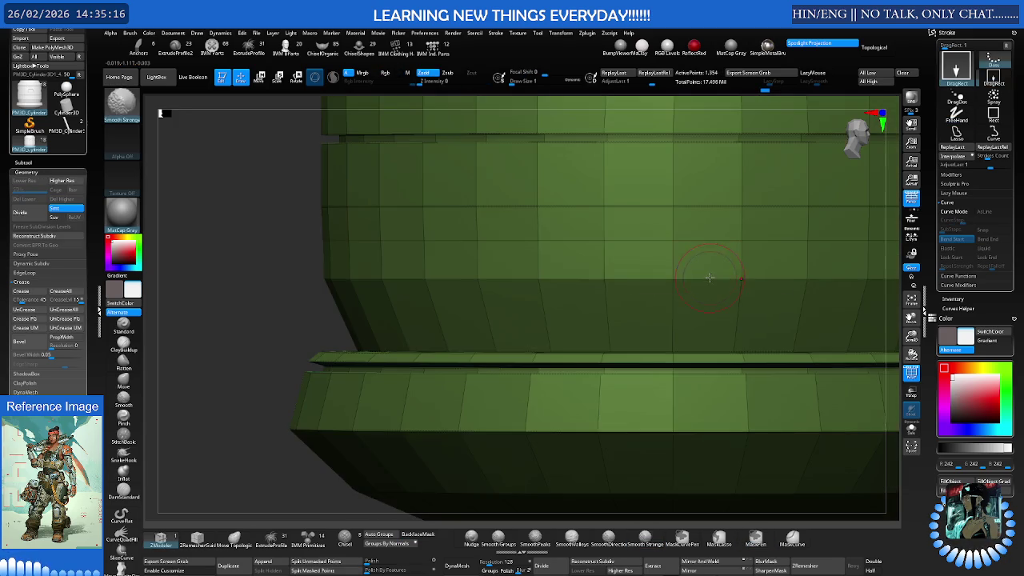
Slide the lower body's complete edge loop slightly upward
right_click_drag(709, 278, 678, 302, "ctrl")
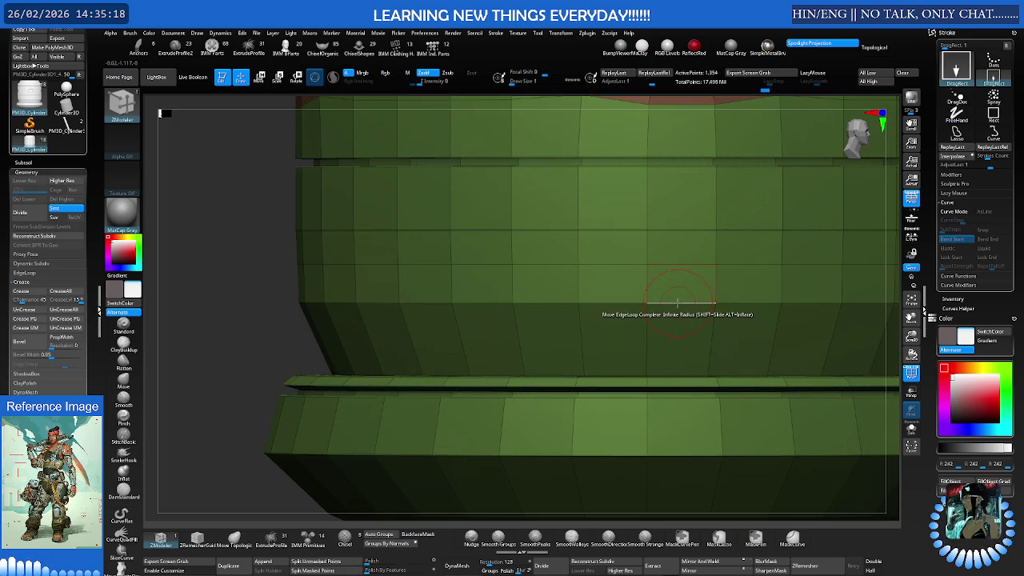
key("space")
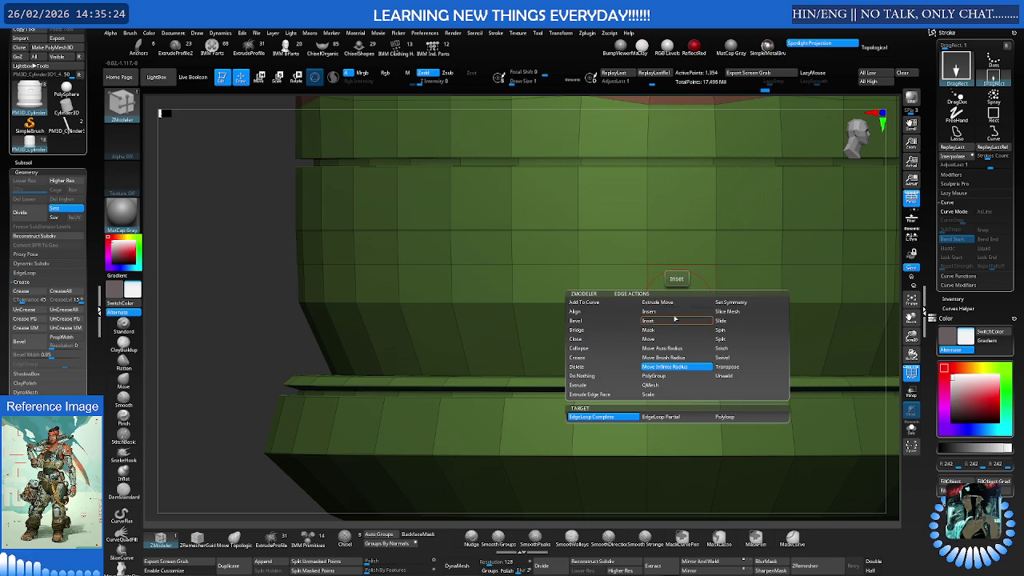
left_click(721, 320)
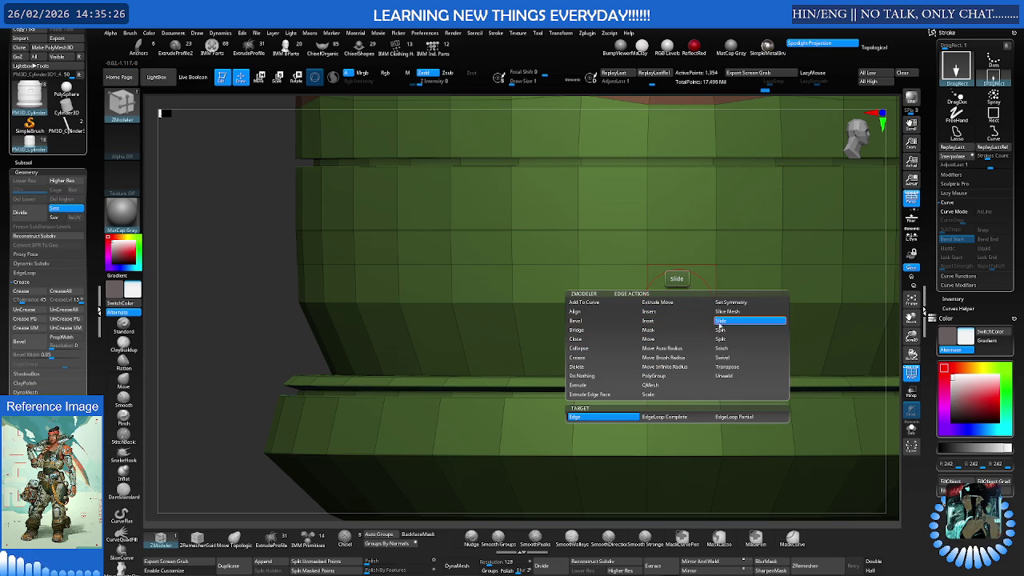
left_click(671, 417)
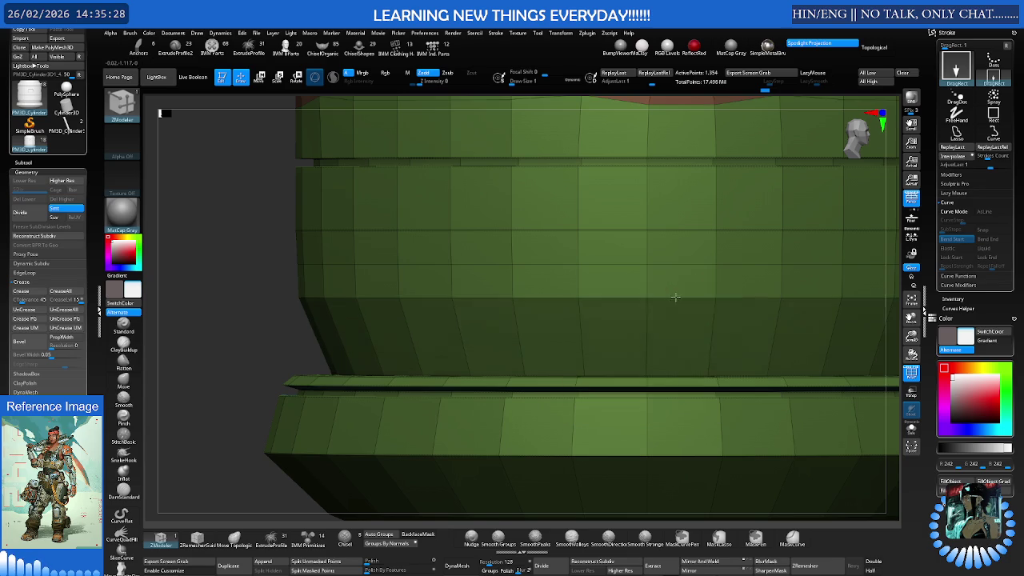
left_click_drag(678, 280, 681, 269)
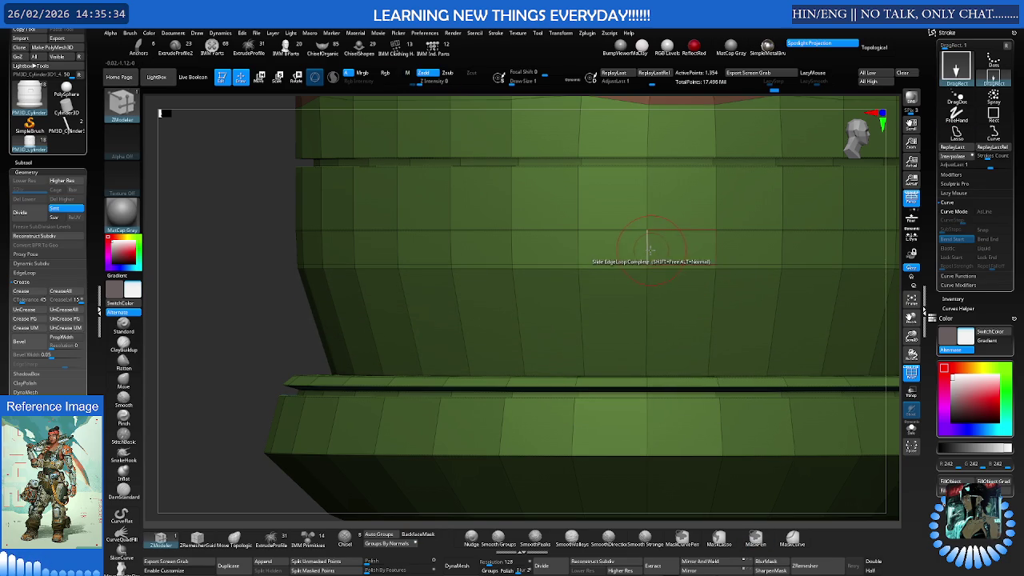
Insert a new horizontal edge loop across the middle body
right_click(649, 251)
left_click(637, 268)
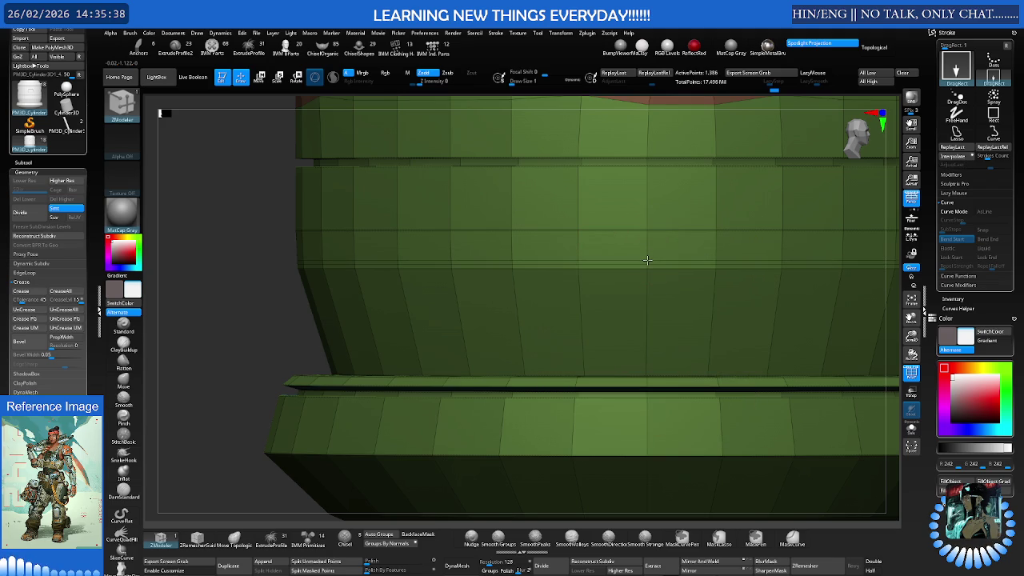
scroll(647, 262, "up", 3)
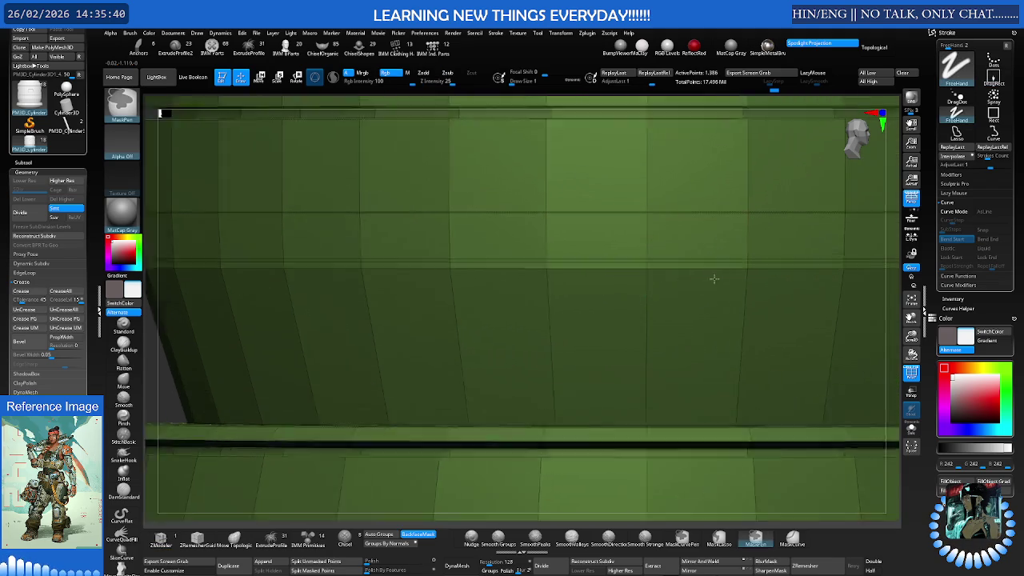
Delete the unwanted horizontal loops with Delete EdgeLoop Complete
right_click(670, 272)
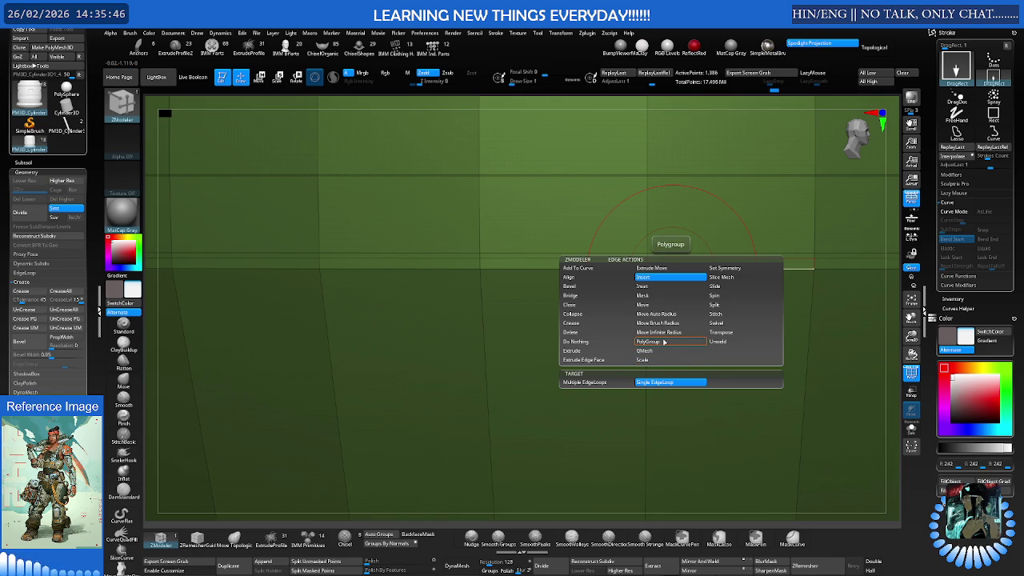
left_click(650, 268)
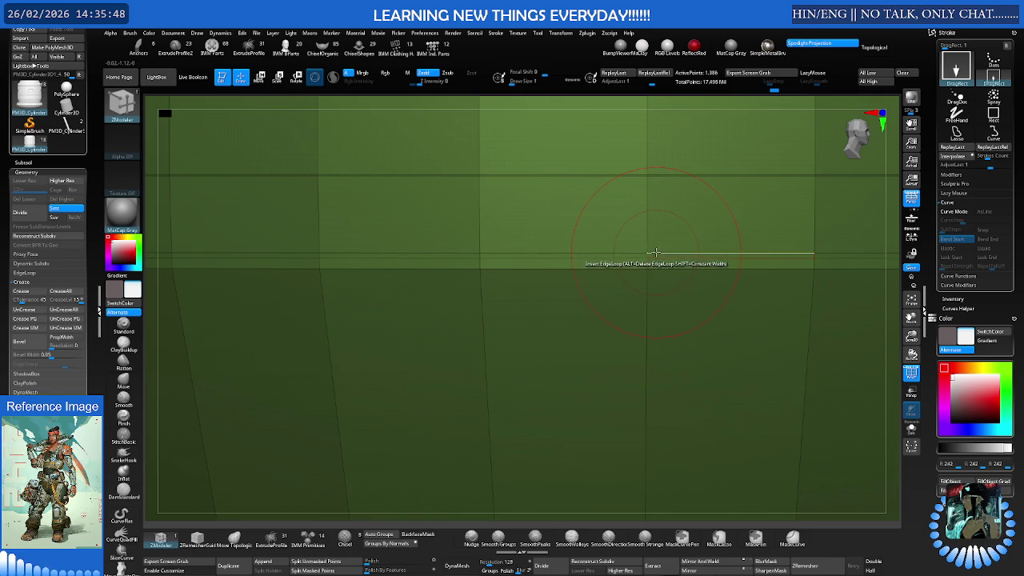
right_click(654, 252)
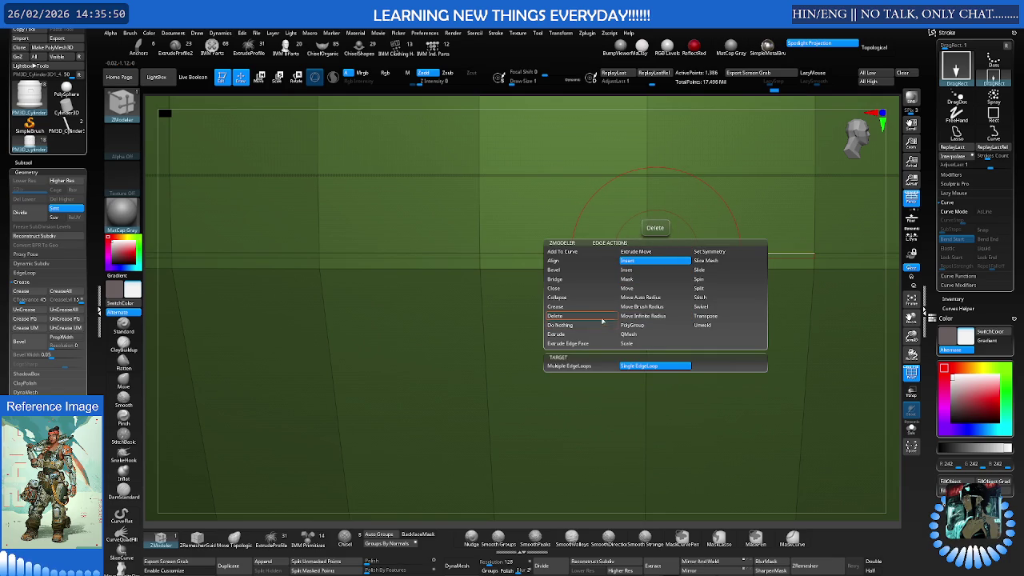
left_click(569, 333)
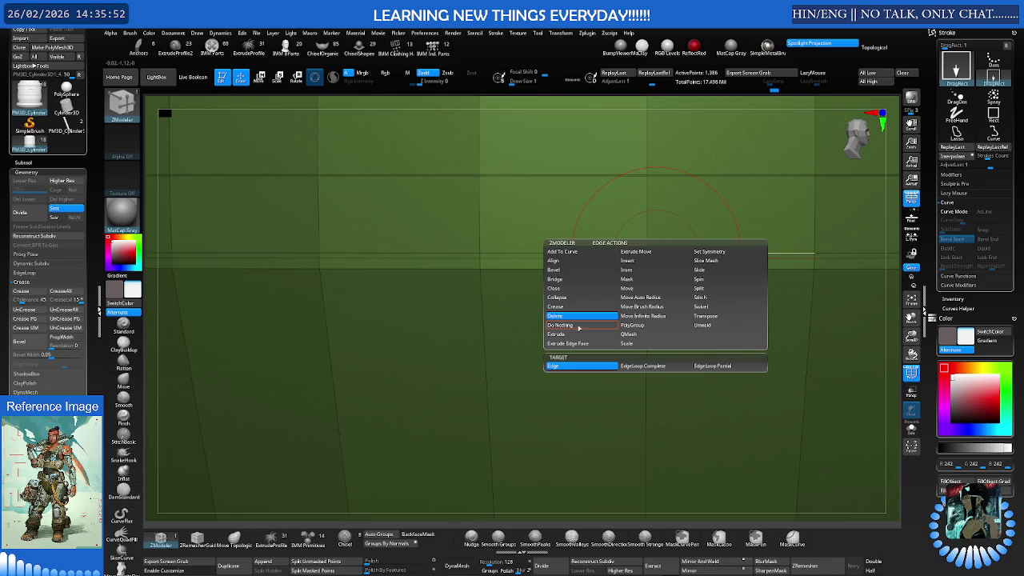
left_click(637, 365)
key("ctrl+z")
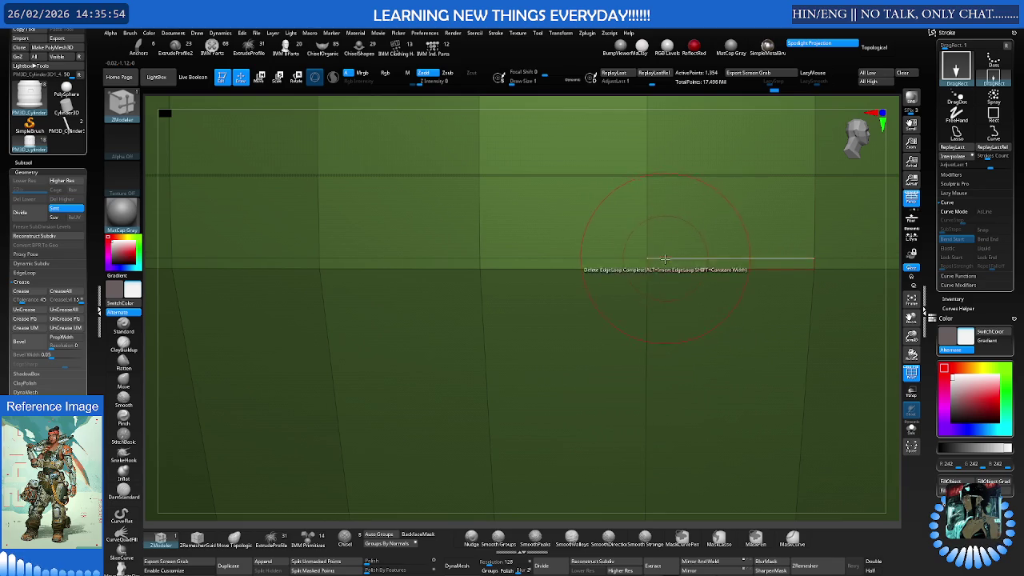
Set the edge action to Crease, then subdivide with Polyframe off
key("space")
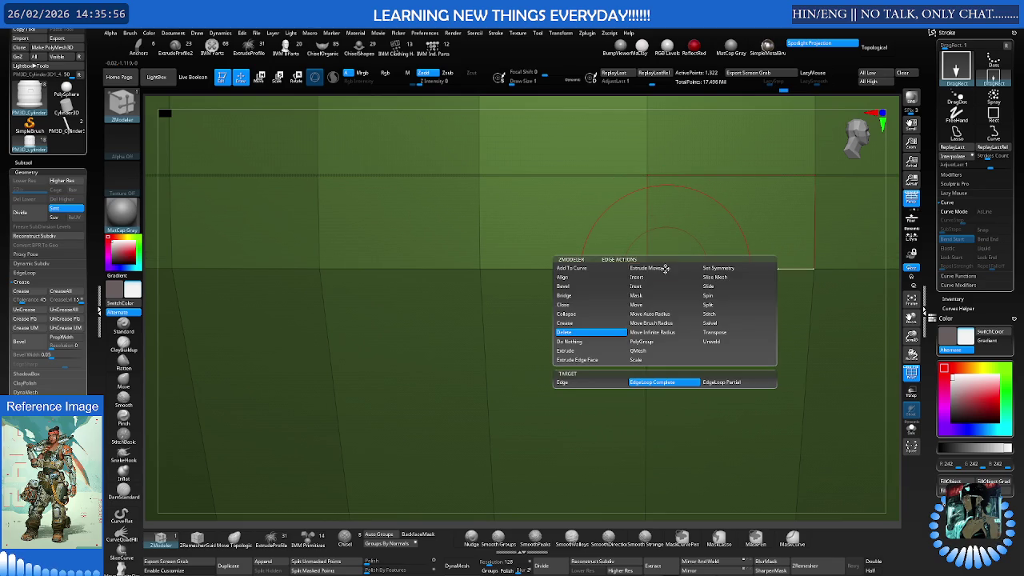
left_click(586, 322)
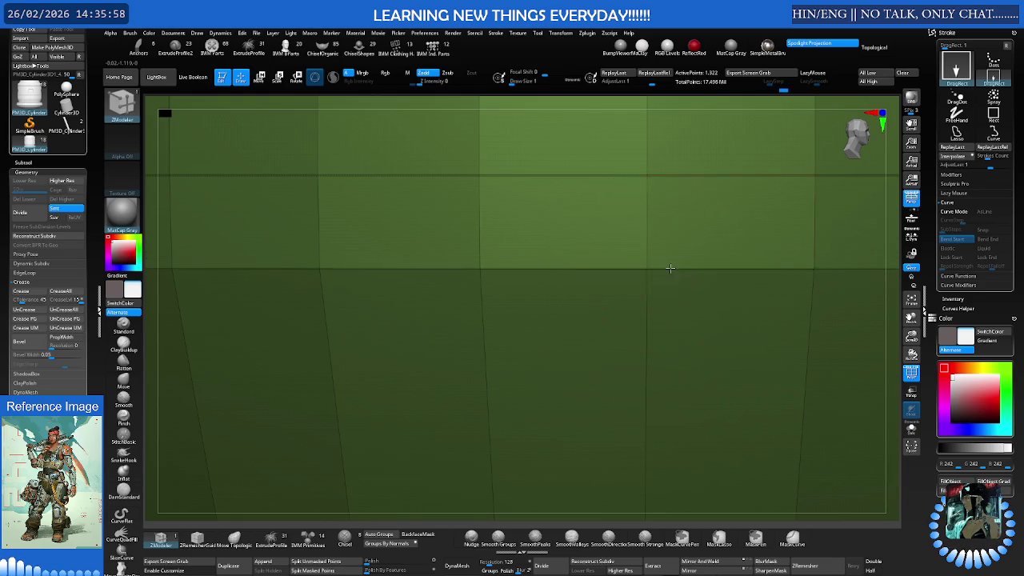
key("ctrl+d")
key("ctrl+d")
key("ctrl+d")
key("shift+f")
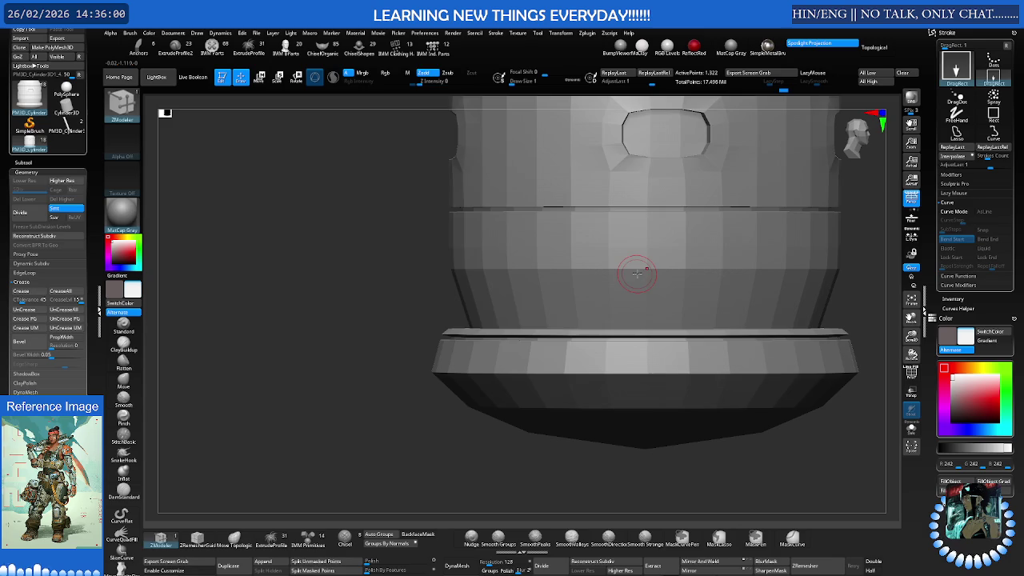
Orbit around the canister to inspect its window and top
left_click_drag(652, 271, 618, 278)
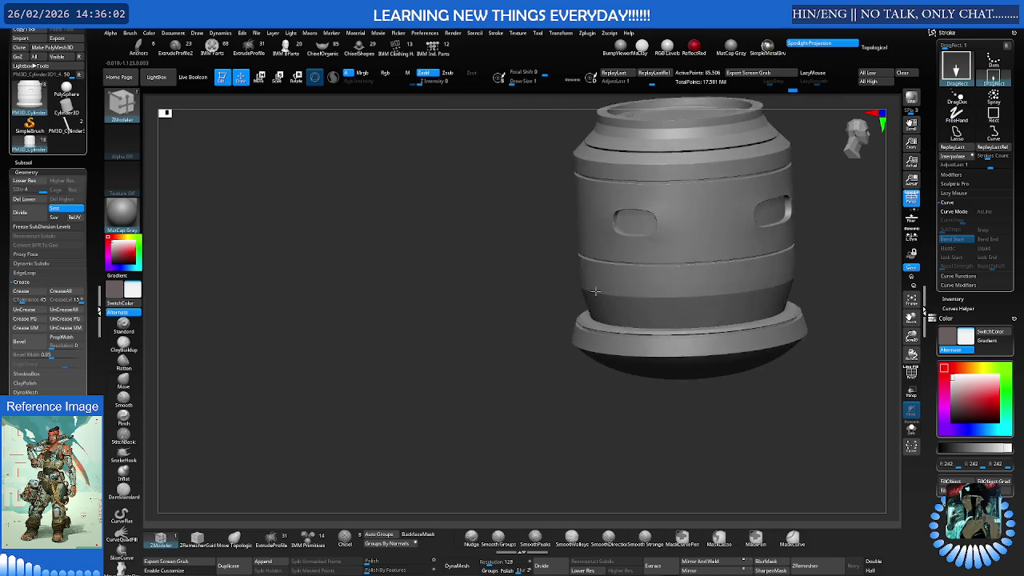
mouse_move(619, 277)
right_mouse_down()
mouse_move(642, 249)
mouse_move(593, 280)
mouse_move(649, 319)
mouse_move(658, 293)
mouse_move(720, 294)
mouse_move(635, 297)
mouse_move(629, 338)
mouse_move(616, 336)
mouse_move(612, 306)
mouse_move(533, 299)
mouse_move(525, 320)
right_mouse_up()
key("ctrl")
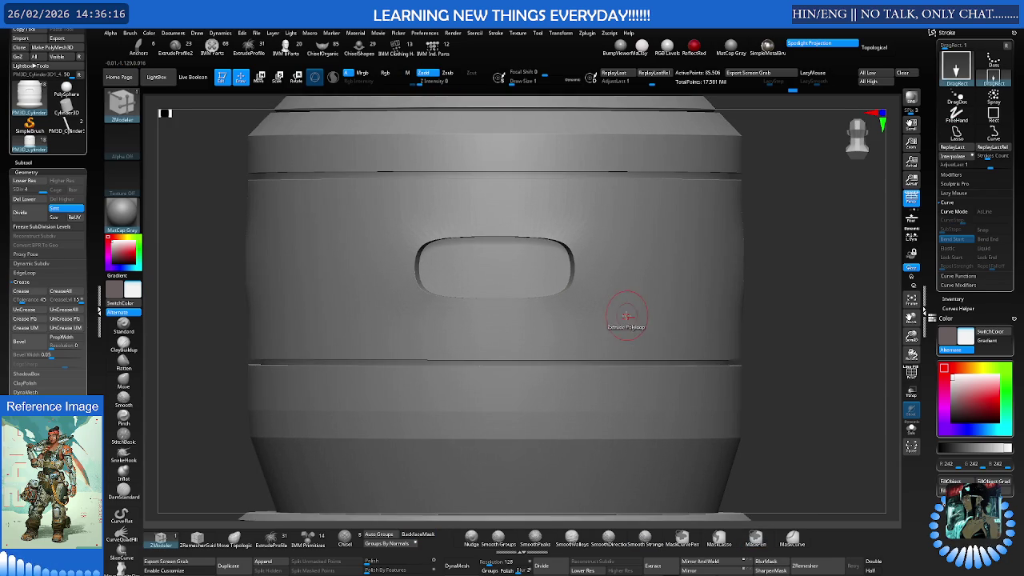
mouse_move(605, 317)
right_mouse_down("ctrl")
mouse_move(572, 321)
mouse_move(589, 317)
mouse_move(590, 296)
mouse_move(620, 299)
mouse_move(624, 286)
mouse_move(640, 309)
right_mouse_up("ctrl")
Select Smooth Stronger, drop to the lowest subdivision level, and show Polyframe
key("shift")
key("shift+d")
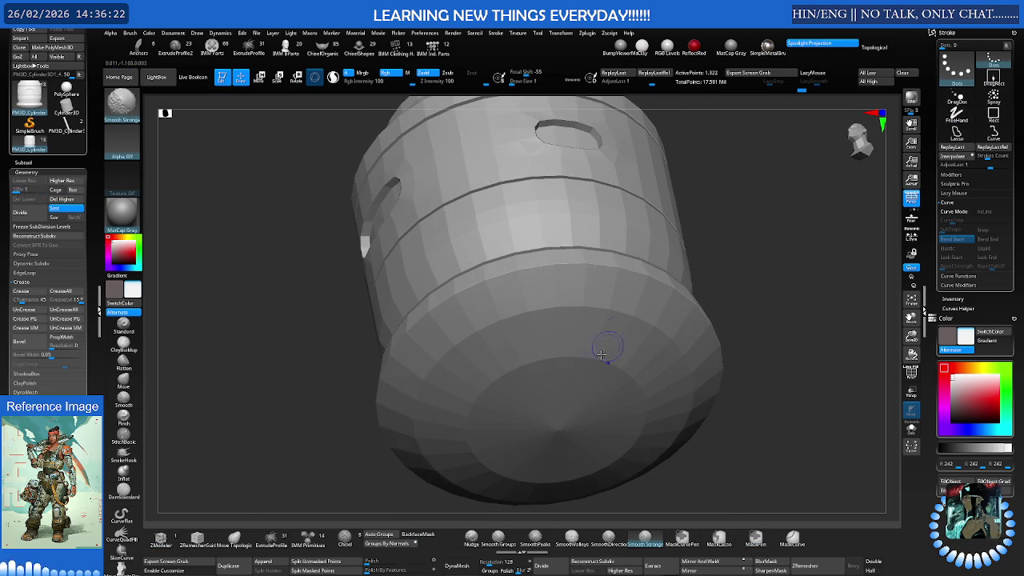
right_click_drag(553, 505, 548, 507)
key("shift+f")
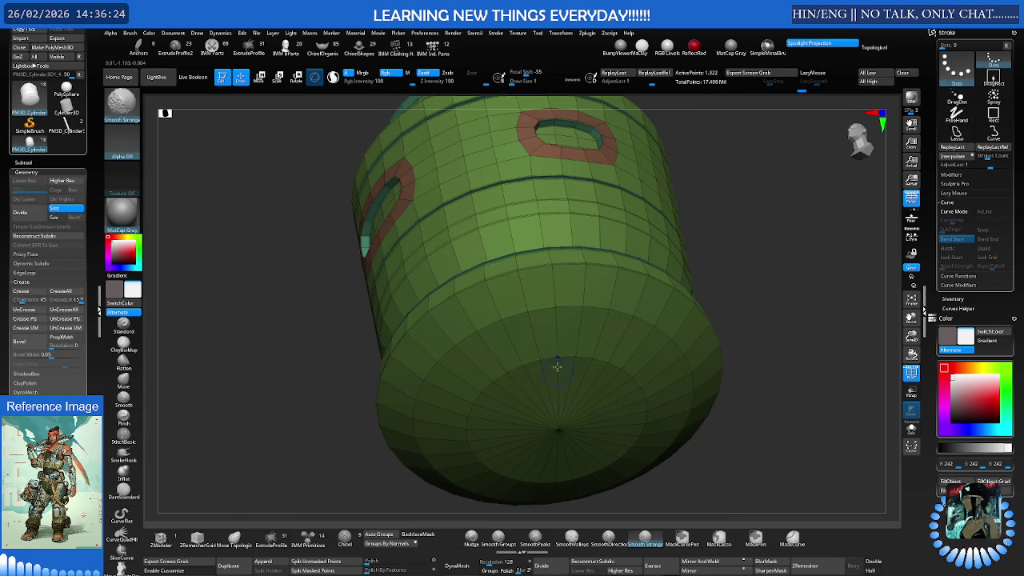